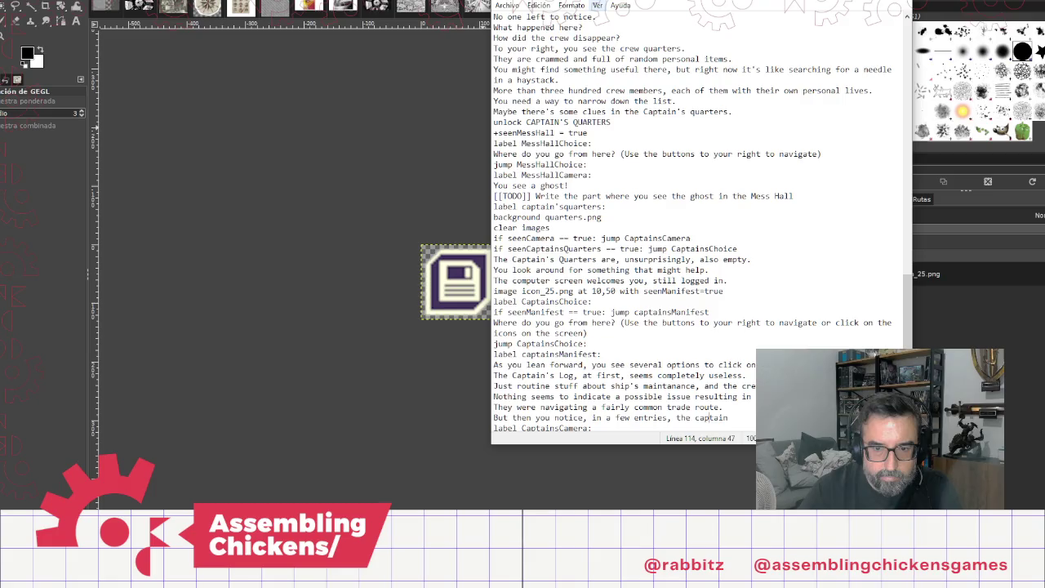
Step: Complete the line with 'with a crew member.' and add 'There are a few mentions of Dr. Mumbler.'
click(677, 417)
text(that )
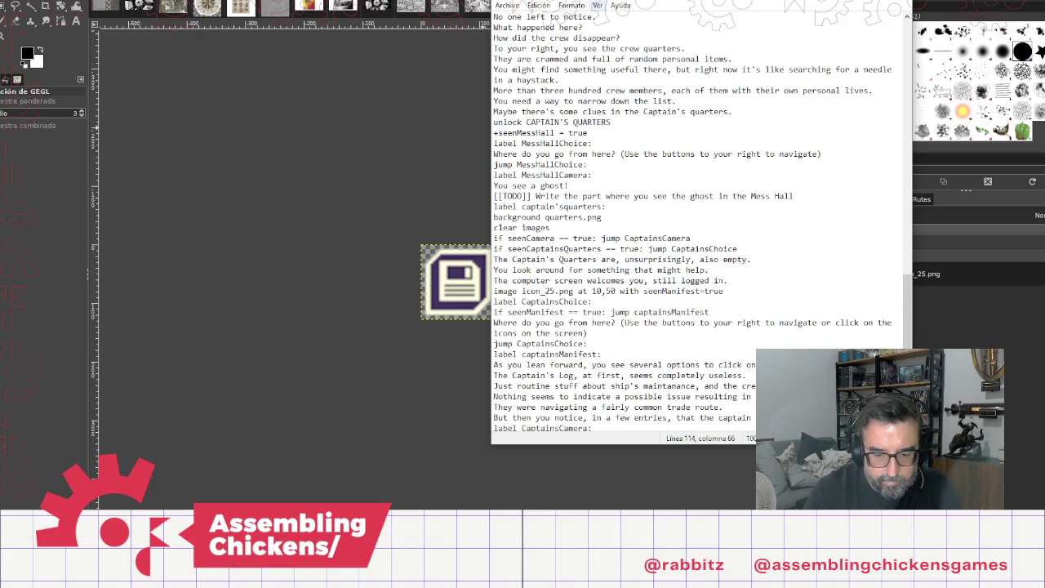
text(wa)
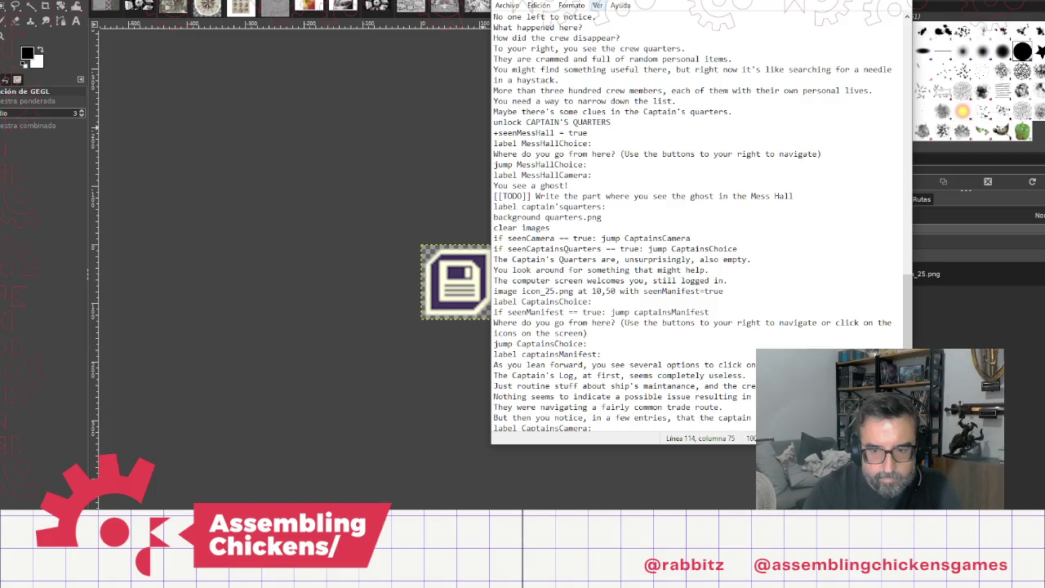
text( with a crew member.)
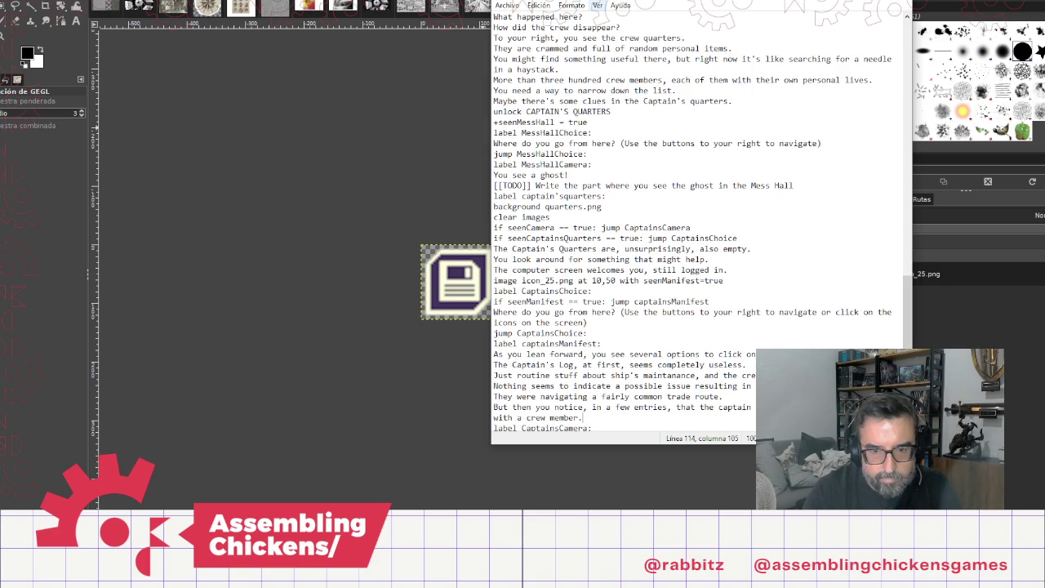
key(Return)
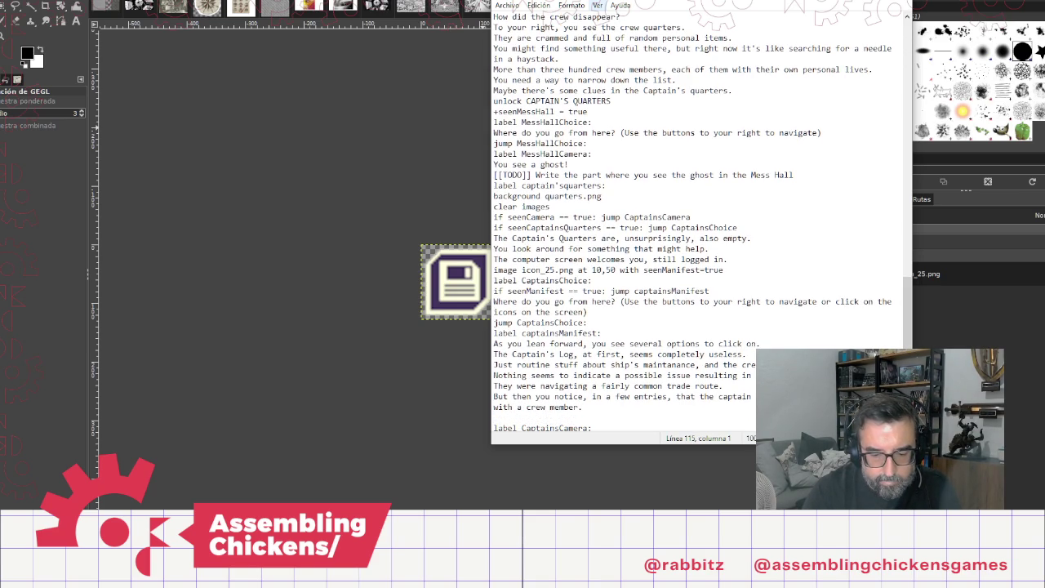
text(There are a few mentions of Dr. )
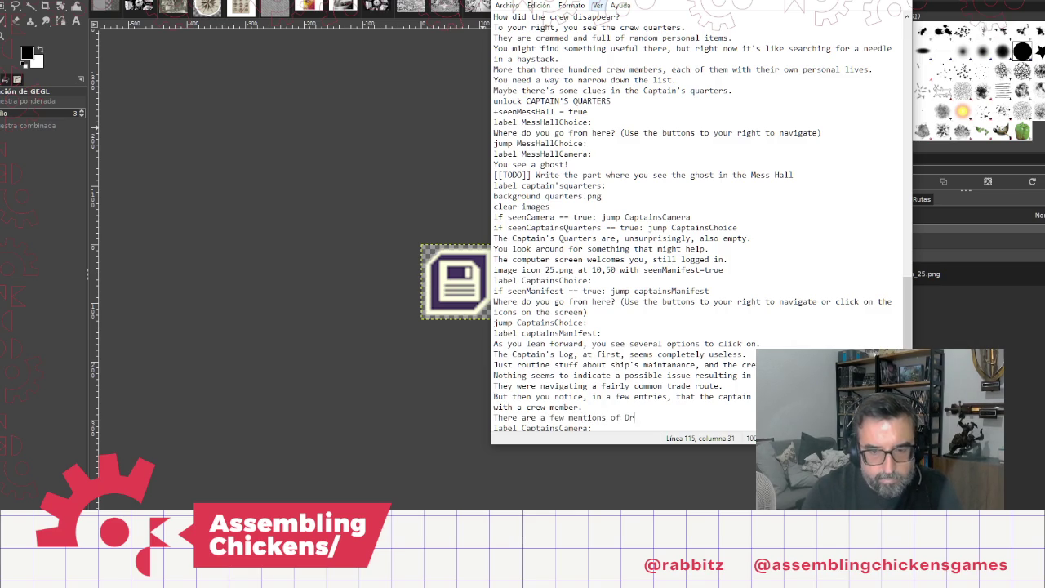
text(Muble)
text(r)
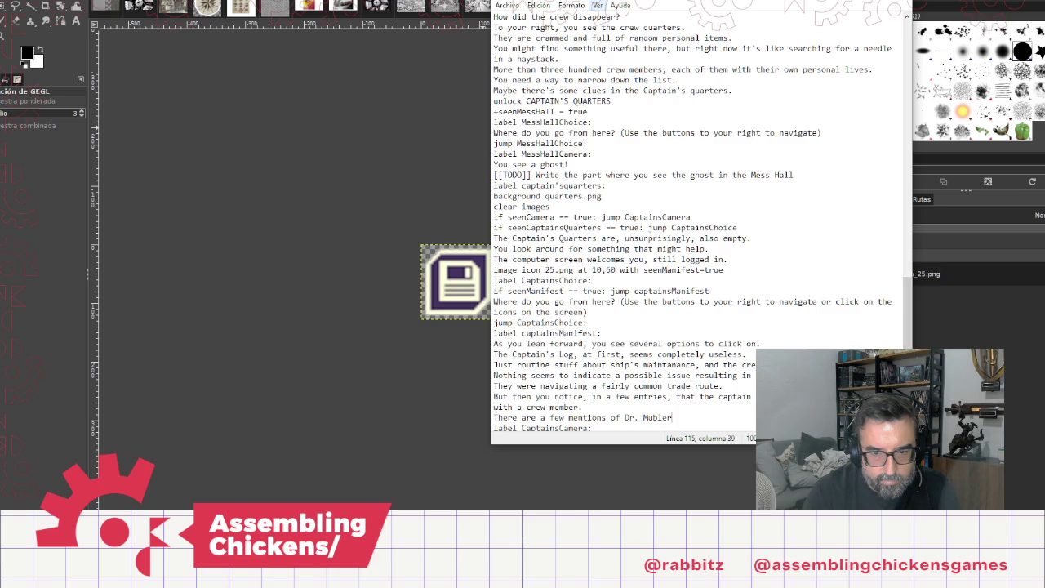
key(BackSpace)
key(BackSpace)
key(BackSpace)
text(mble)
text(r.)
key(Return)
Step: Add 'A scientist that was tasked with collecting soil samples the ship was passing close by.'
text(A scienti)
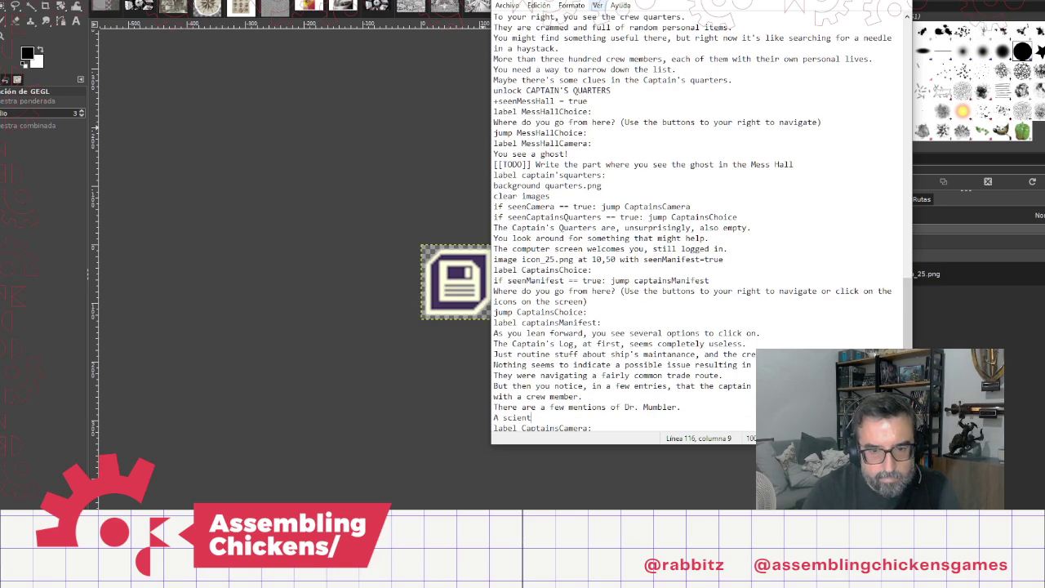
text(st that was tasj)
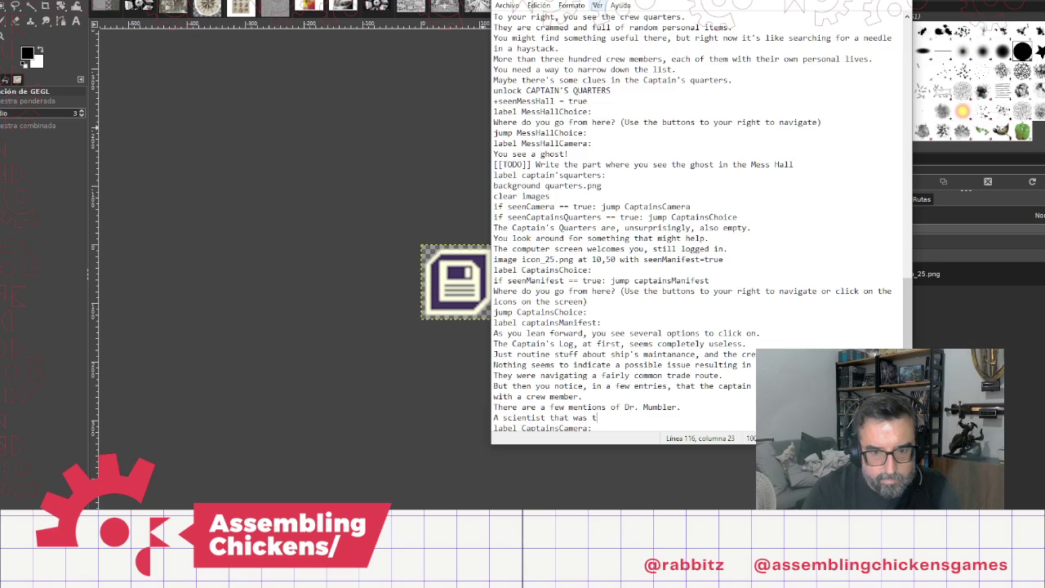
key(BackSpace)
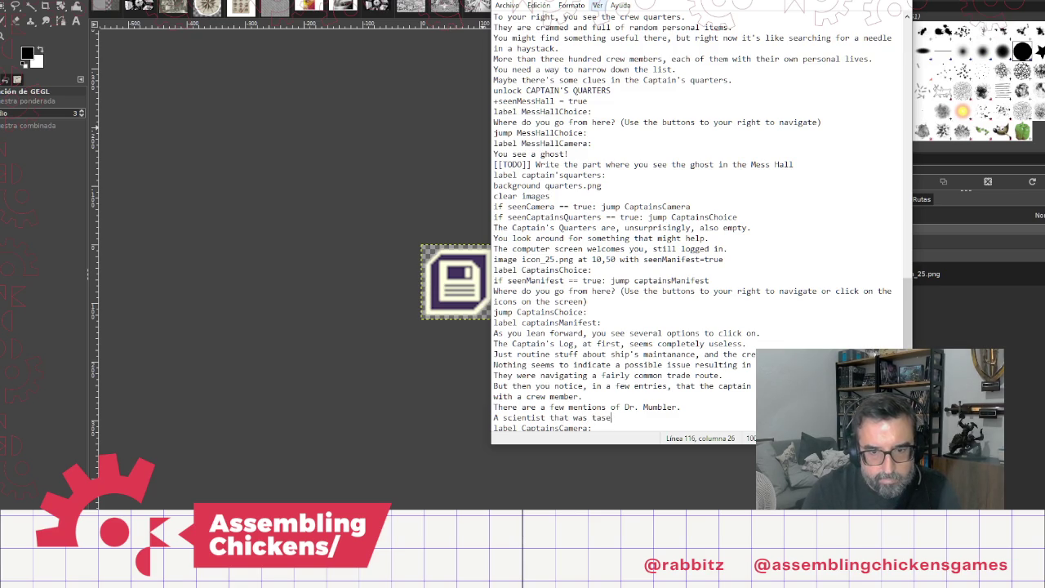
text(ked wth)
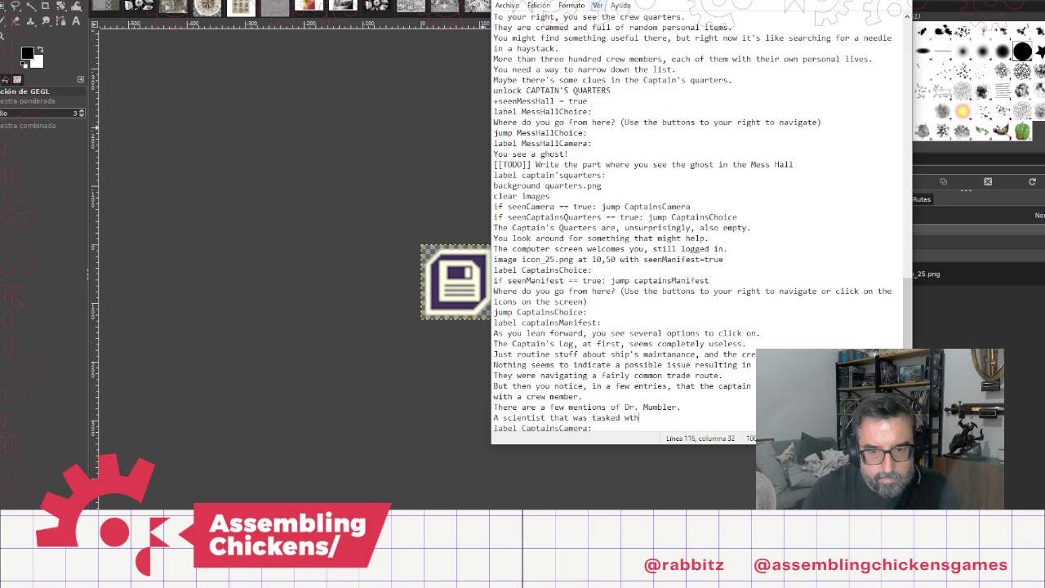
key(BackSpace)
key(BackSpace)
text(ith collecting soil samples)
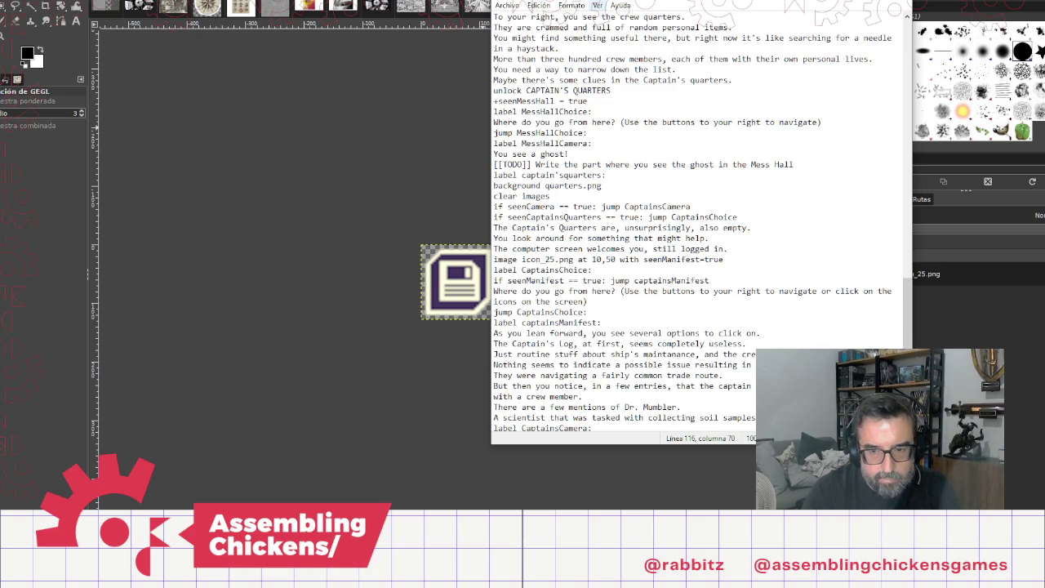
text( t)
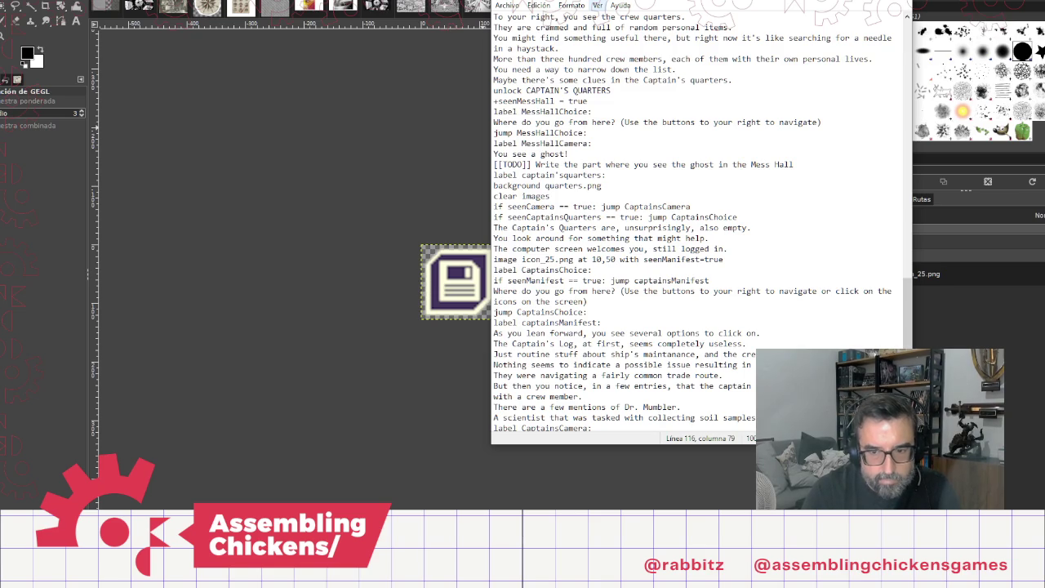
text(he ship )
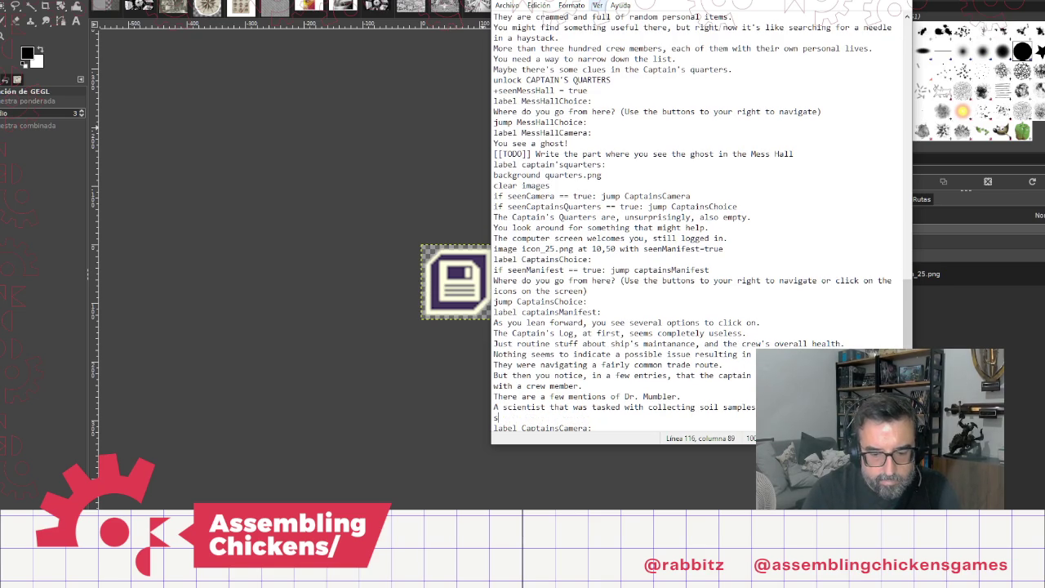
text(was )
text(passing )
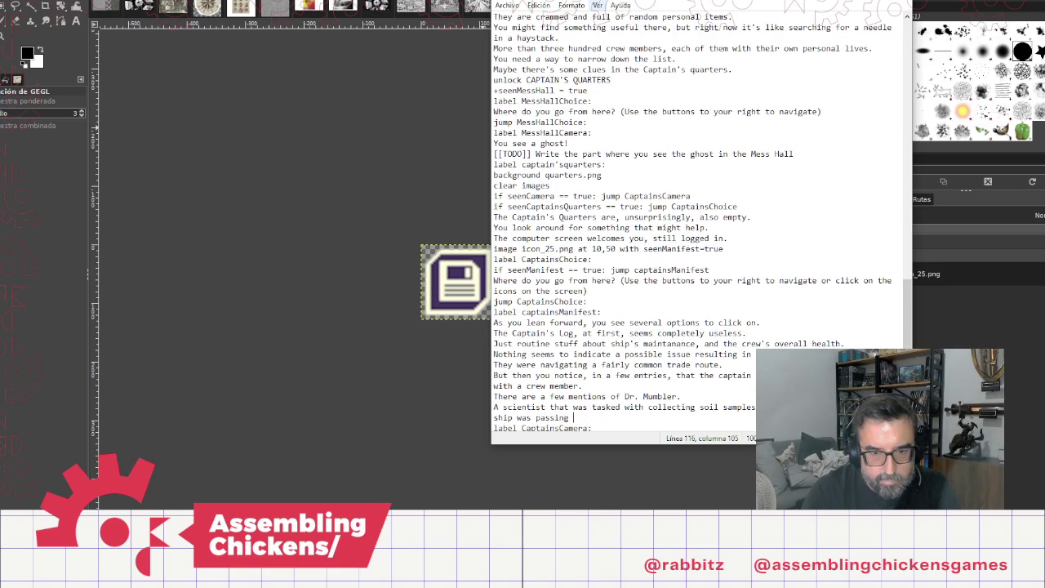
text(close by.)
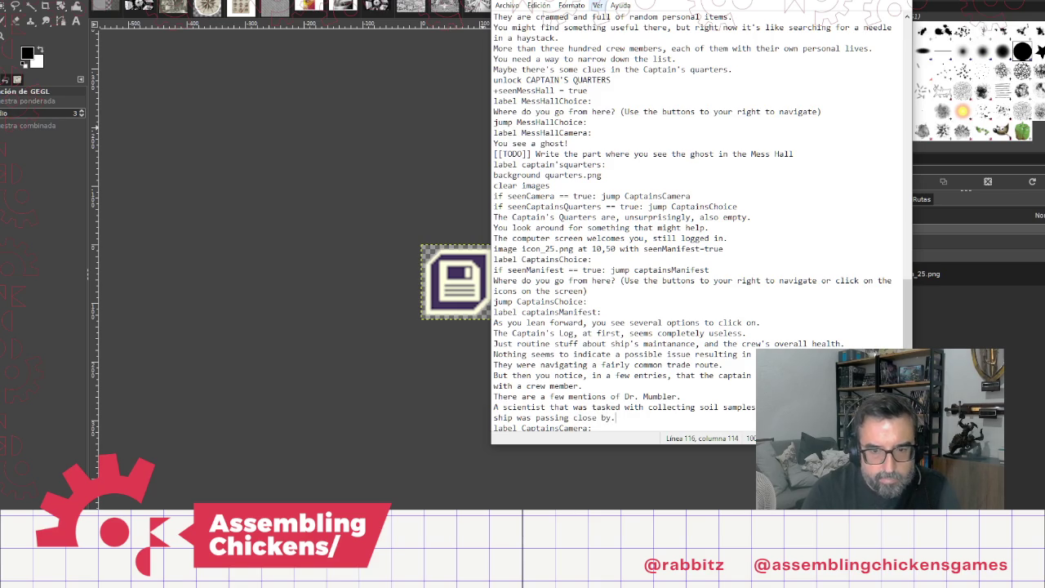
key(Return)
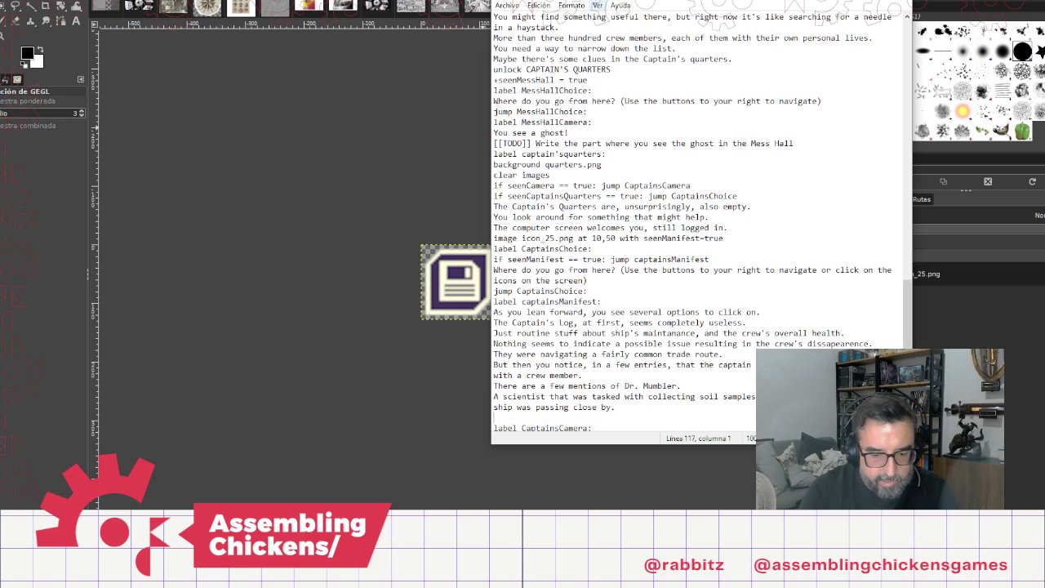
Step: Add that Stellar Inc. wanted to evaluate those moons as mining sites, which Dr. Mumbler didn't care about
text(Ste)
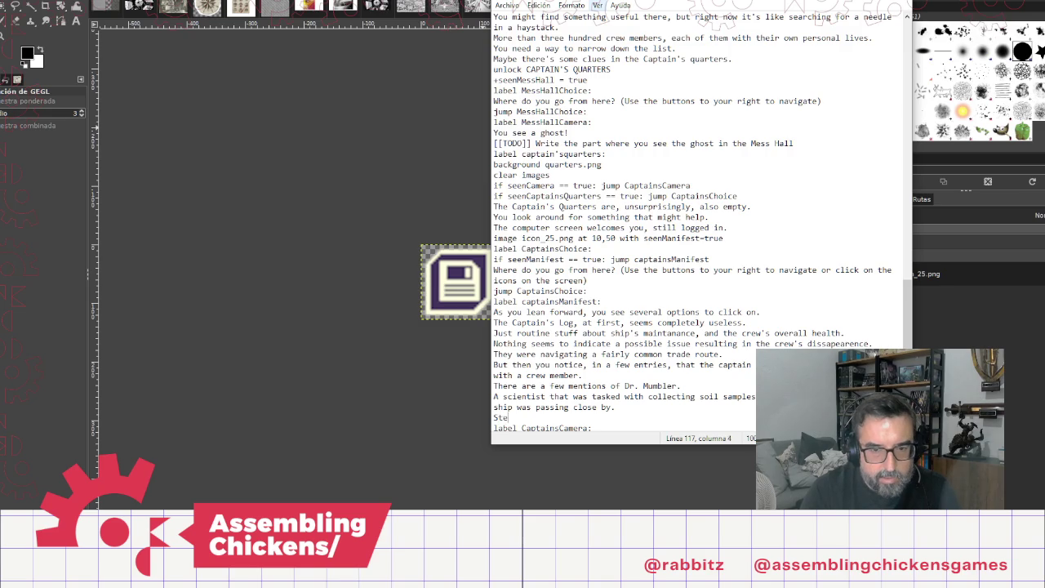
text(llar In)
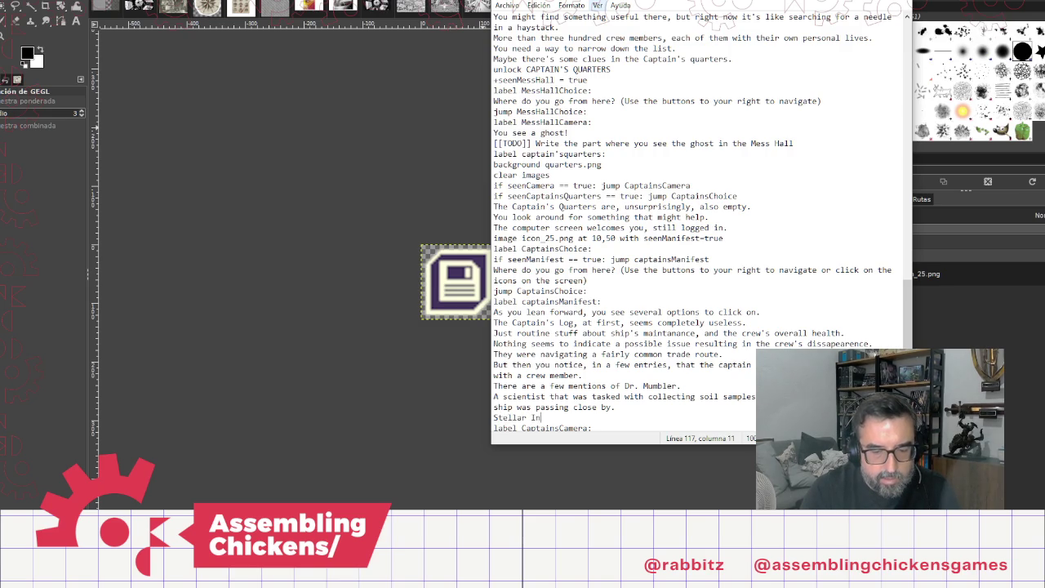
text(c. wanted to)
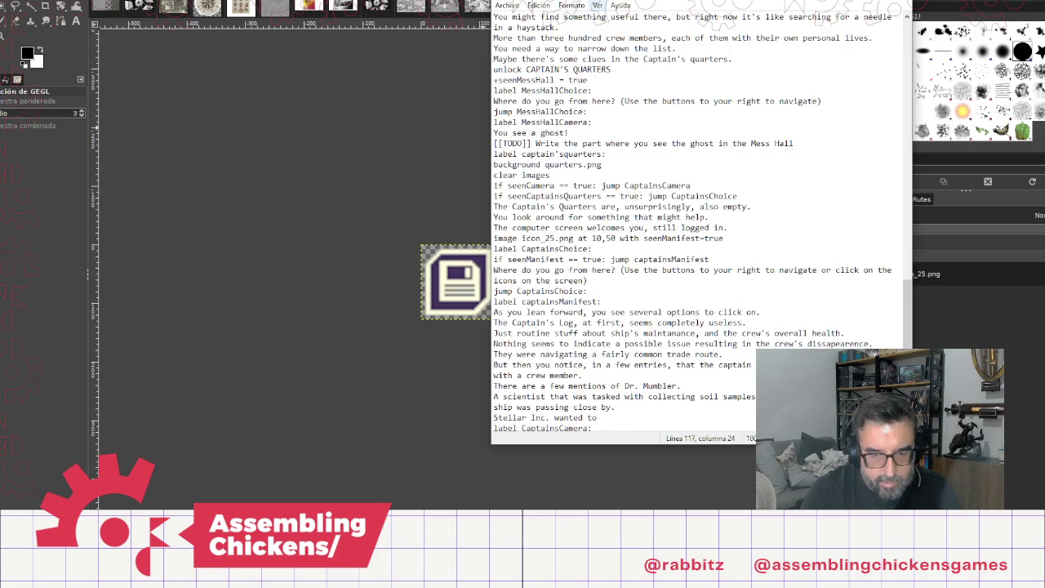
text(evalua)
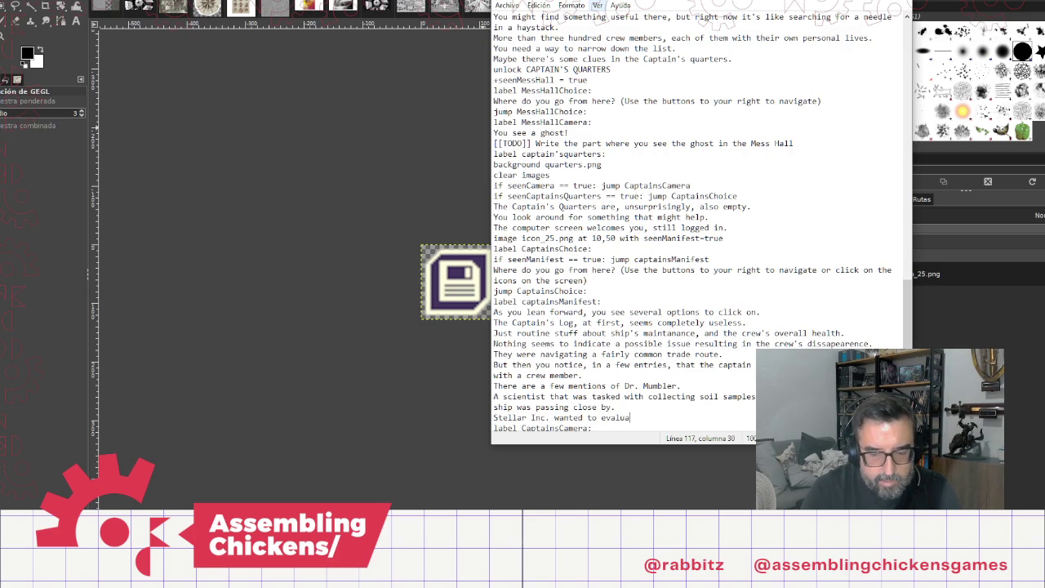
text(te thoe)
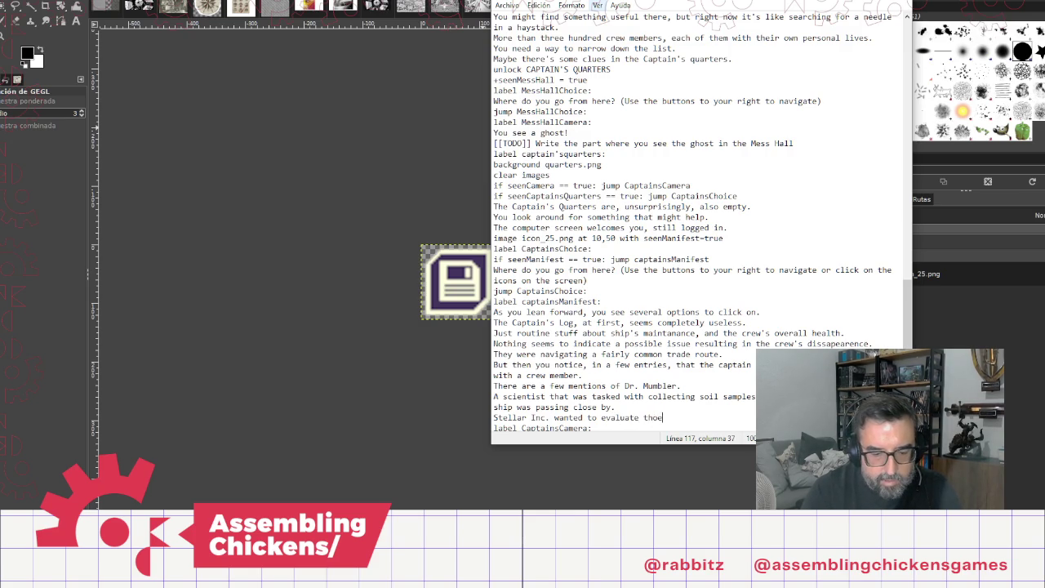
key(BackSpace)
text(se mo)
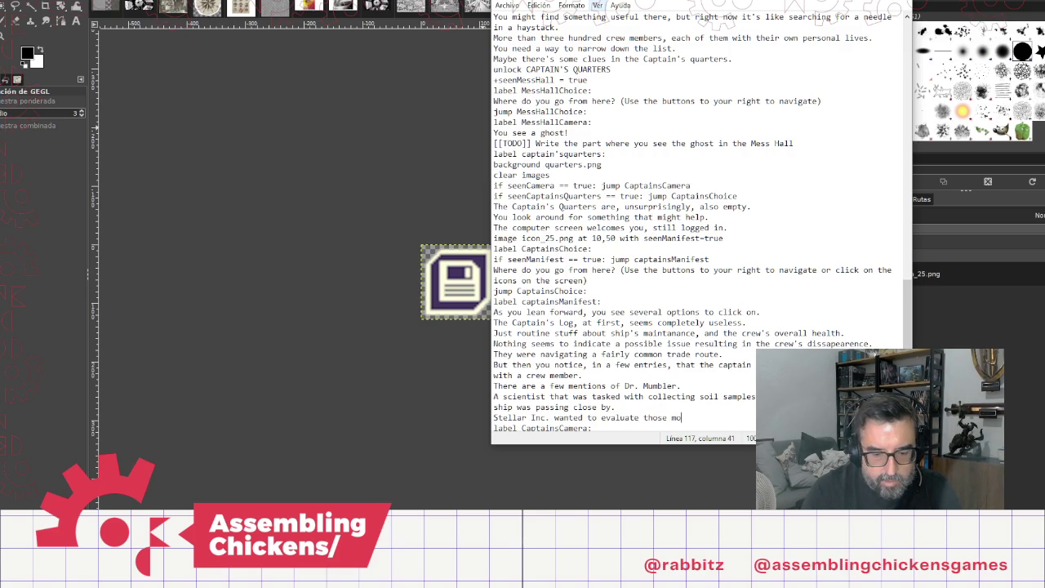
text(ons as mining sit)
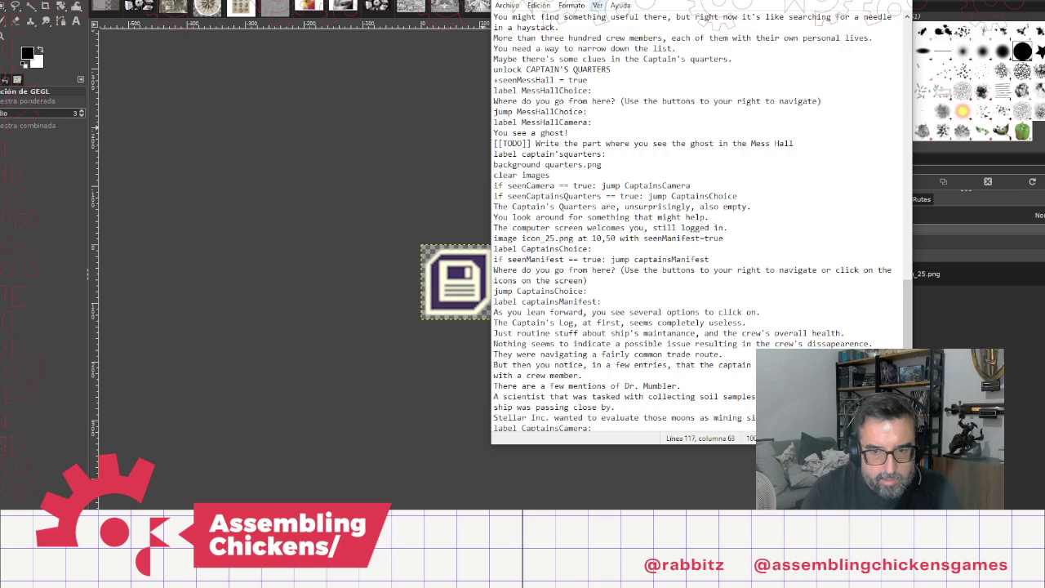
text(o)
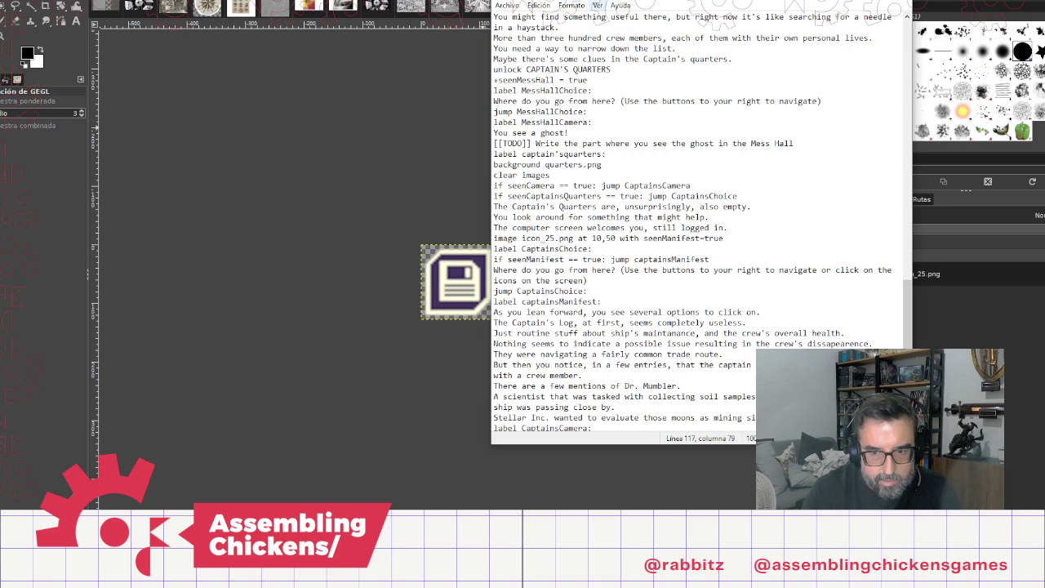
text(th)
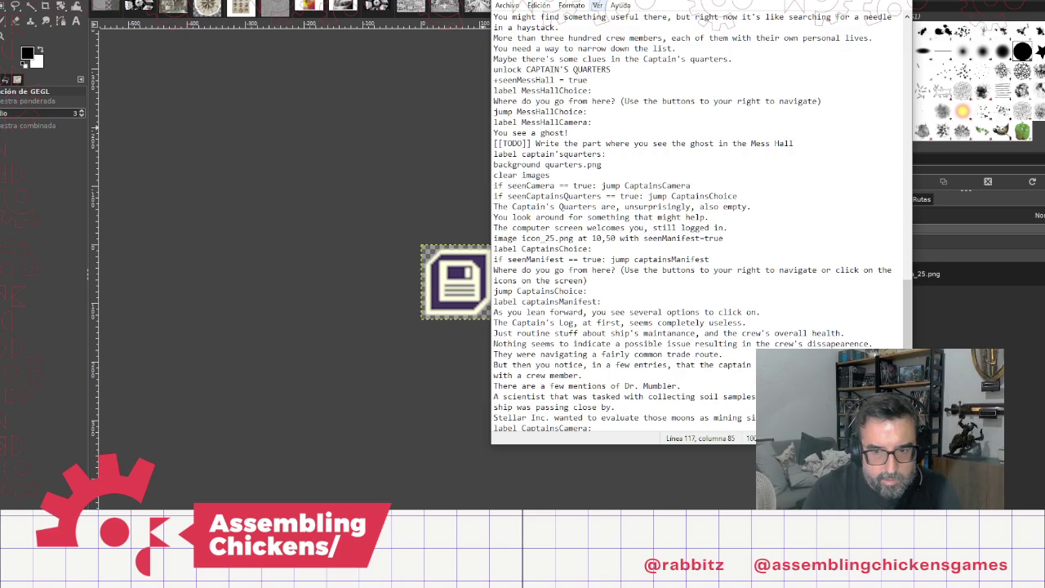
text(e )
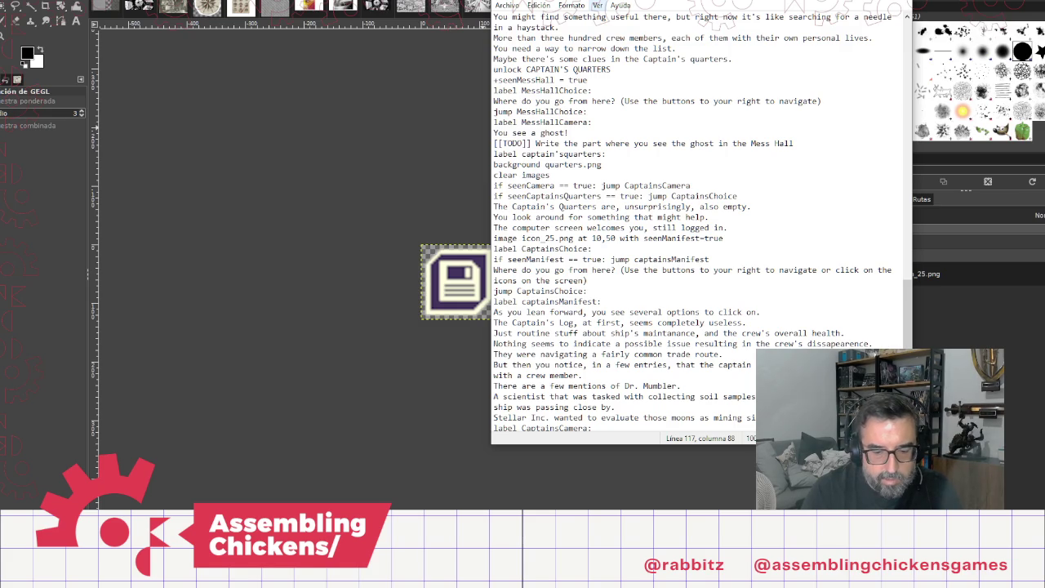
text(Dr. Mumbler was not interested in that task at)
key(BackSpace)
key(BackSpace)
key(BackSpace)
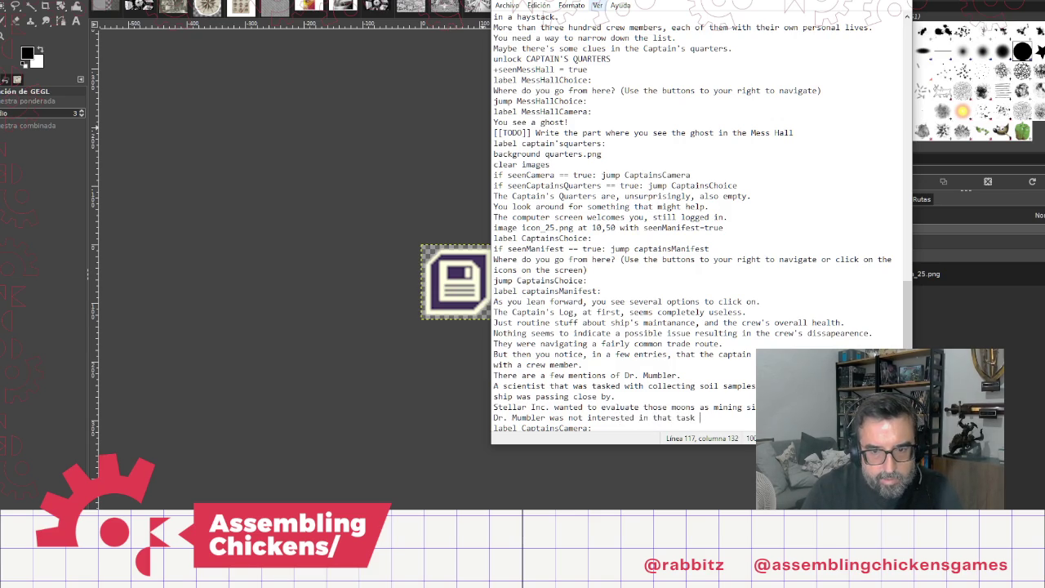
text(At all.)
key(Return)
Step: Add 'Instead, the captain spoke about how Dr. Mumbler was ha…' on a new line
text(Inste)
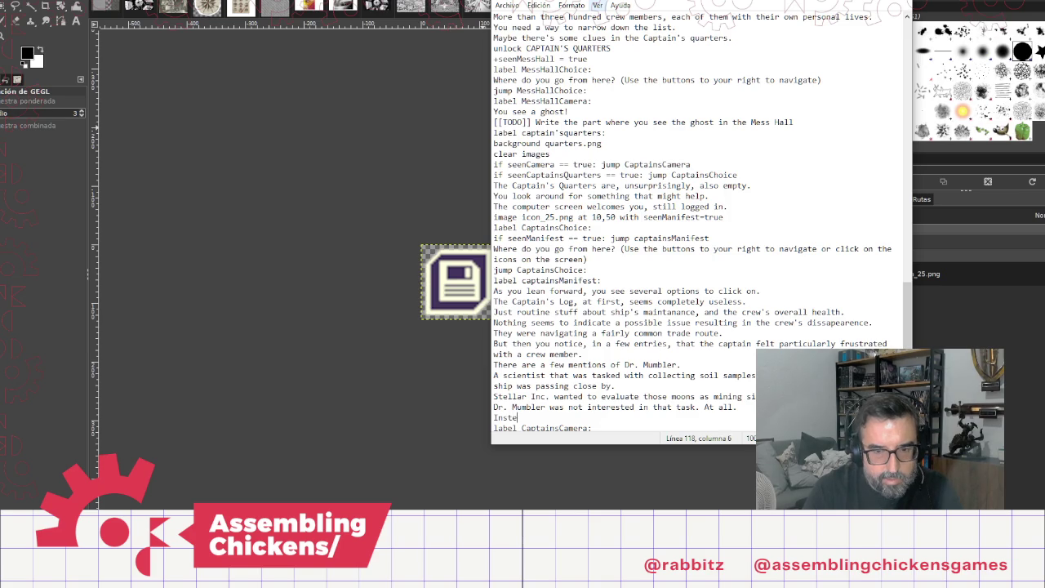
text(ad, he)
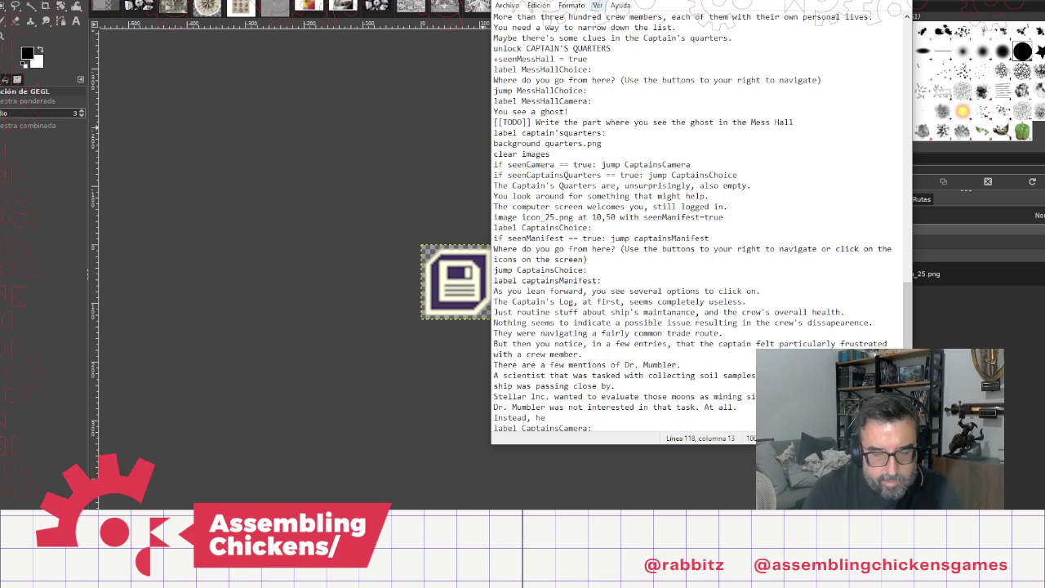
key(BackSpace)
key(BackSpace)
key(BackSpace)
text(the captain spoke about how Dr. Mumbler )
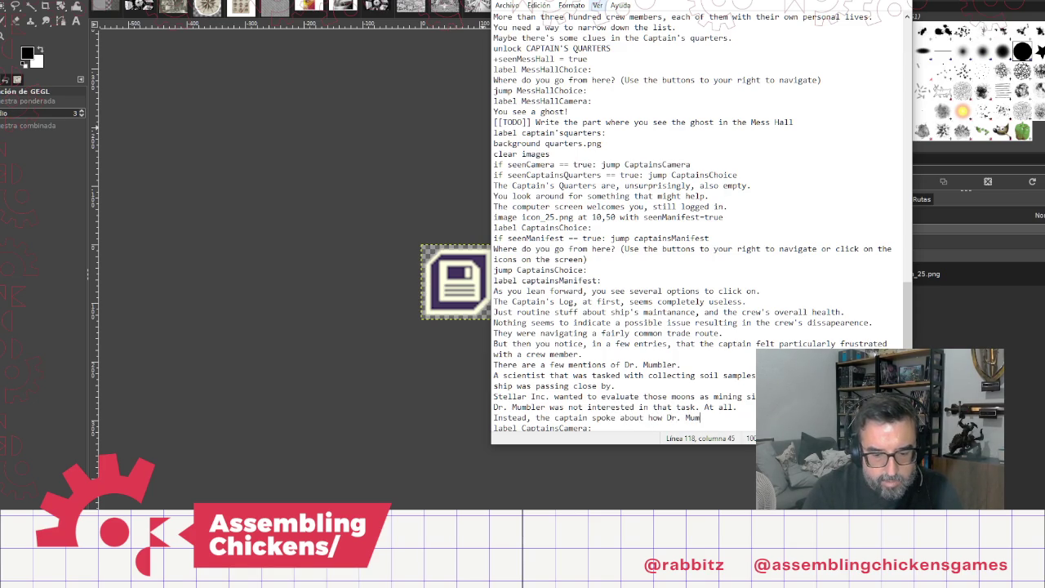
text(was har)
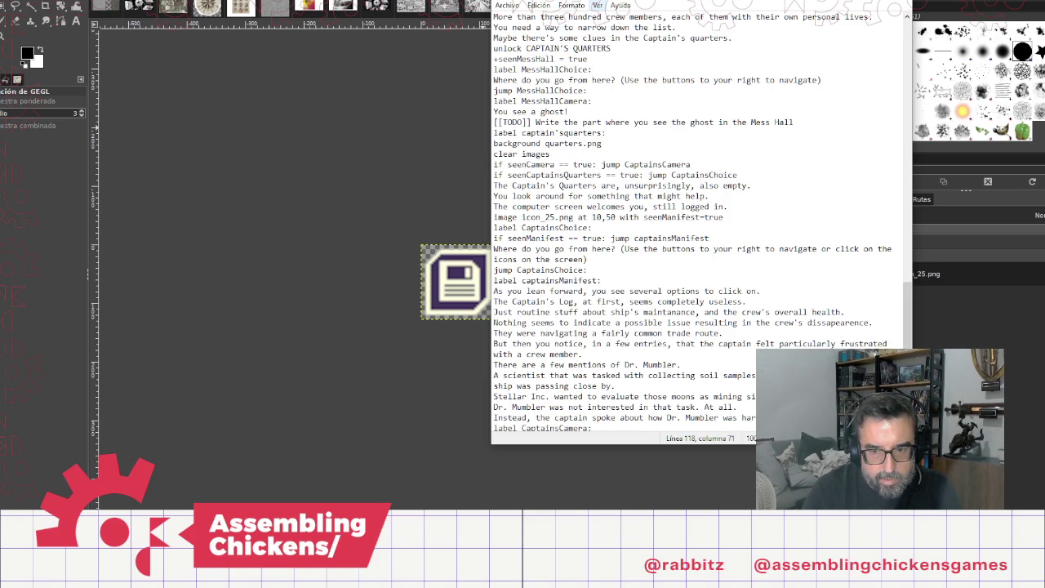
key(Return)
Step: Add the lines 'Apparently, he kept talking about ghosts.' and 'You should check Dr. Mumbler's quarters.'
text(A)
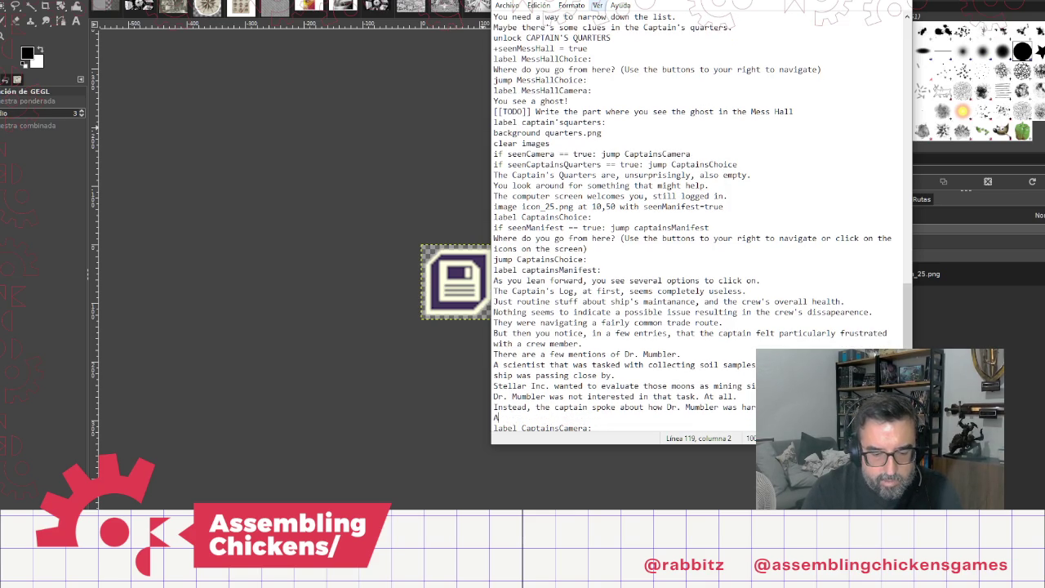
text(pparently, he )
text(kept )
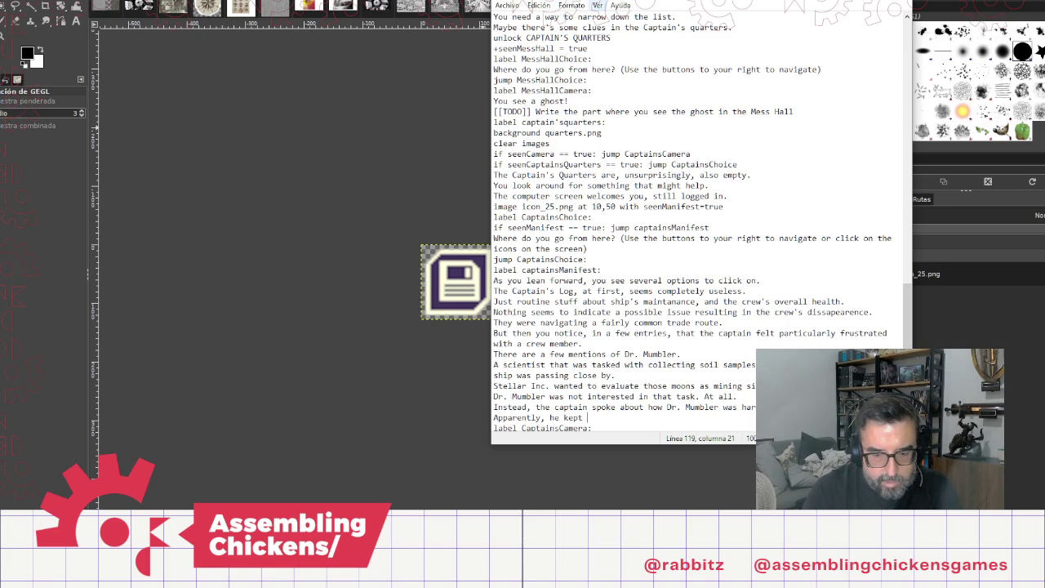
text(talking abo)
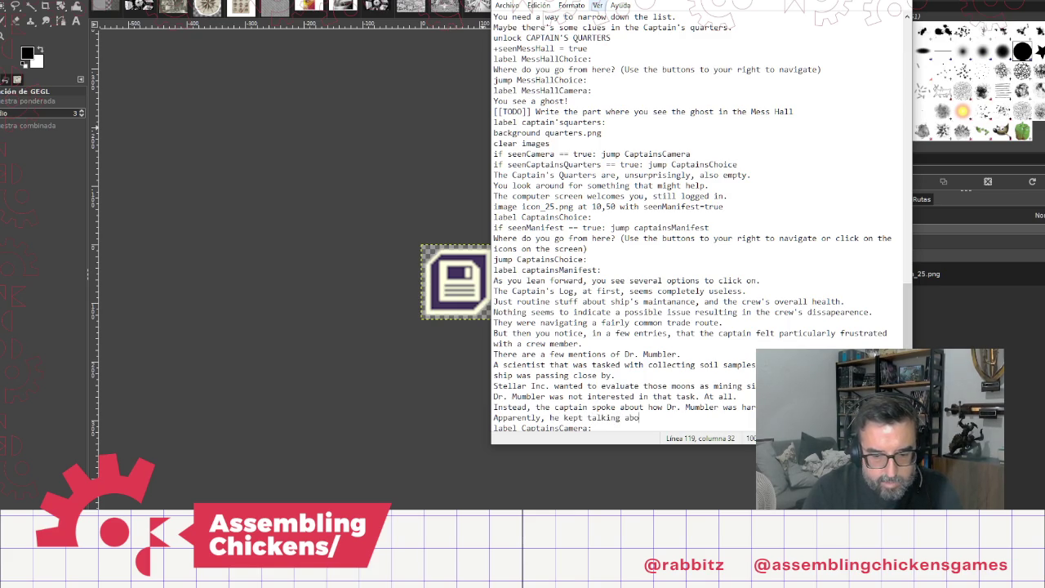
text(ut gost)
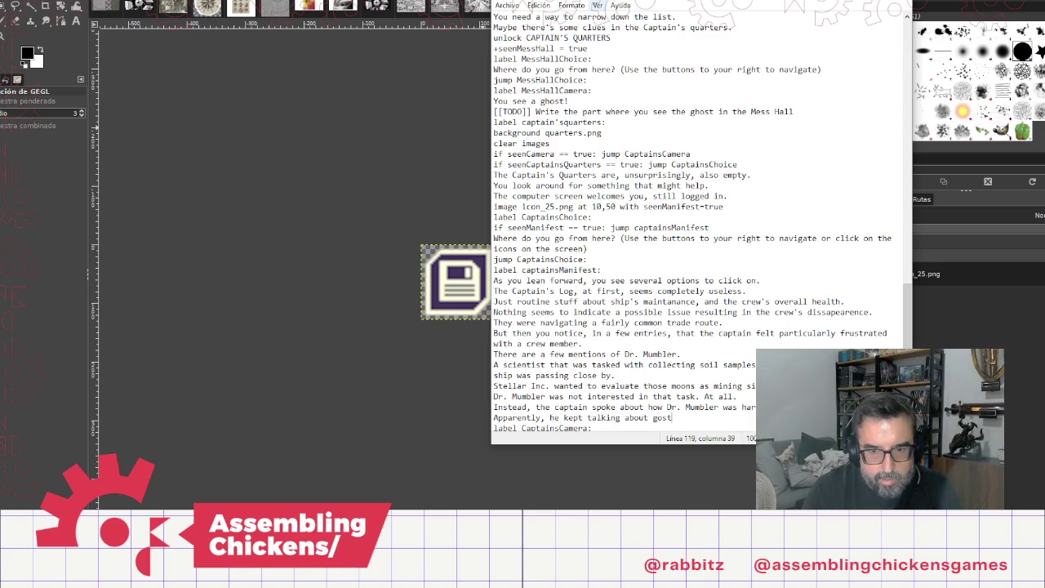
key(BackSpace)
key(BackSpace)
key(BackSpace)
text(hosts.)
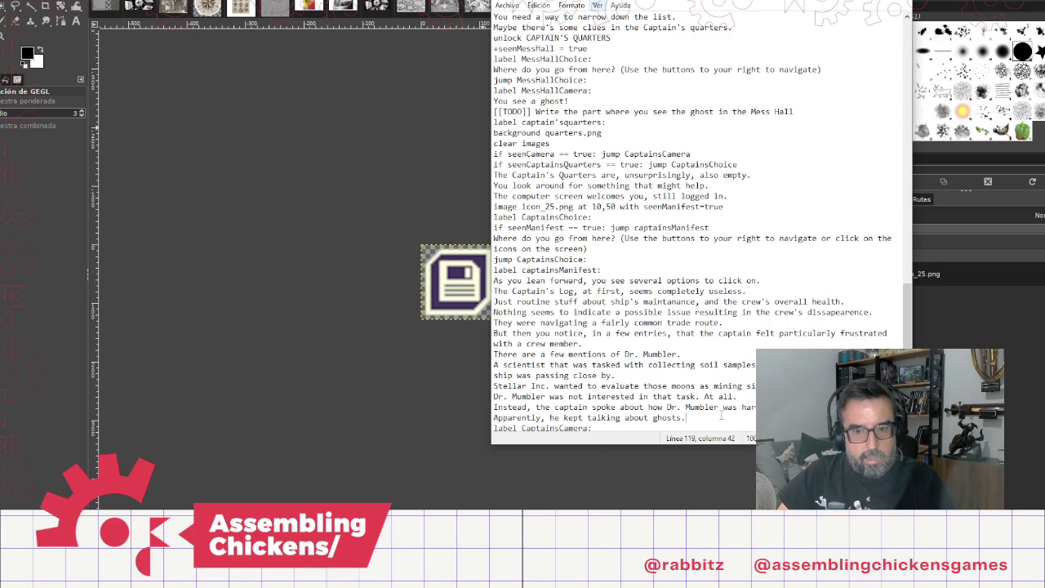
key(Return)
text(You should check Dr. Mumbler's )
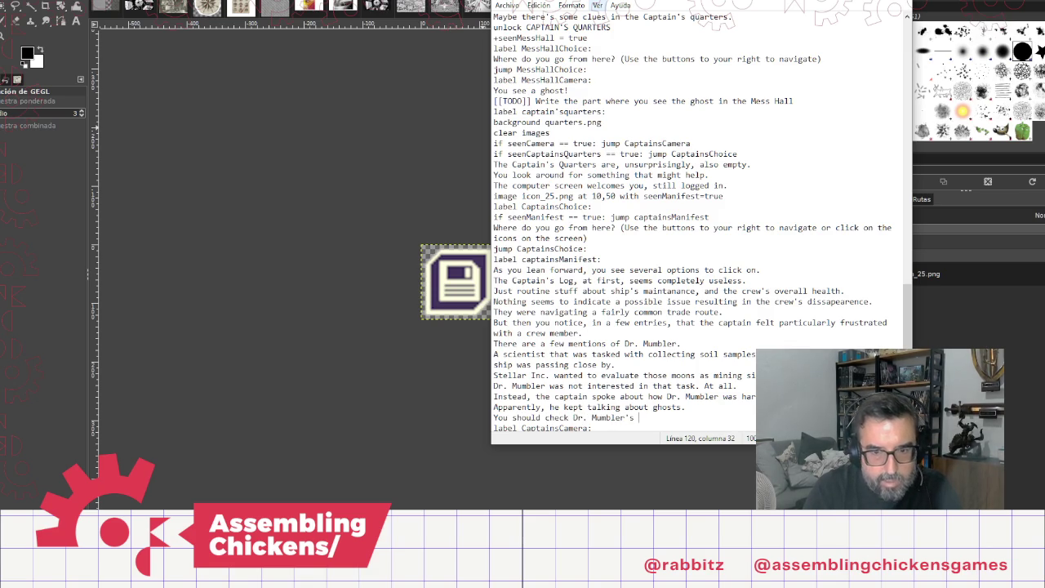
text(quarters.)
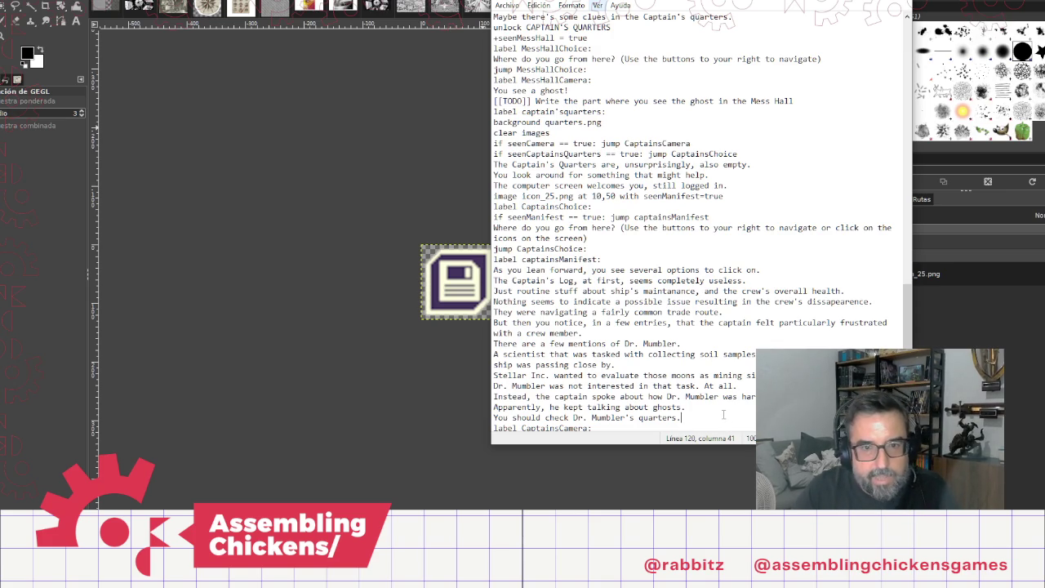
click(525, 217)
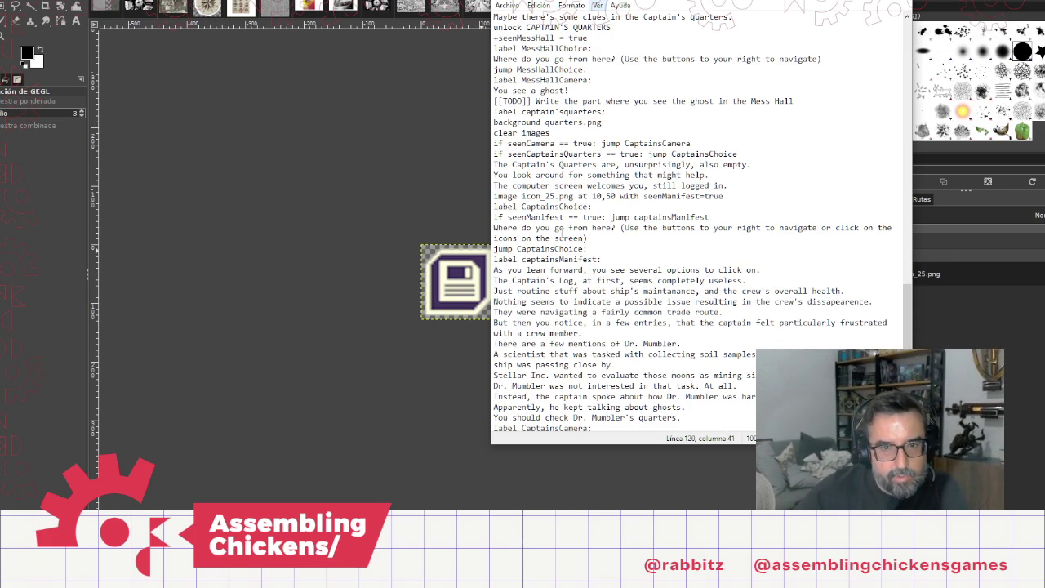
Step: Add a '+seenManifest = true' line below the quarters sentence, reusing the copied variable name
double_click(525, 216)
key(ctrl+c)
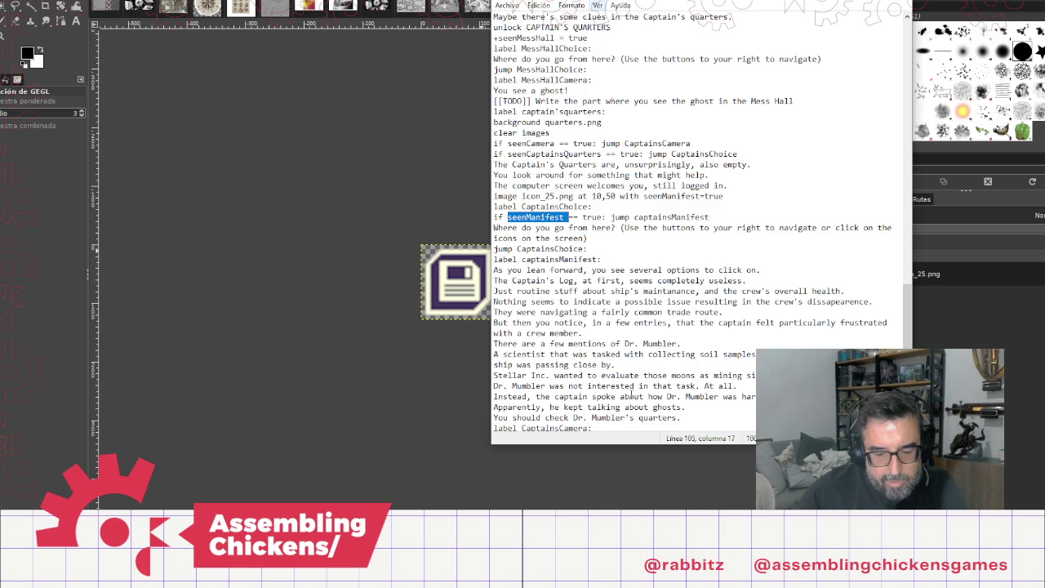
click(694, 417)
key(Return)
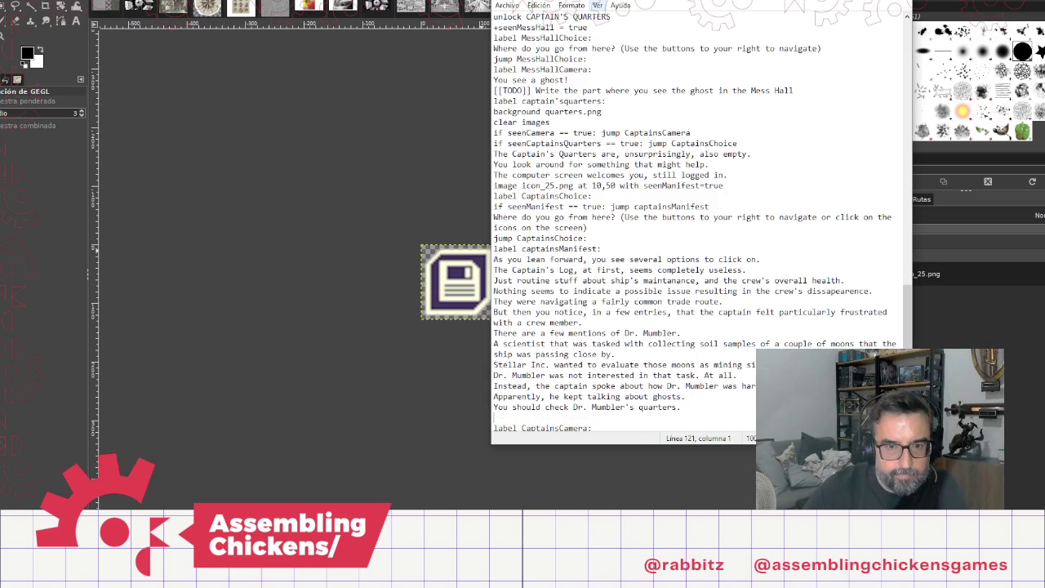
text(+)
key(ctrl+v)
text(= )
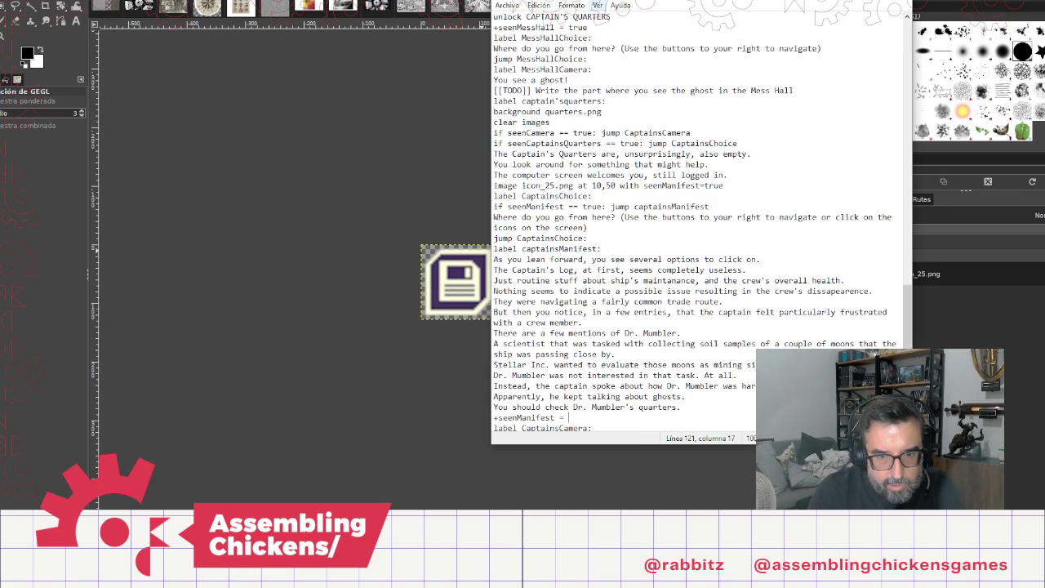
text(true)
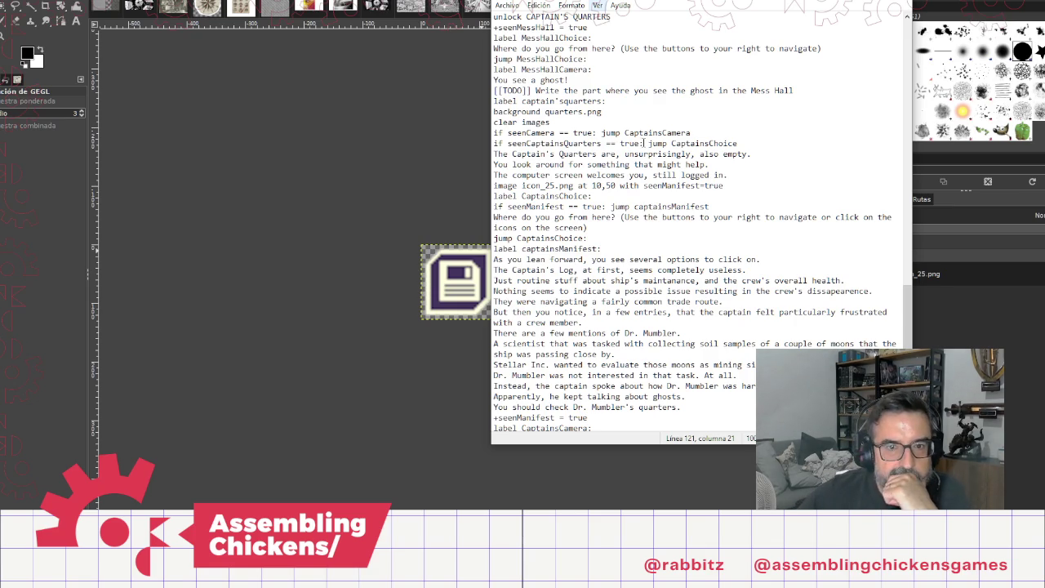
scroll(672, 277, down, 2)
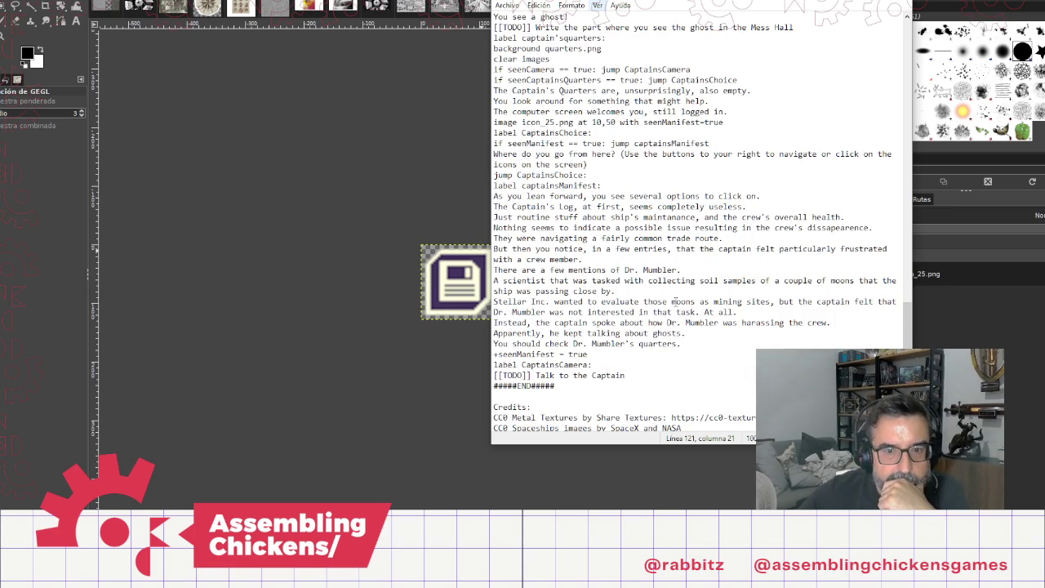
scroll(676, 302, up, 4)
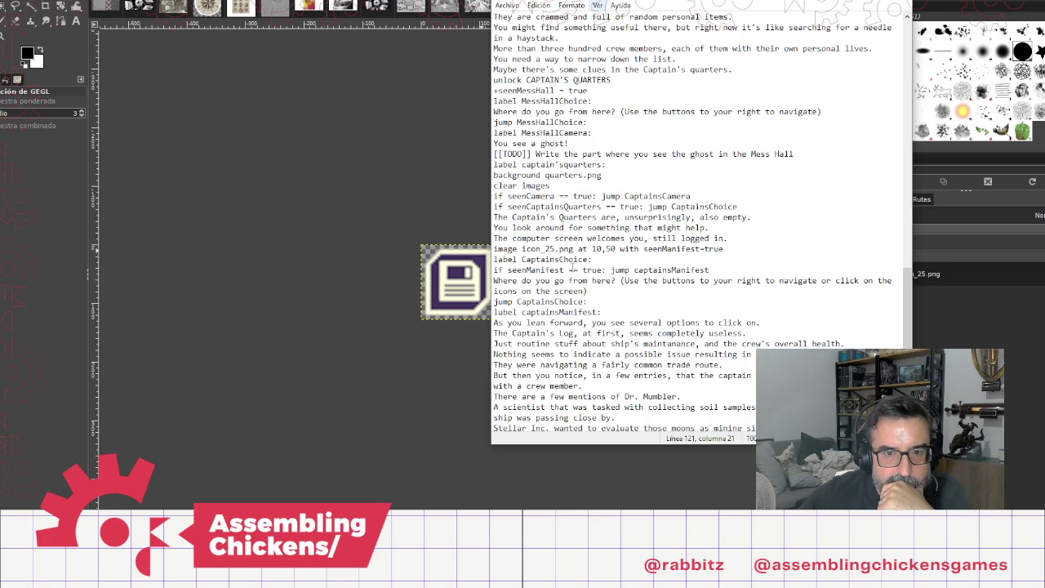
scroll(602, 331, down, 3)
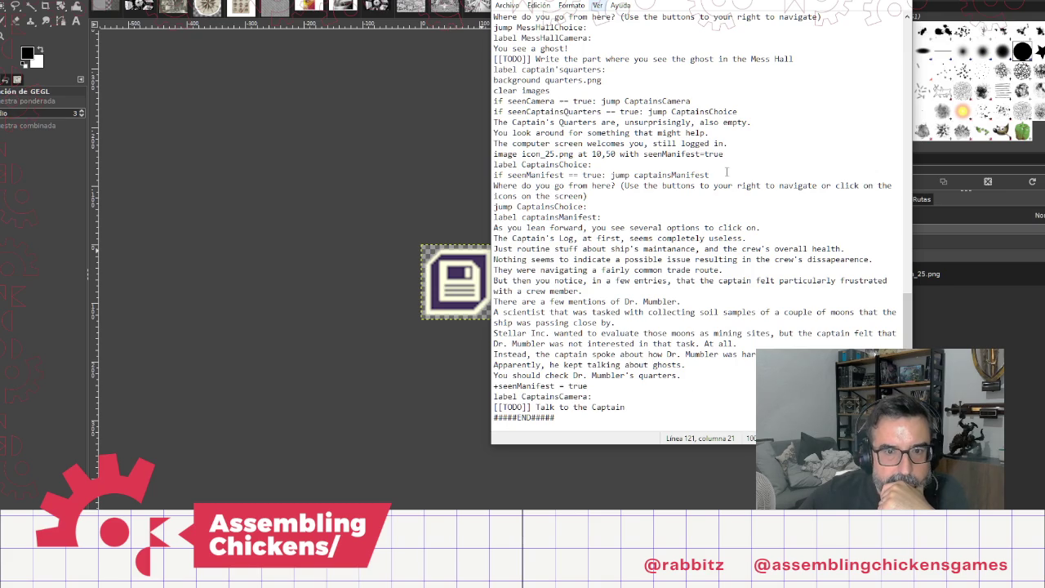
Step: Add a 'clear images' line and move it above the seenManifest flag
key(Return)
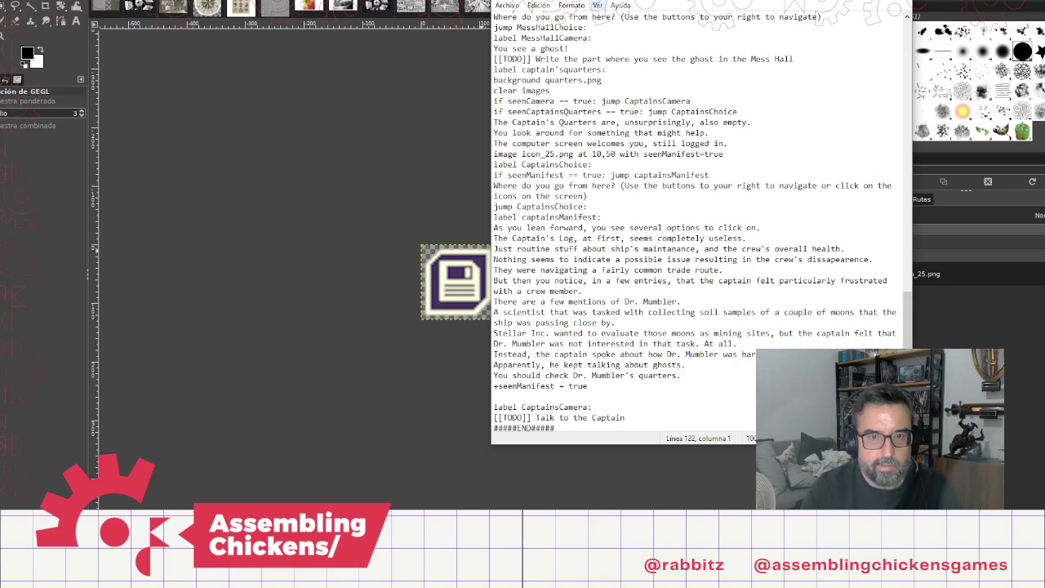
text(clea)
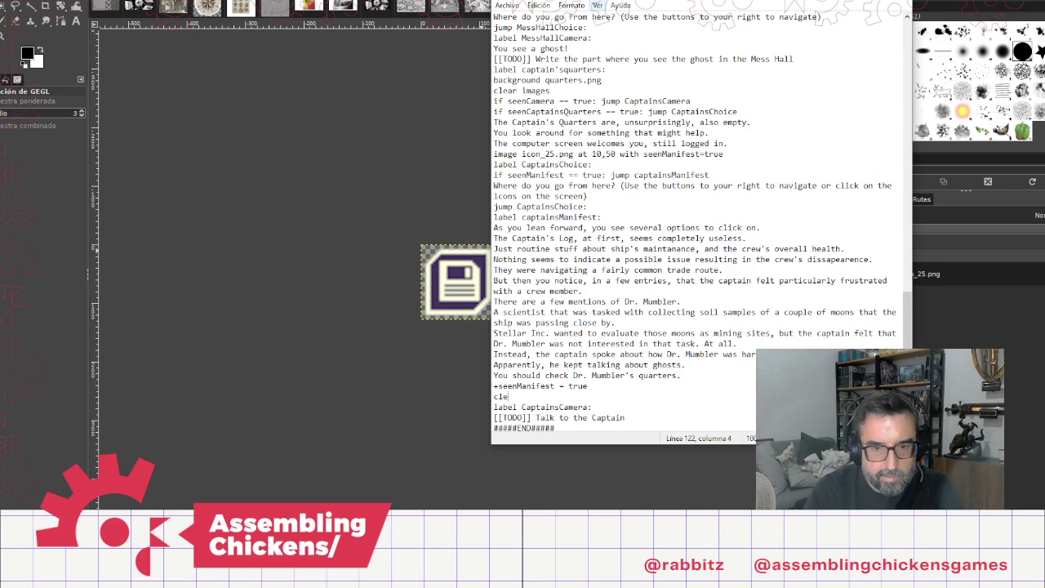
key(BackSpace)
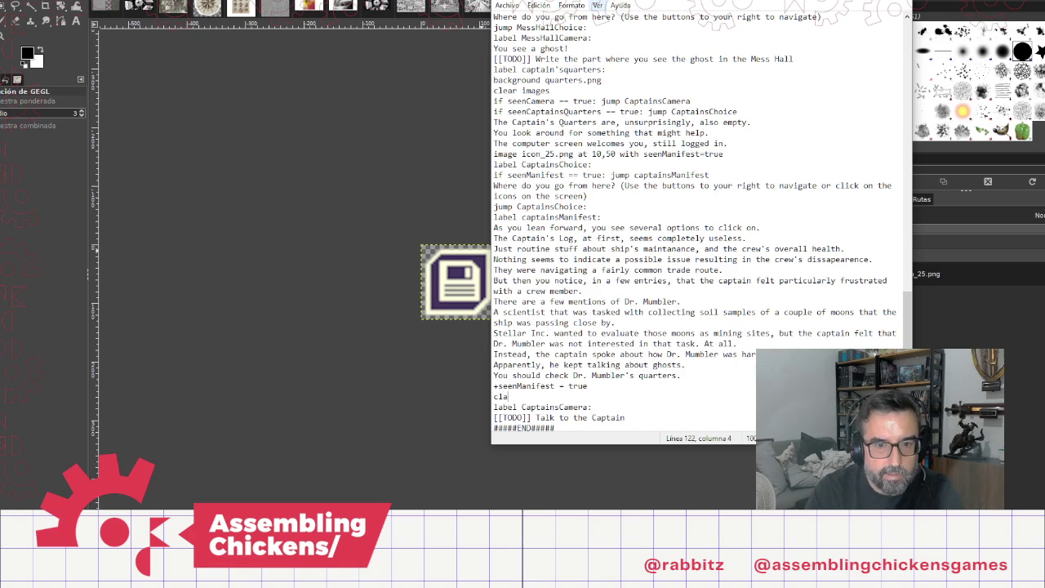
text(ar images)
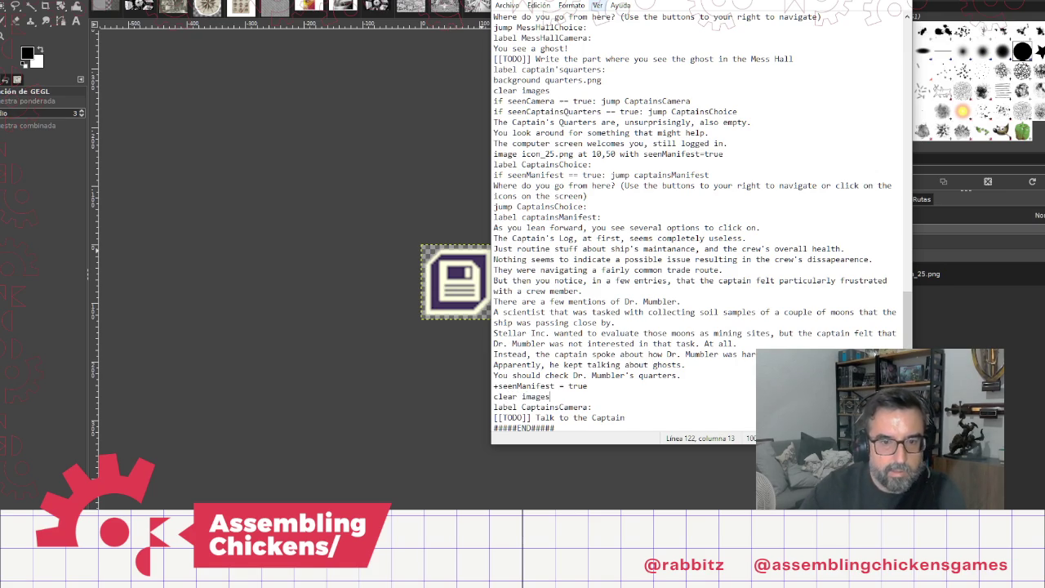
key(shift+Home)
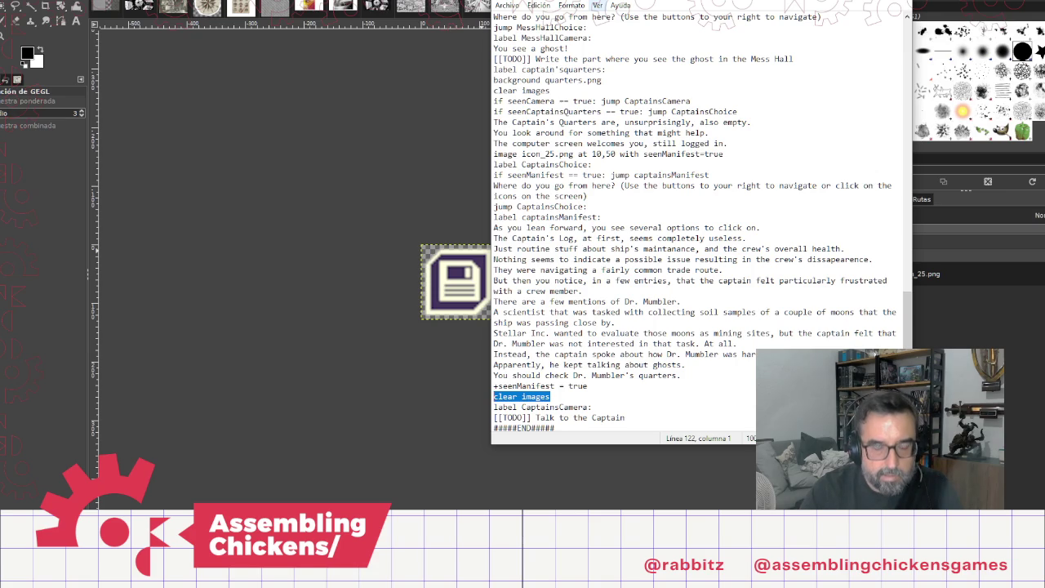
key(ctrl+x)
key(Up)
key(Up)
key(Return)
key(ctrl+v)
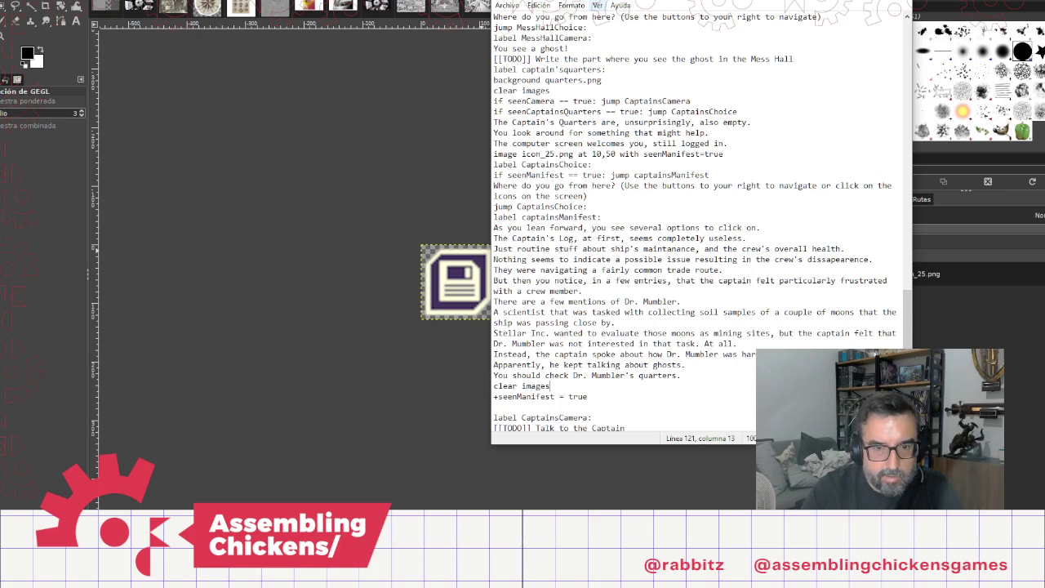
key(End)
key(Delete)
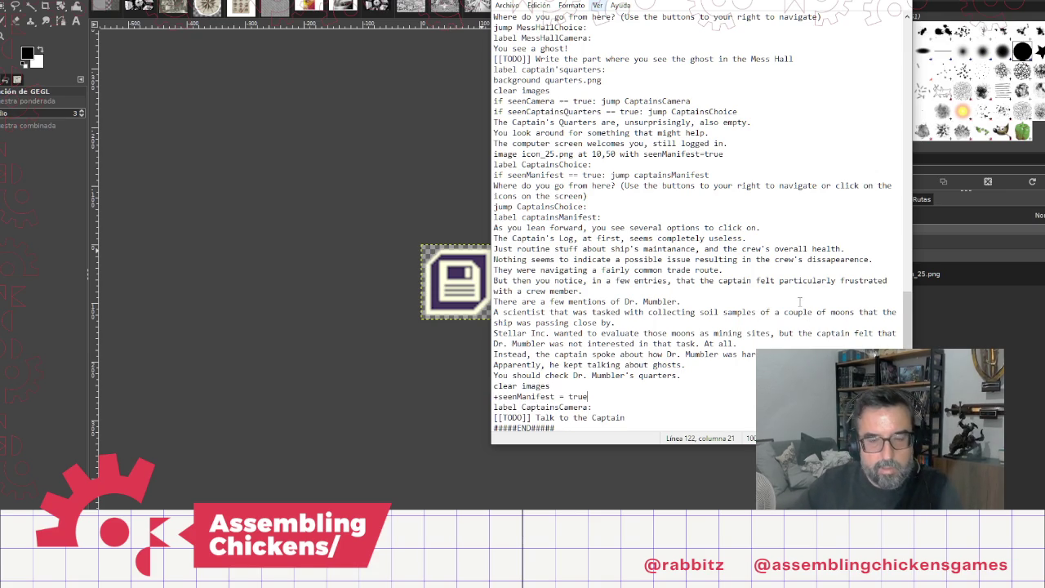
click(393, 187)
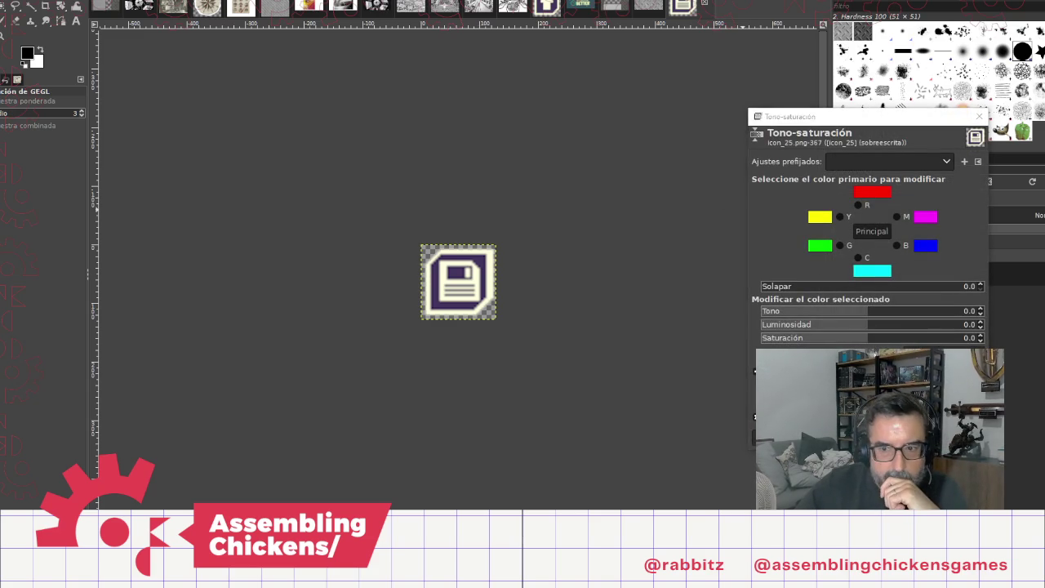
Step: Close the old game window, relaunch the game with F5, and start a new playthrough
key(Escape)
mouse_move(335, 576)
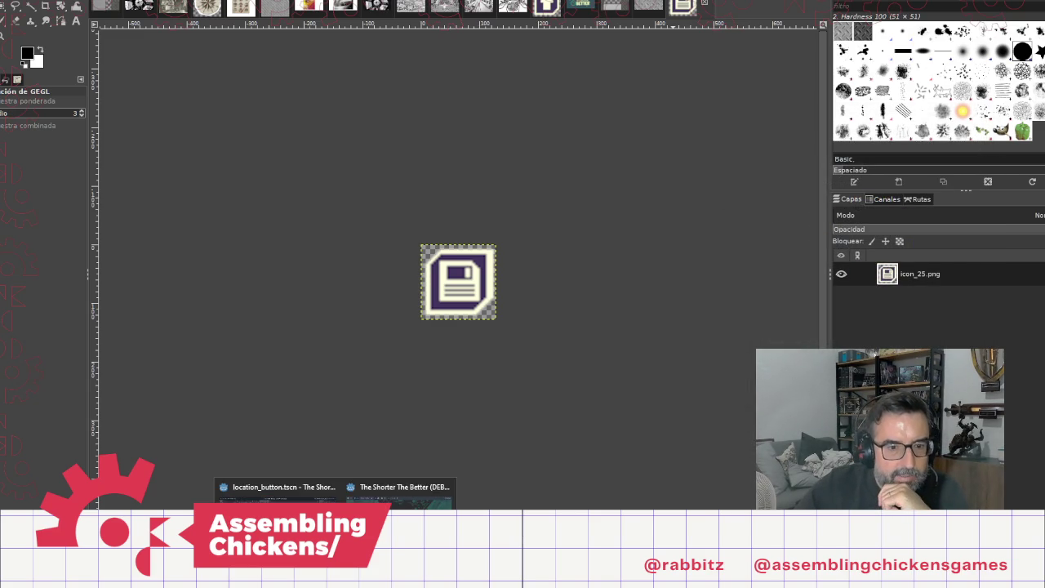
click(403, 490)
click(866, 35)
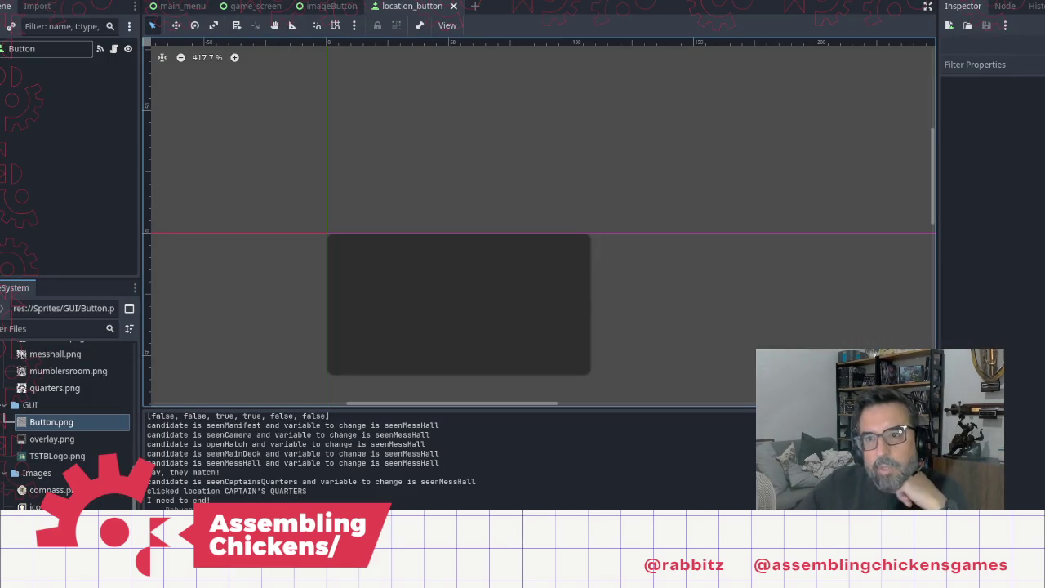
key(F5)
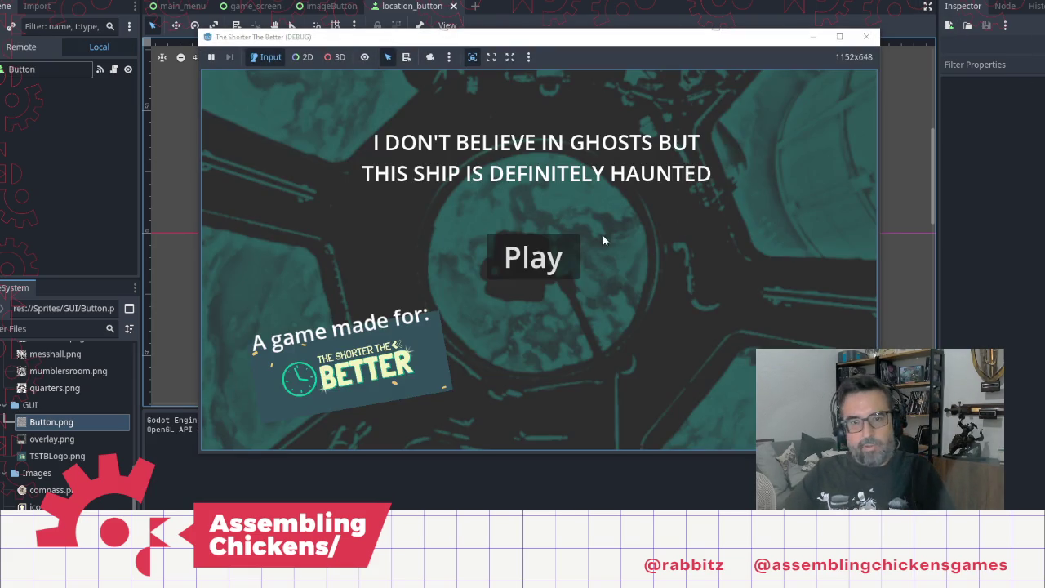
click(572, 259)
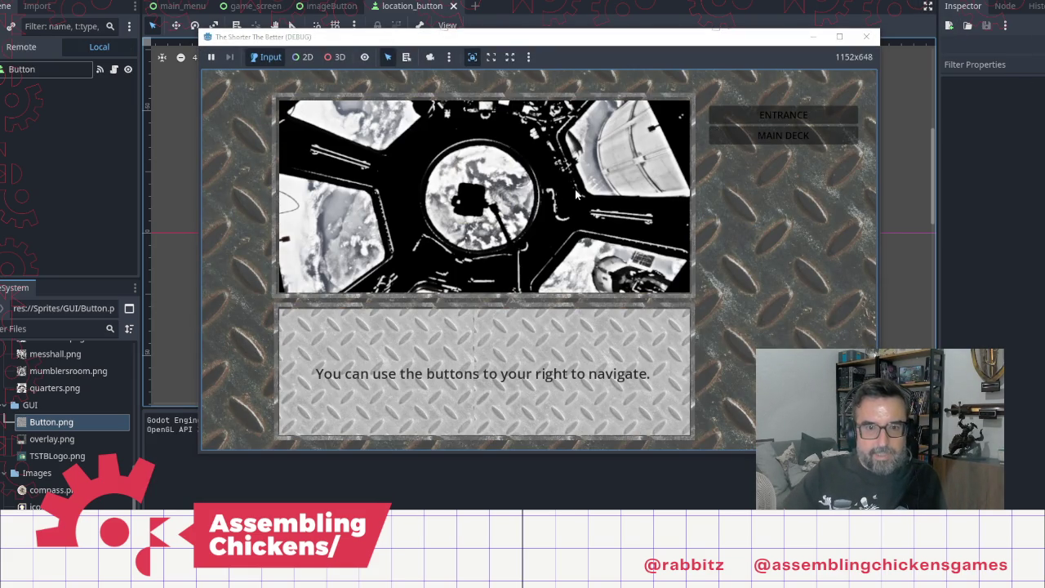
click(866, 36)
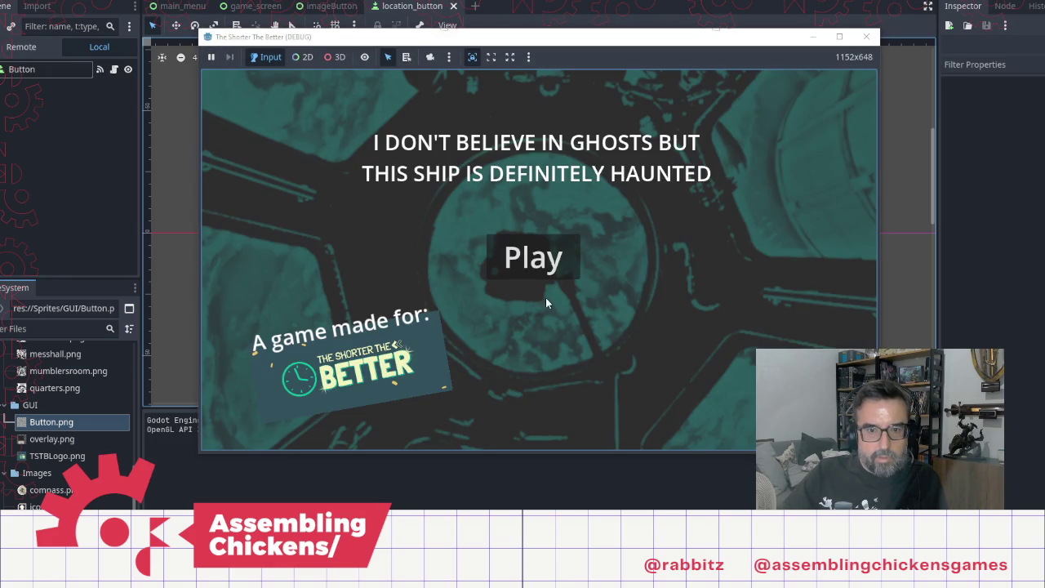
click(543, 269)
Step: Play through the entrance narration, open the hatch, and travel to the main deck
click(575, 337)
click(578, 342)
click(579, 345)
click(581, 346)
click(581, 347)
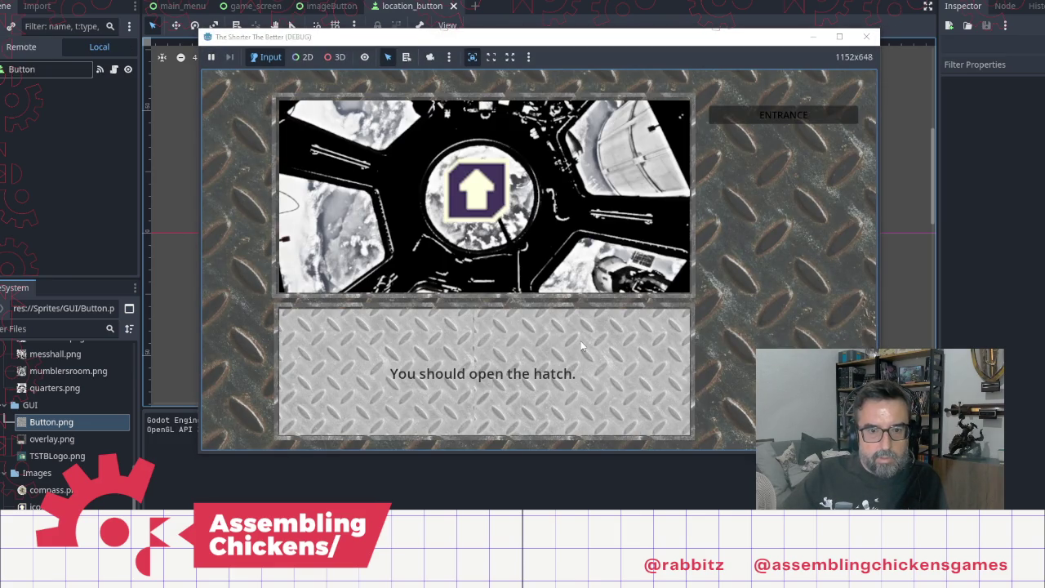
click(582, 346)
click(581, 346)
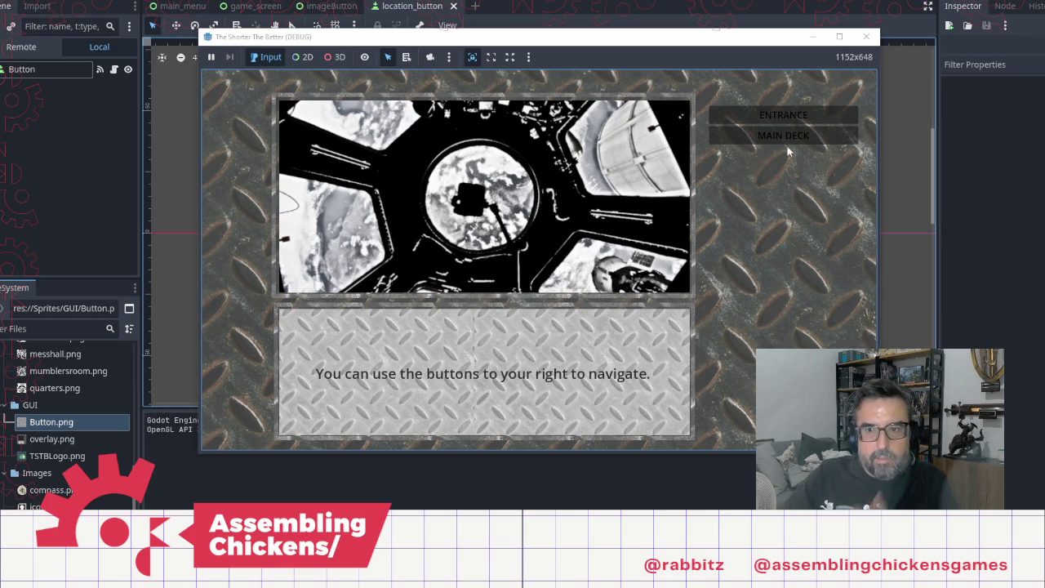
click(783, 137)
Step: Read through the main deck narration and travel to the mess hall
click(441, 381)
click(482, 377)
click(523, 372)
click(568, 367)
click(588, 360)
click(608, 352)
click(627, 343)
click(645, 337)
click(784, 156)
Step: Read through the mess hall narration up to the choice of where to go next
click(620, 339)
click(555, 333)
click(539, 331)
click(540, 331)
click(539, 331)
click(540, 331)
click(539, 328)
click(542, 326)
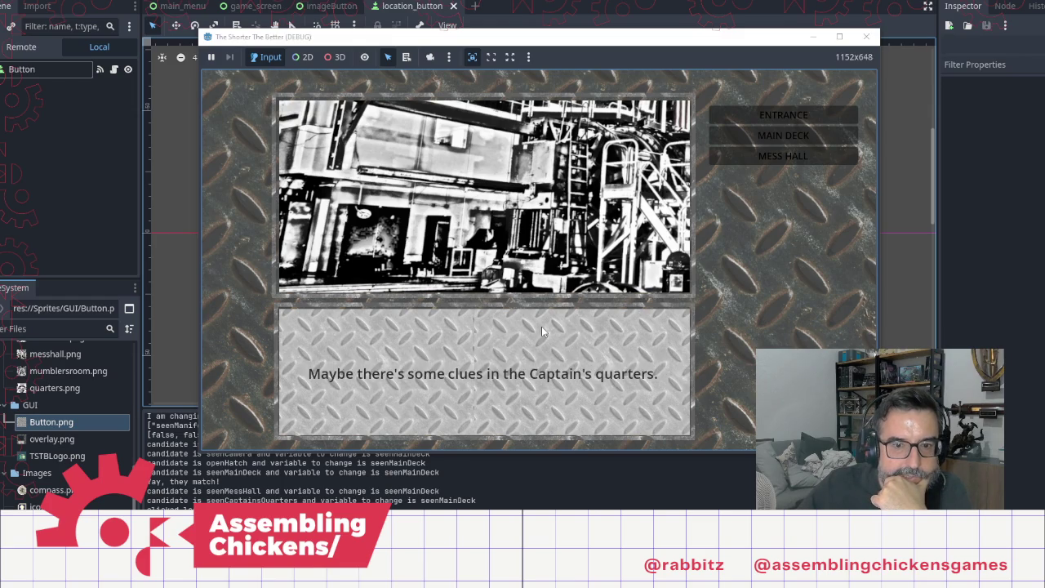
Step: Travel to the captain's quarters and inspect the captain's computer
click(542, 326)
click(783, 176)
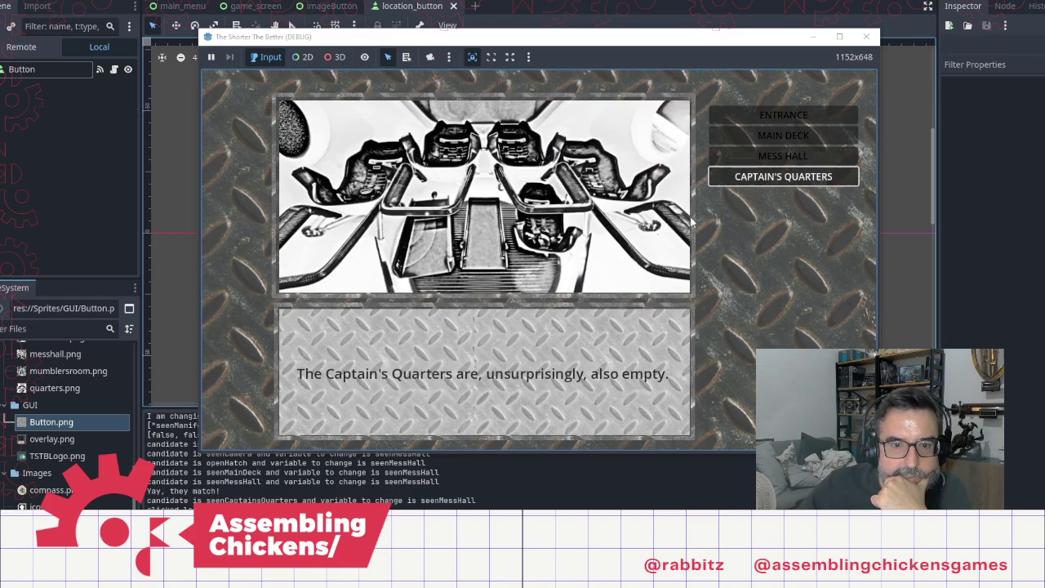
click(606, 264)
click(604, 266)
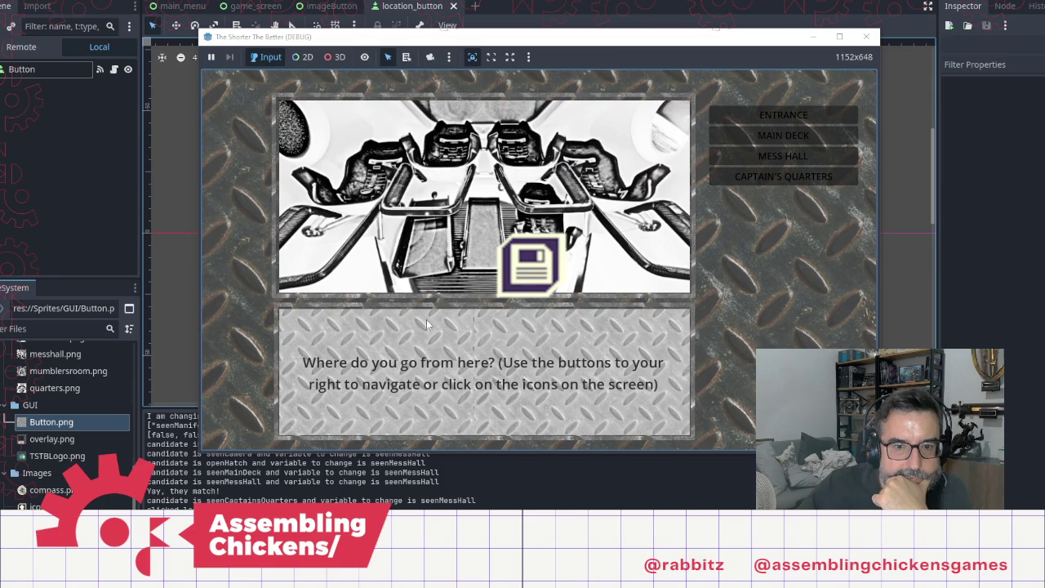
click(540, 276)
Step: Read through the captain's log entries about Dr. Mumbler
click(606, 327)
click(605, 327)
click(606, 326)
click(606, 326)
click(505, 345)
click(441, 308)
click(465, 347)
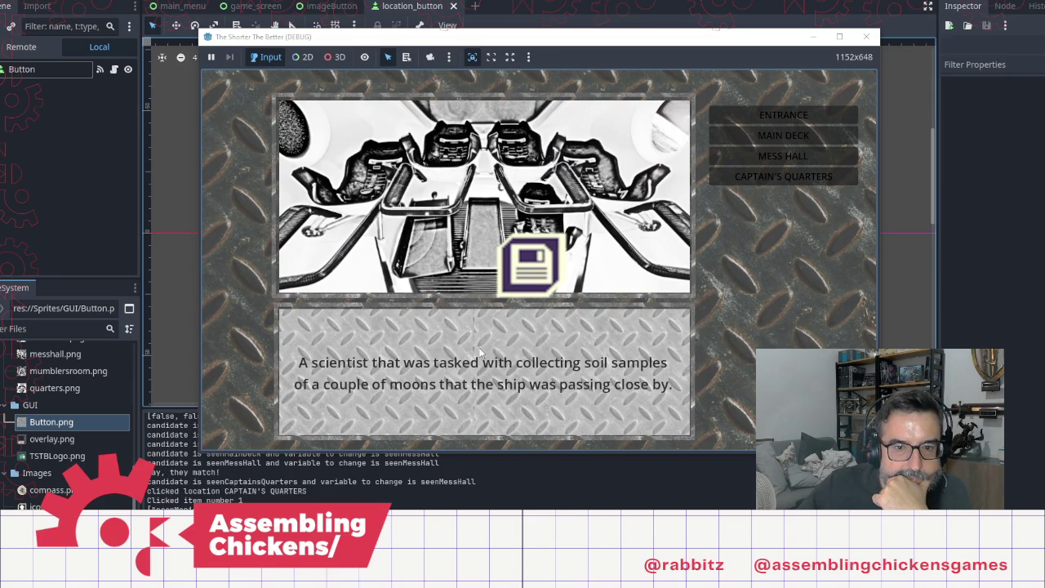
click(611, 352)
click(625, 331)
Step: Continue past the Mumbler's quarters hint and TODO line back to the title screen
click(583, 296)
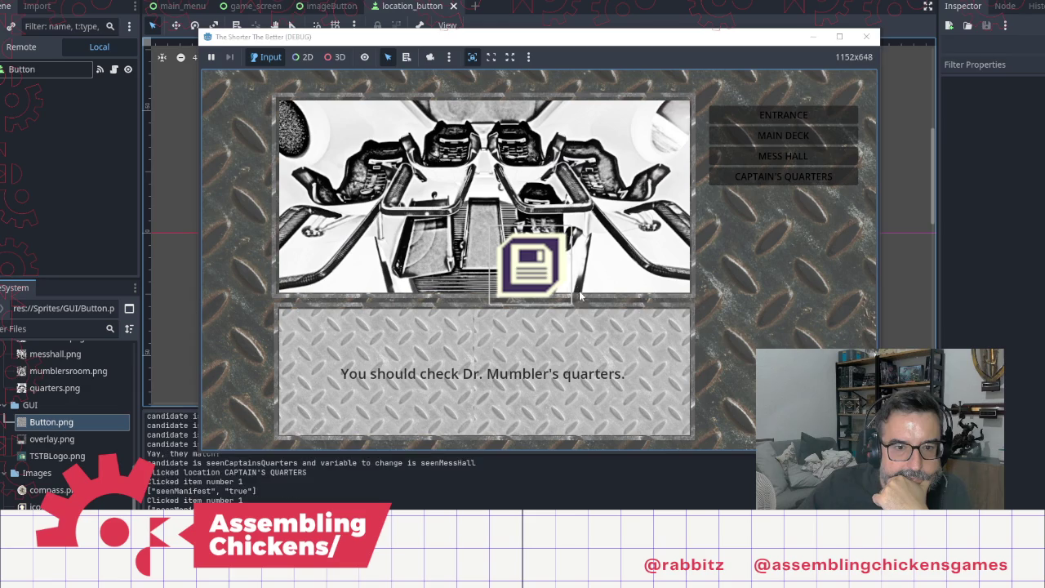
click(595, 342)
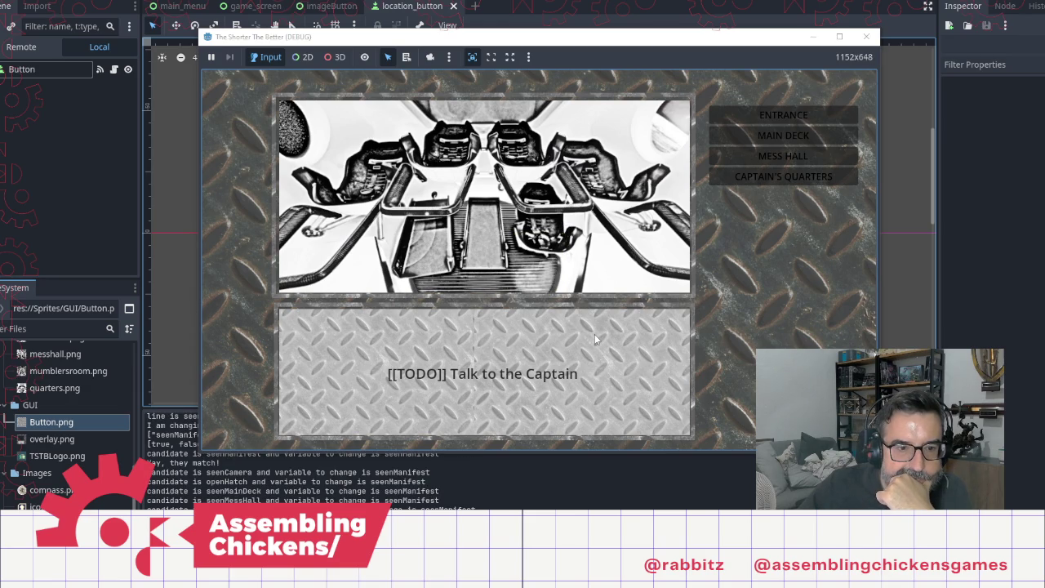
click(594, 333)
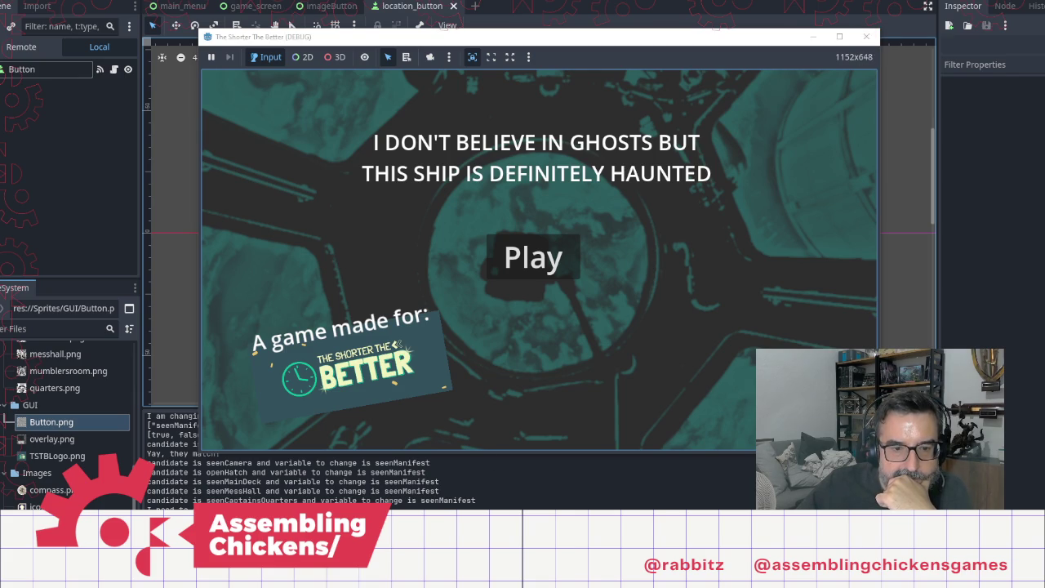
key(alt+Tab)
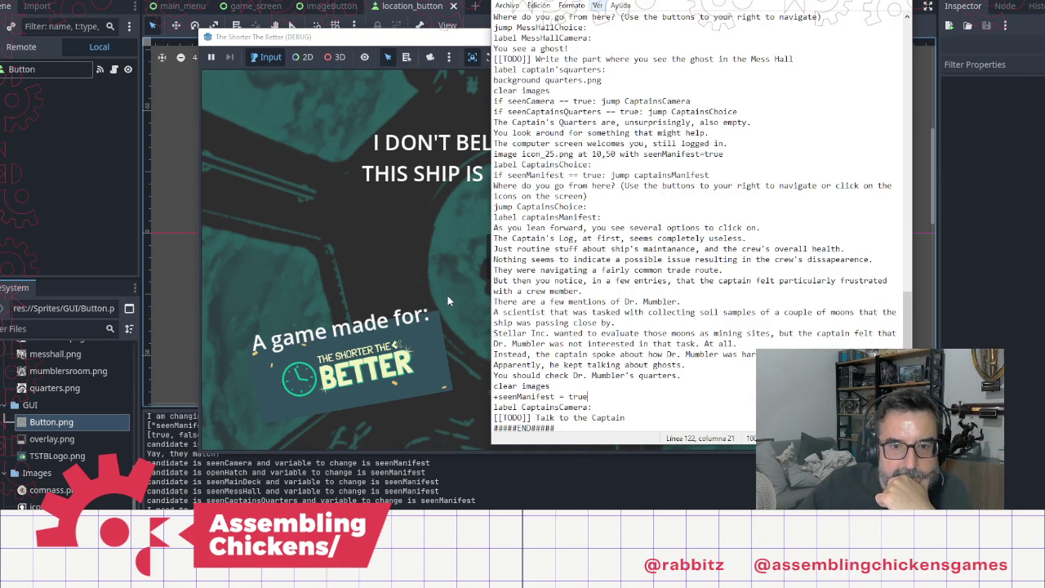
Step: Close the running game and start a 'jump' line after +seenManifest = true
click(882, 63)
click(867, 36)
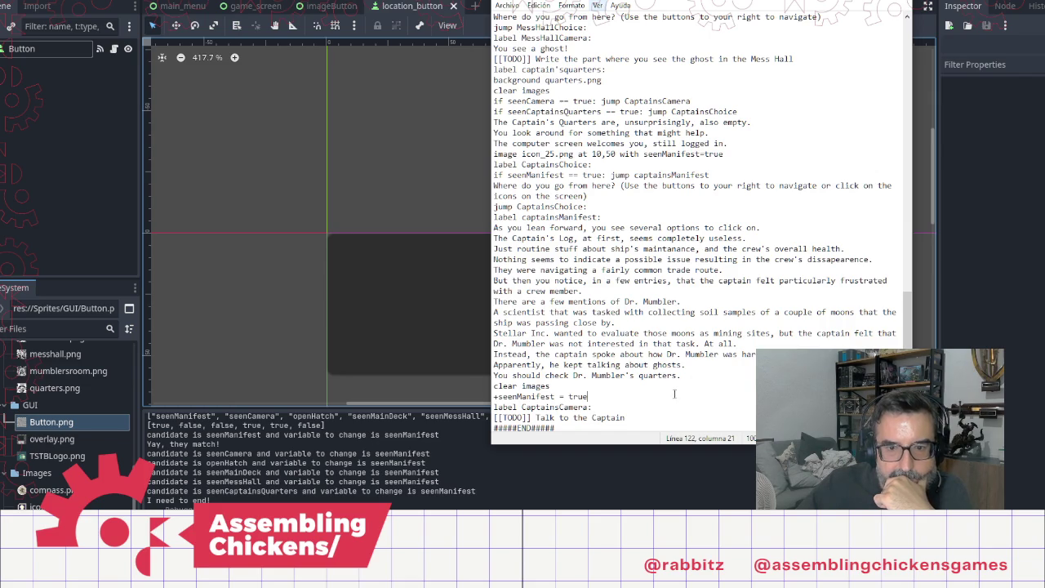
key(Return)
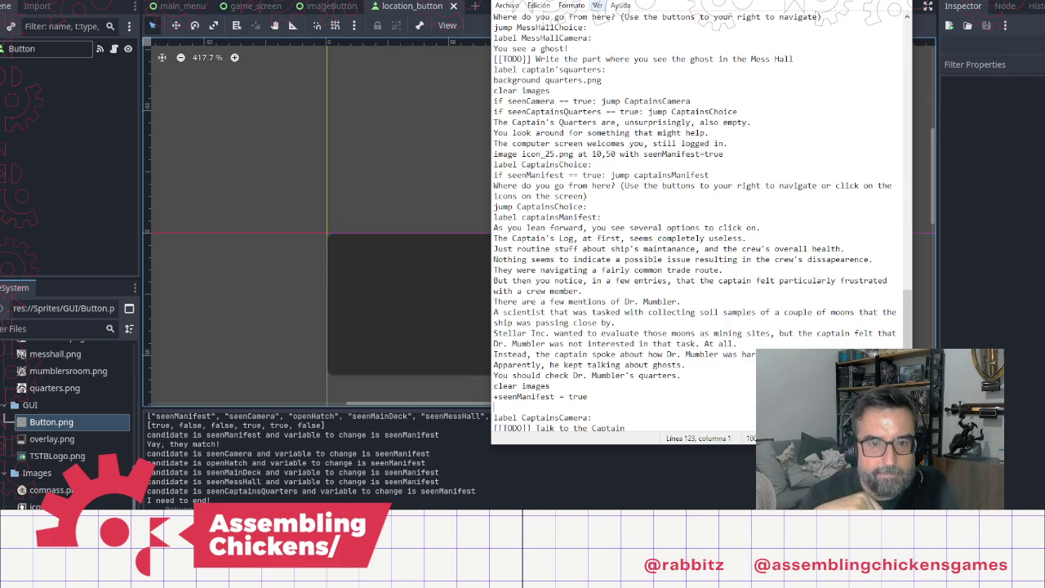
text(jump)
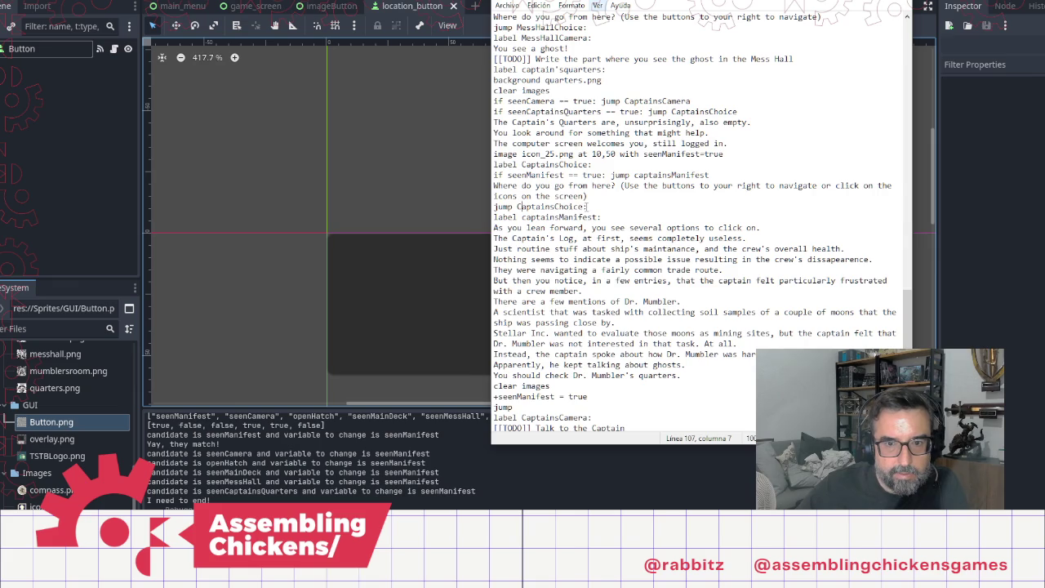
Step: Copy the CaptainsChoice label name and complete the line as 'jump CaptainsChoice:'
click(517, 207)
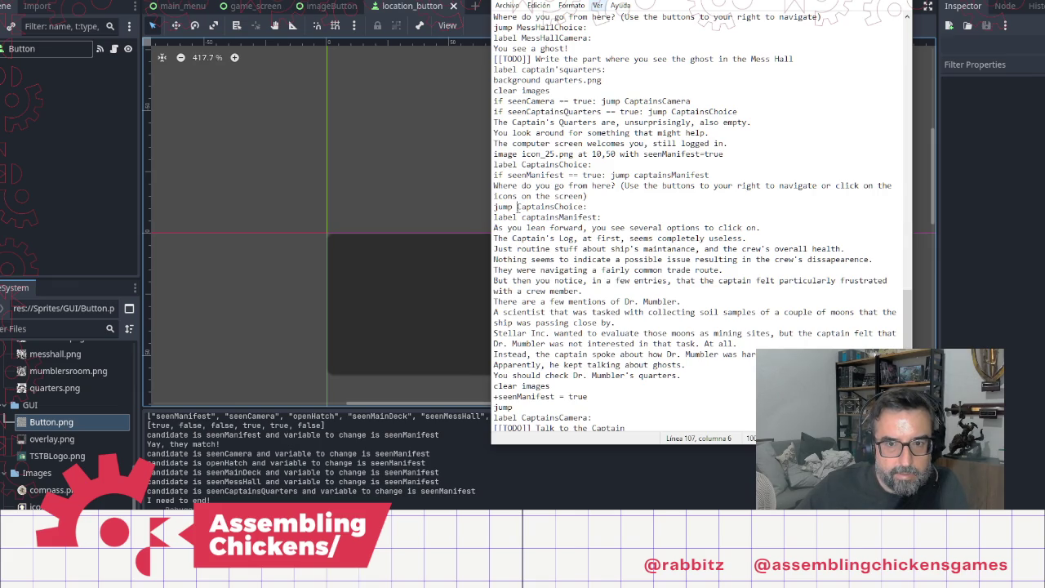
double_click(581, 206)
key(ctrl+c)
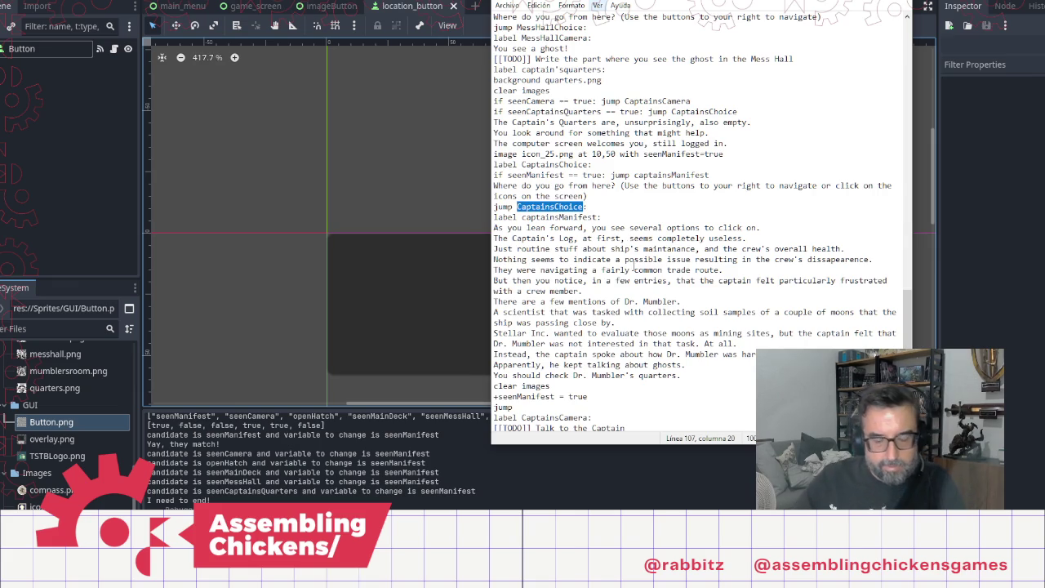
click(569, 386)
click(586, 407)
key(ctrl+v)
text(:)
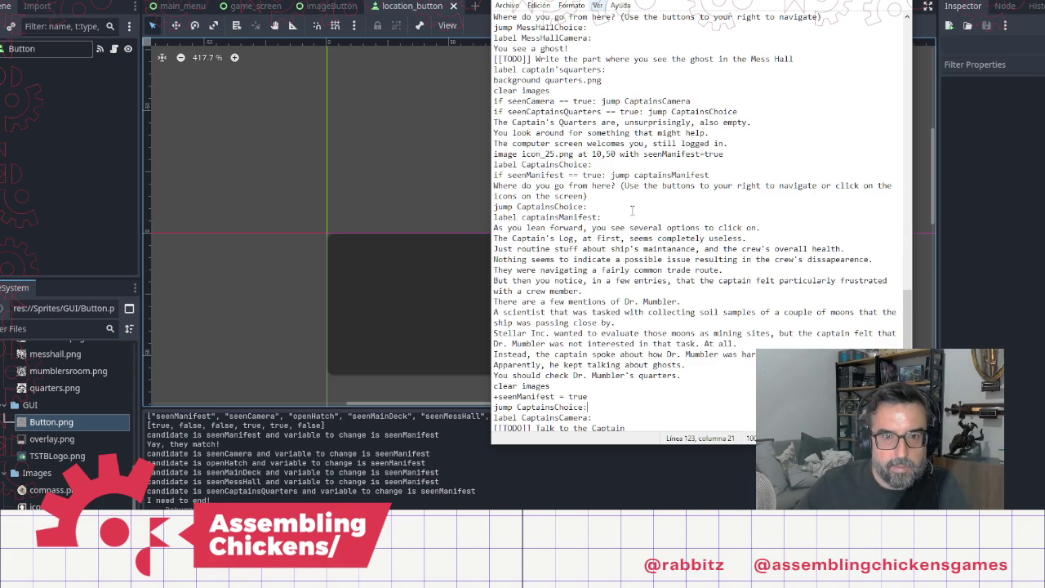
click(604, 165)
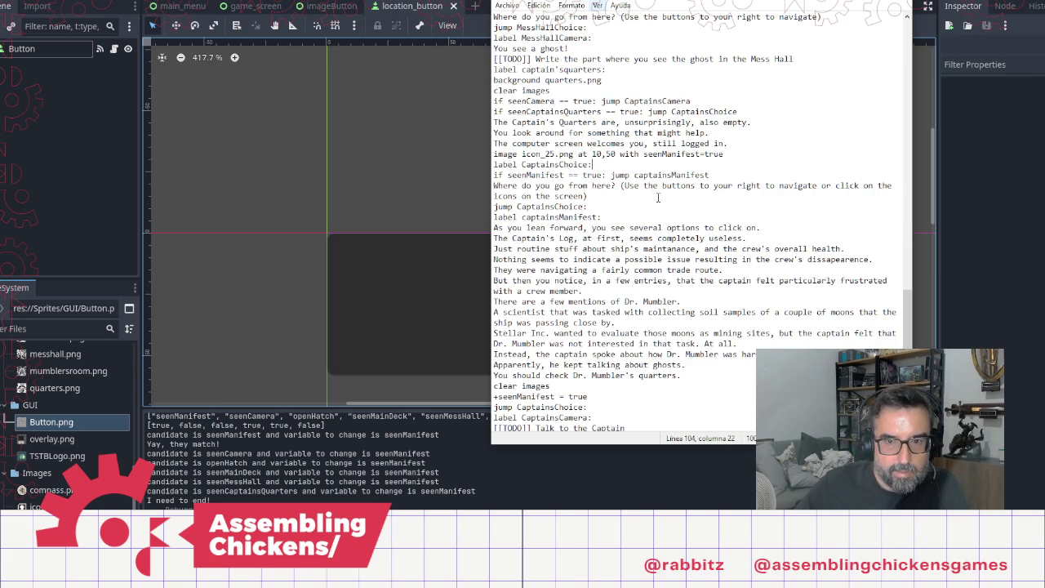
double_click(666, 175)
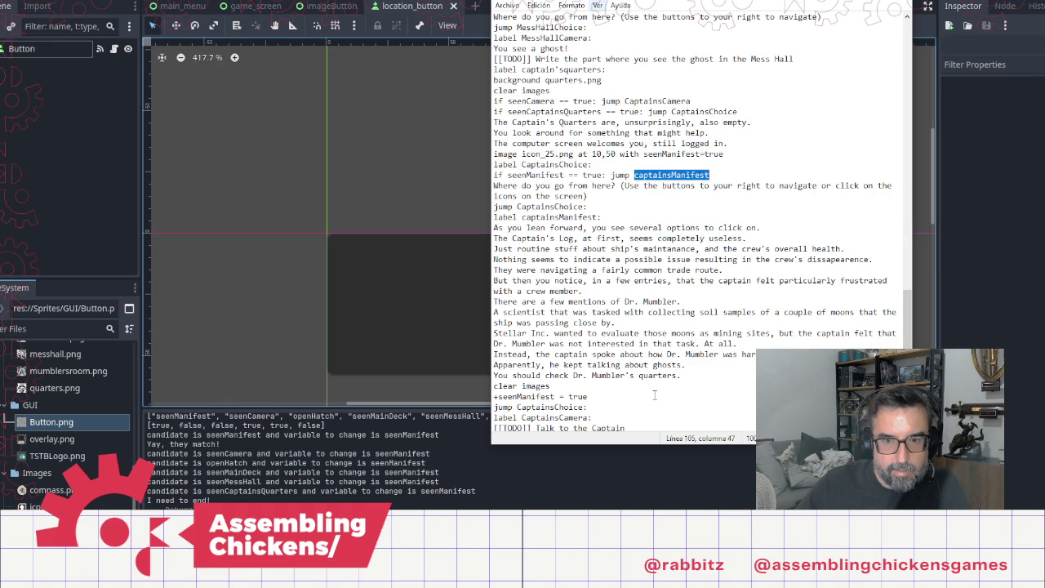
click(610, 407)
key(Return)
text(capr)
key(BackSpace)
text(tai)
key(BackSpace)
key(BackSpace)
key(BackSpace)
text(label captainsManifest:)
key(Return)
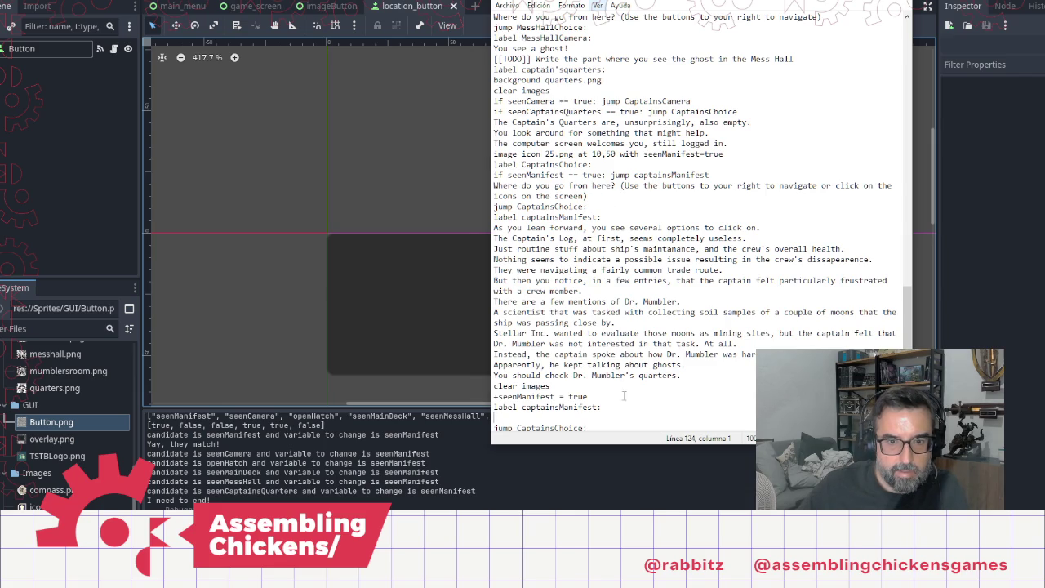
click(601, 406)
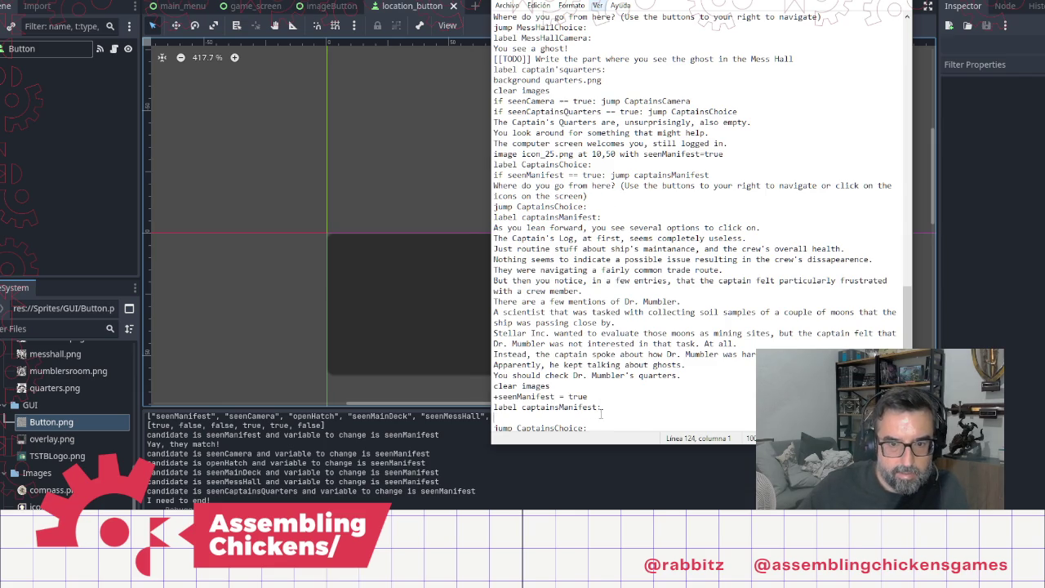
shift+click(606, 400)
key(Delete)
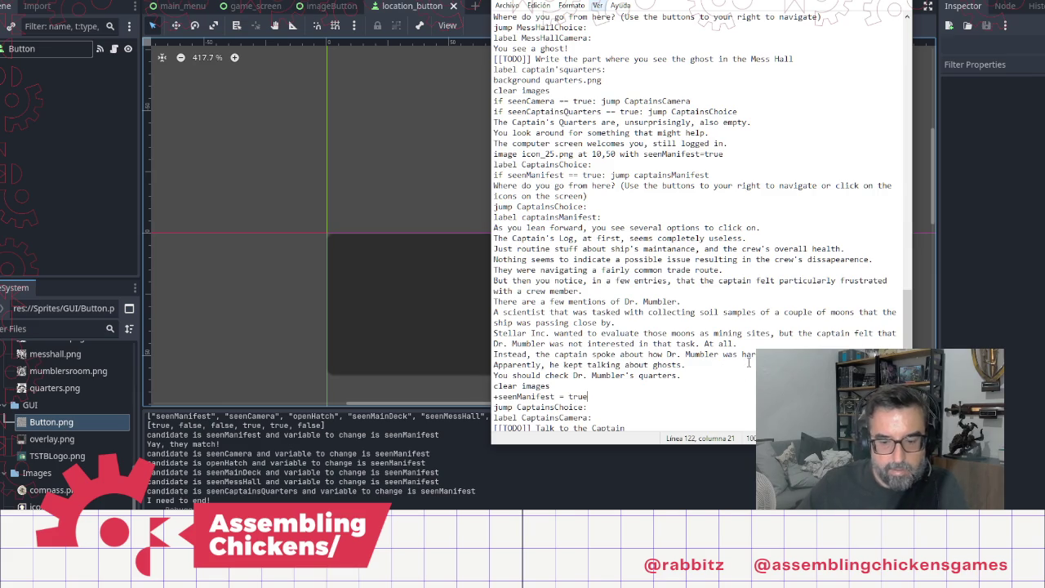
Step: Add a 'label entranceChoice:' line after the hatch prompt in the entrance section
scroll(653, 245, up, 20)
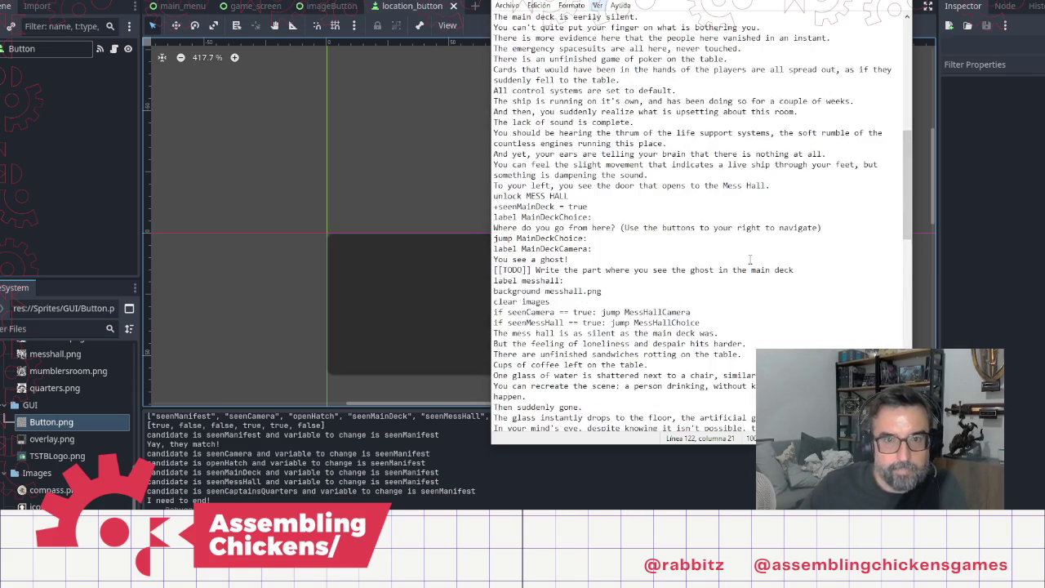
scroll(428, 238, up, 1)
scroll(627, 259, up, 1)
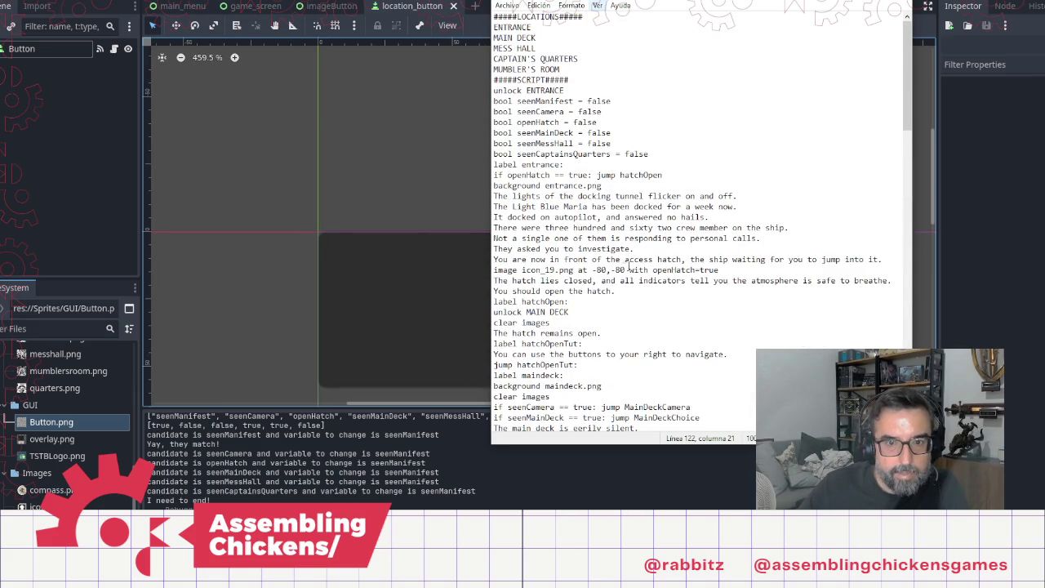
click(536, 165)
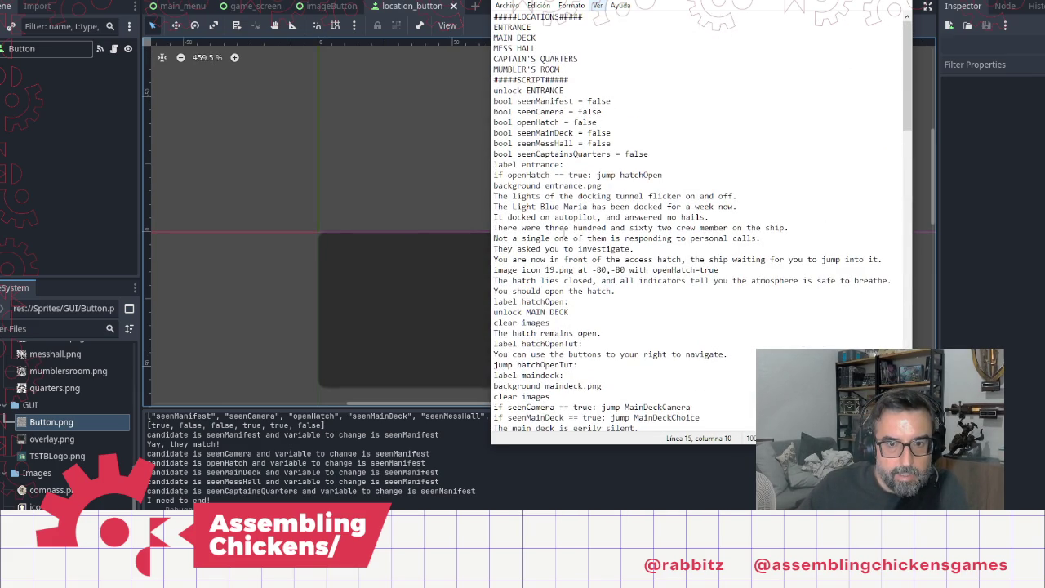
click(603, 185)
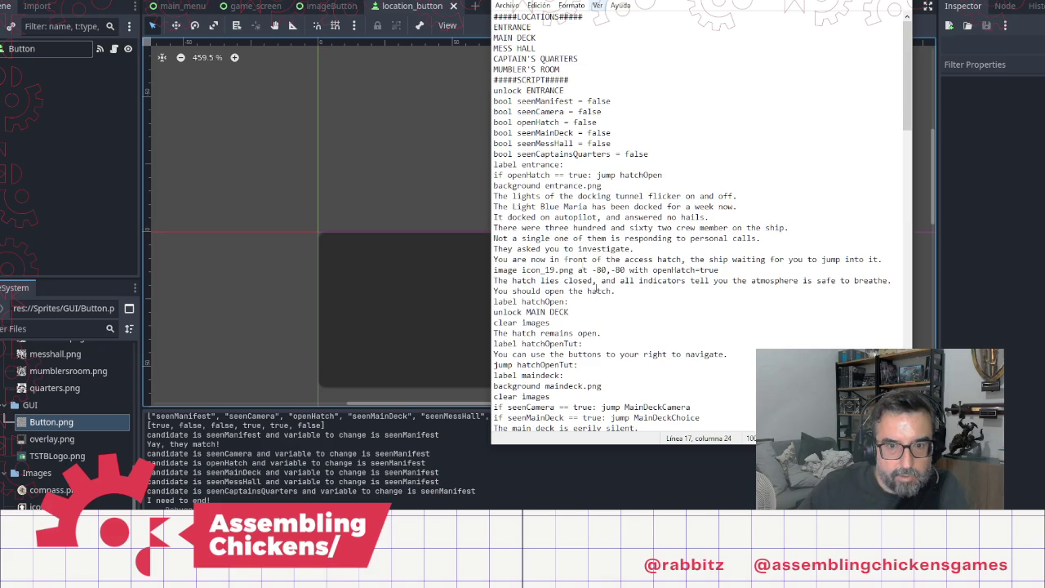
click(560, 270)
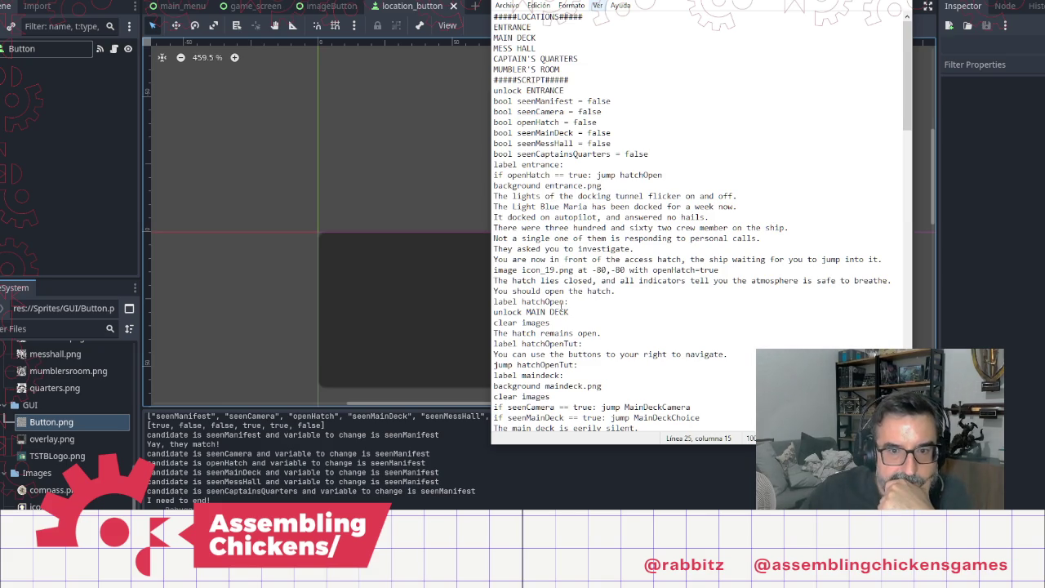
click(623, 291)
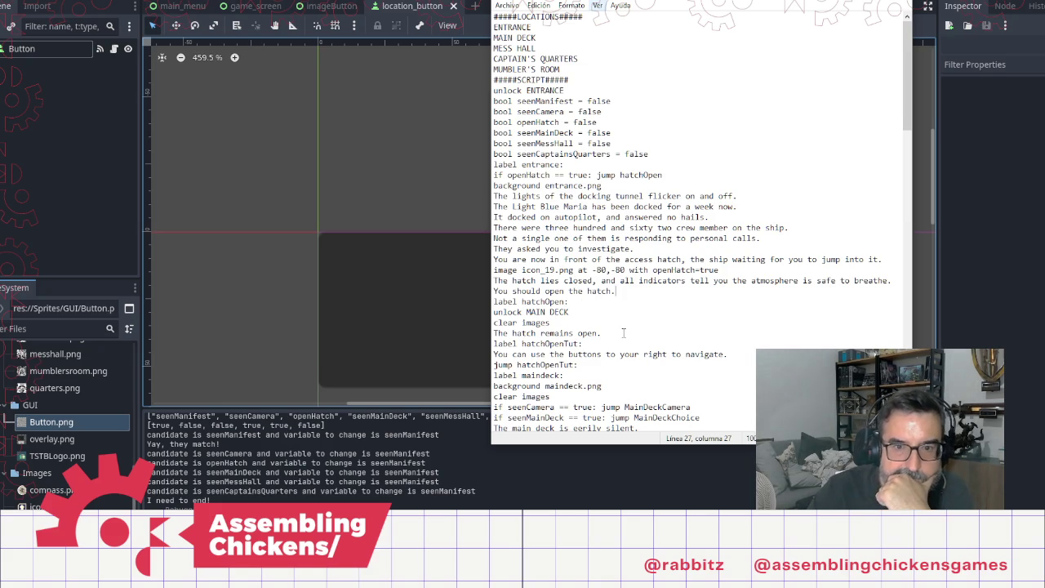
key(Return)
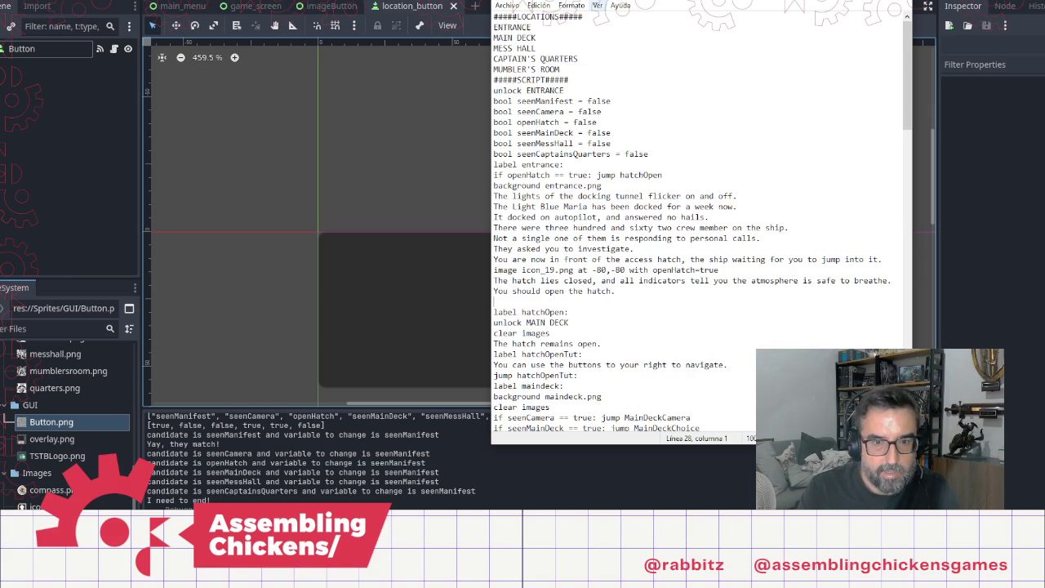
text(label entrance:)
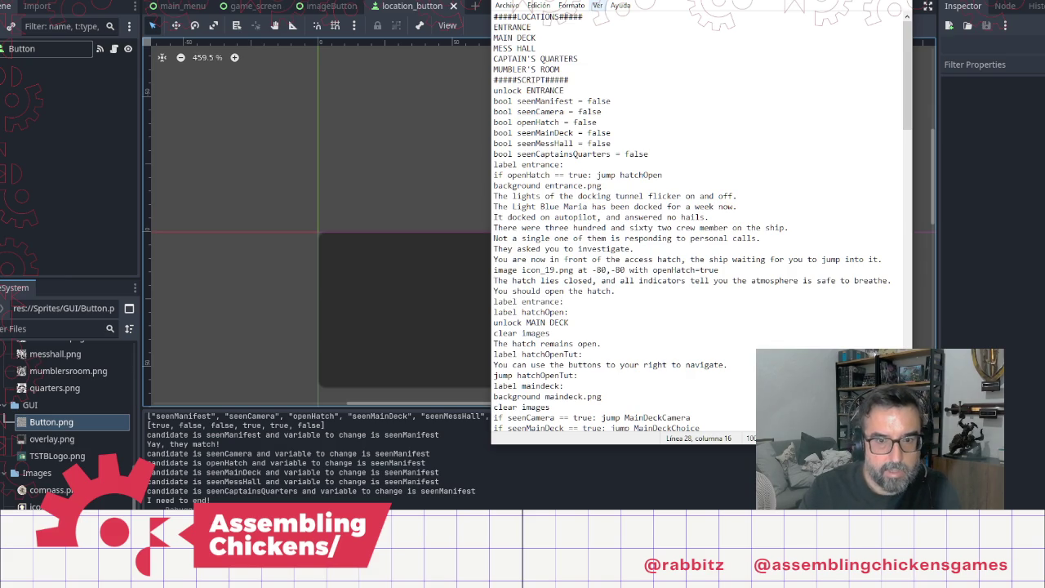
key(Left)
text(Choice)
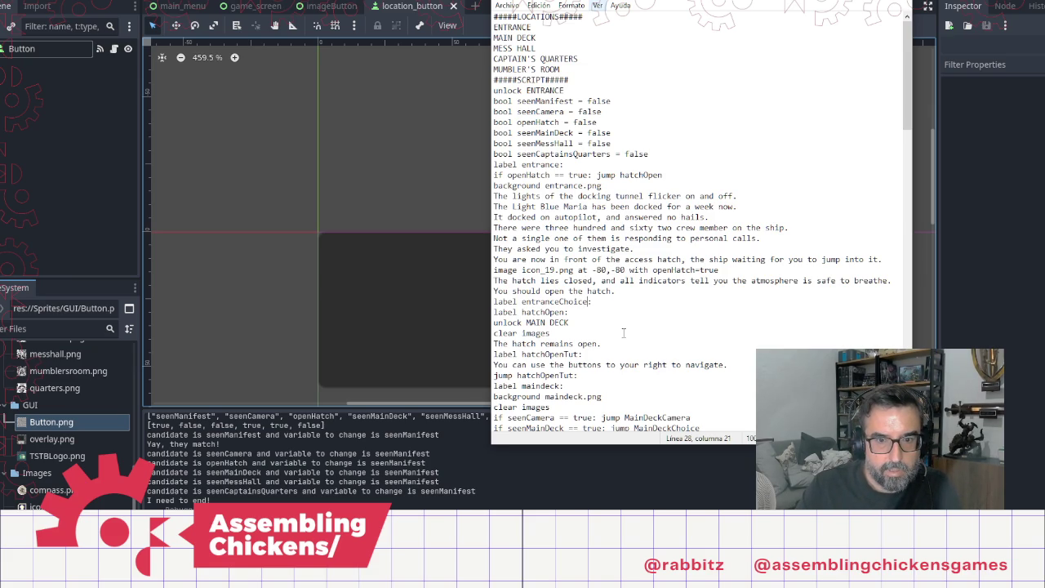
Step: Remove the openHatch check from under label entrance:
key(shift+Up)
key(Up)
key(Up)
key(Up)
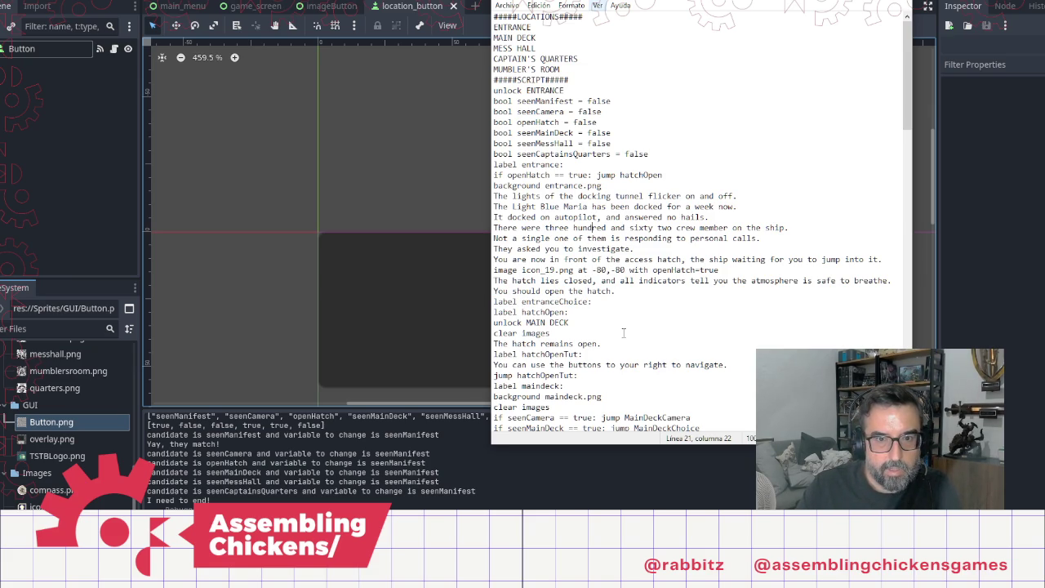
key(shift+Home)
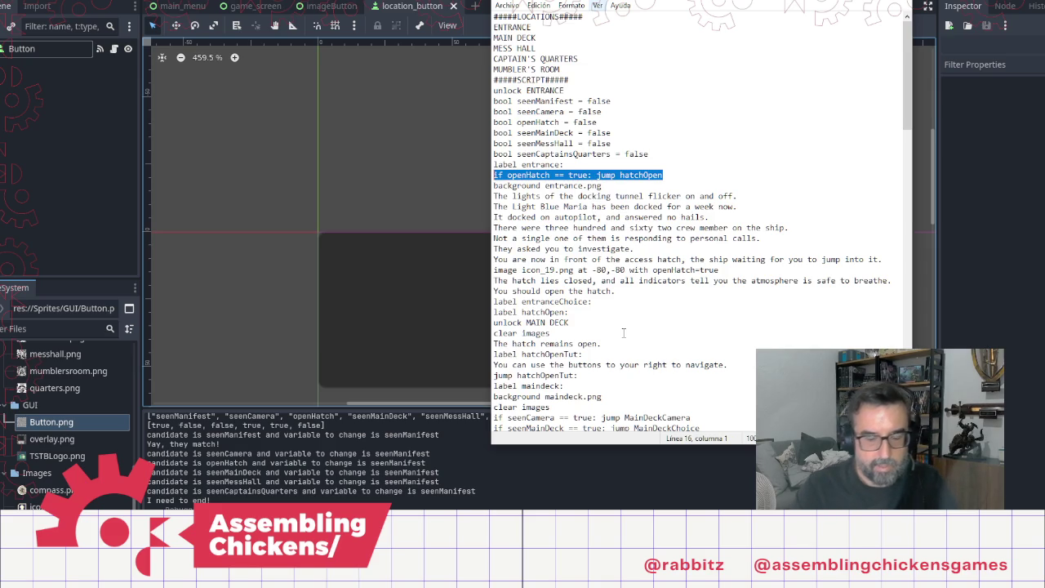
key(BackSpace)
key(BackSpace)
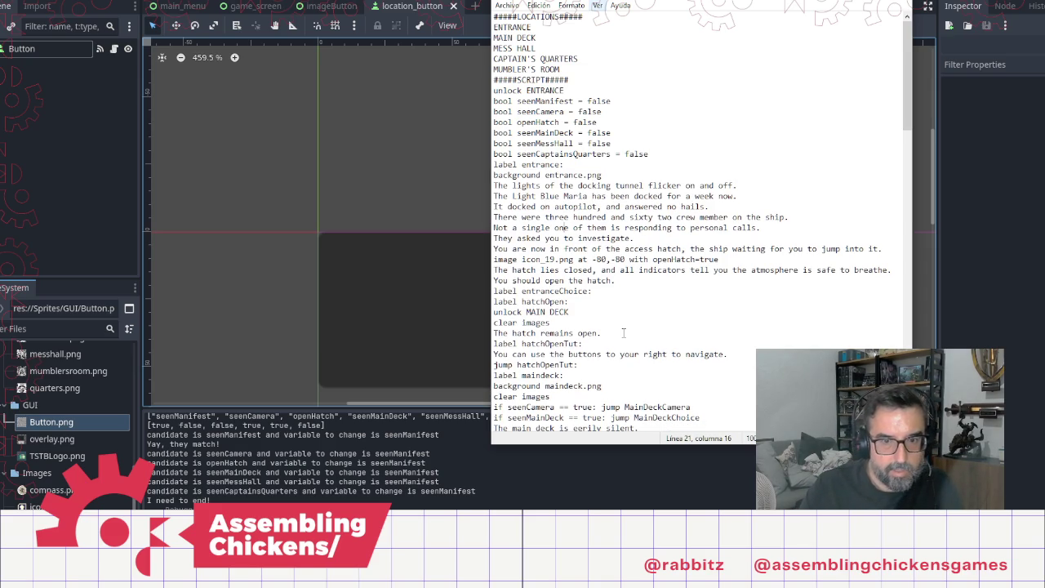
key(End)
key(Return)
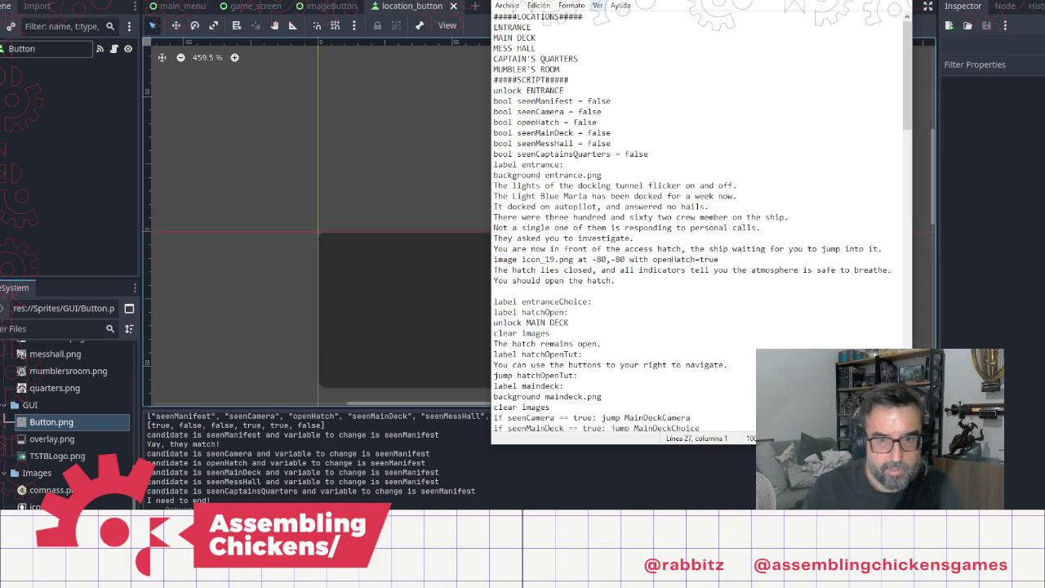
key(BackSpace)
Step: Add 'if openHatch == true: jump hatchOpen' under label entranceChoice:
key(Down)
key(Return)
text(if openHatch == true: jump hatchOpen)
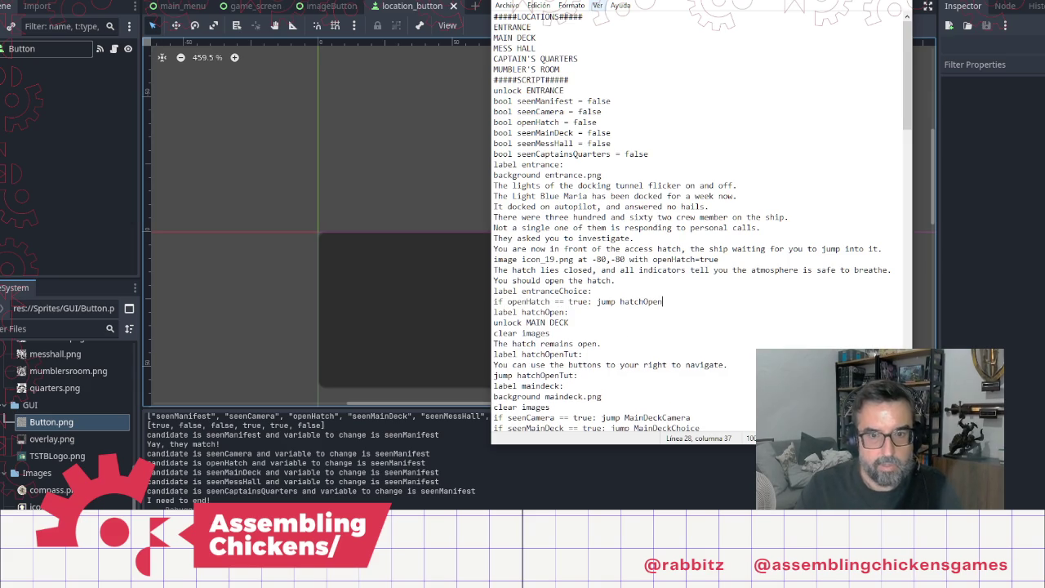
key(Return)
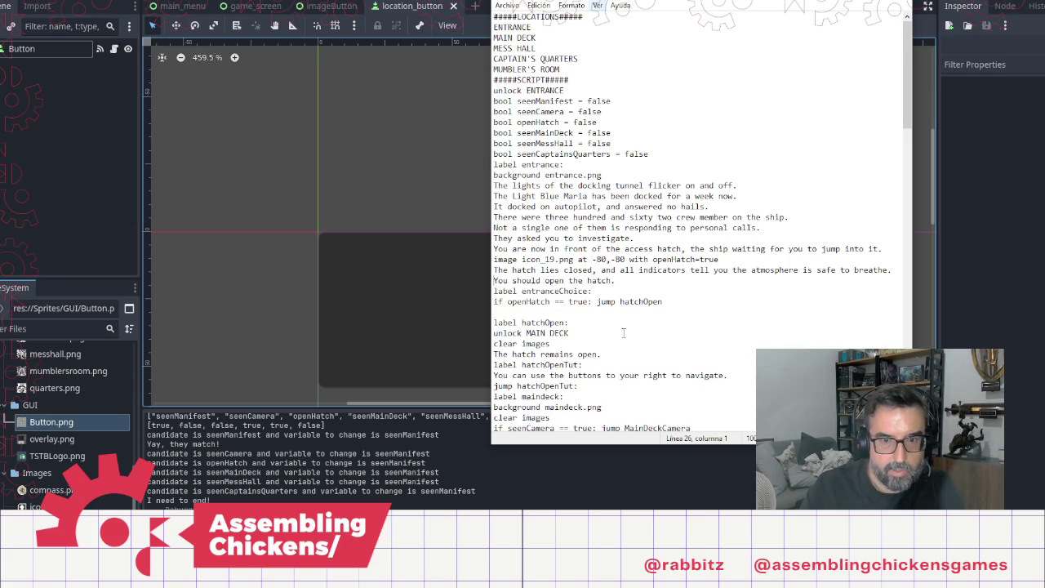
Step: Move 'You should open the hatch.' below the openHatch check and rerun the game with F5
key(shift+End)
key(ctrl+c)
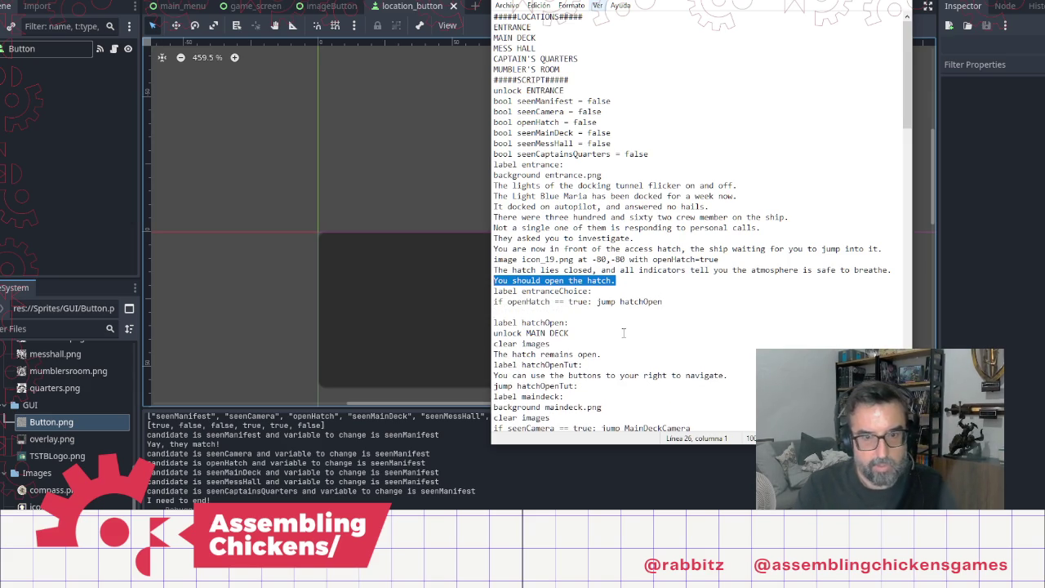
key(Delete)
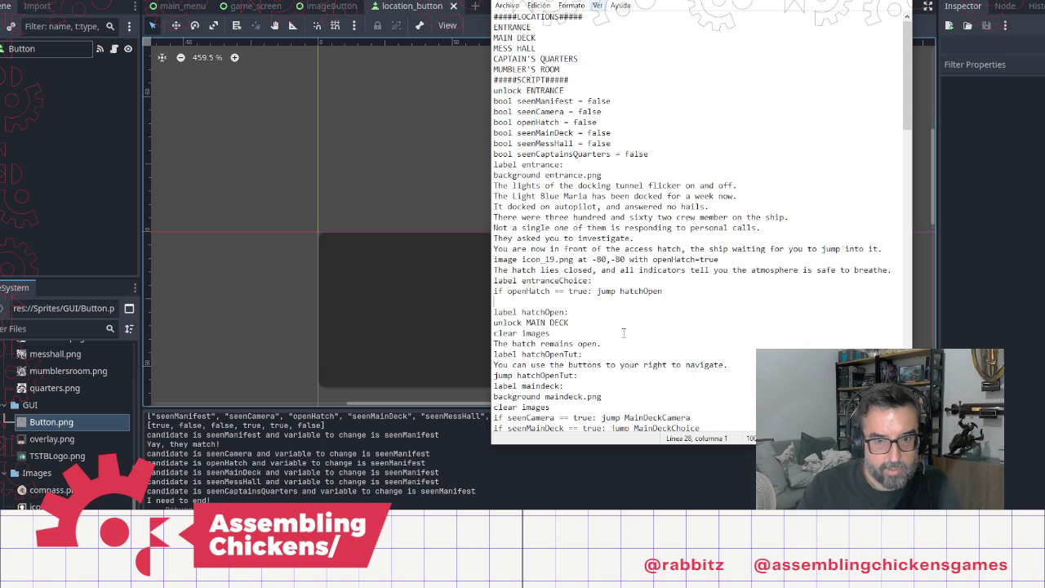
key(ctrl+v)
key(BackSpace)
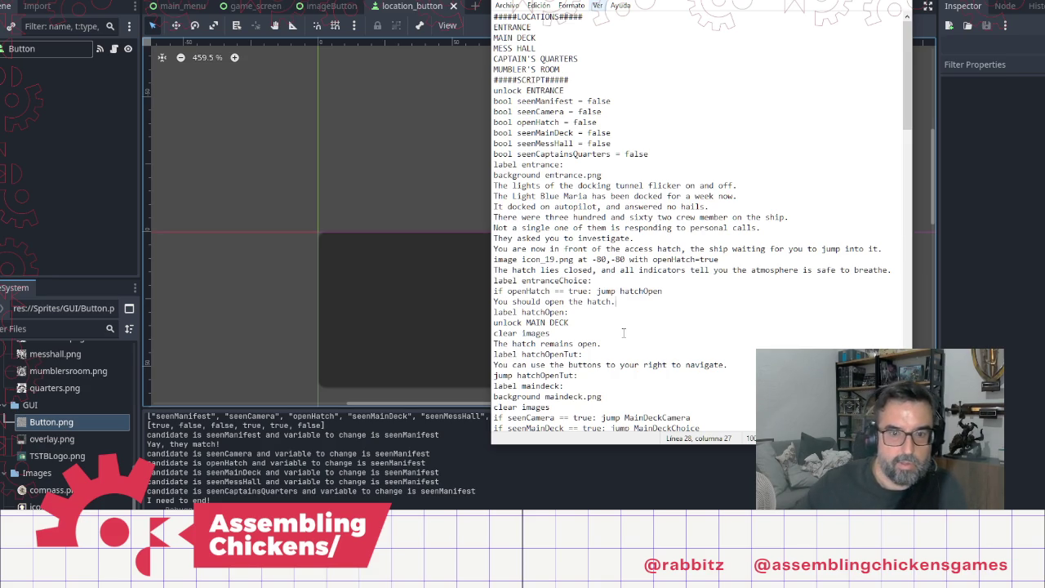
click(425, 122)
key(F5)
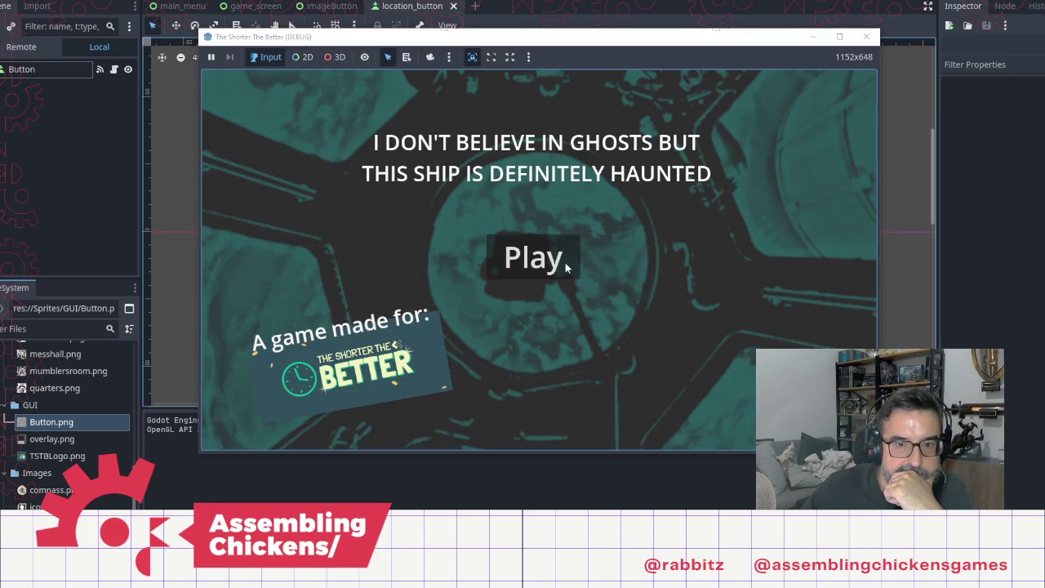
Step: Play the game past the title screen to the ENTRANCE/MAIN DECK navigation, then stop it and return to Notepad
click(535, 256)
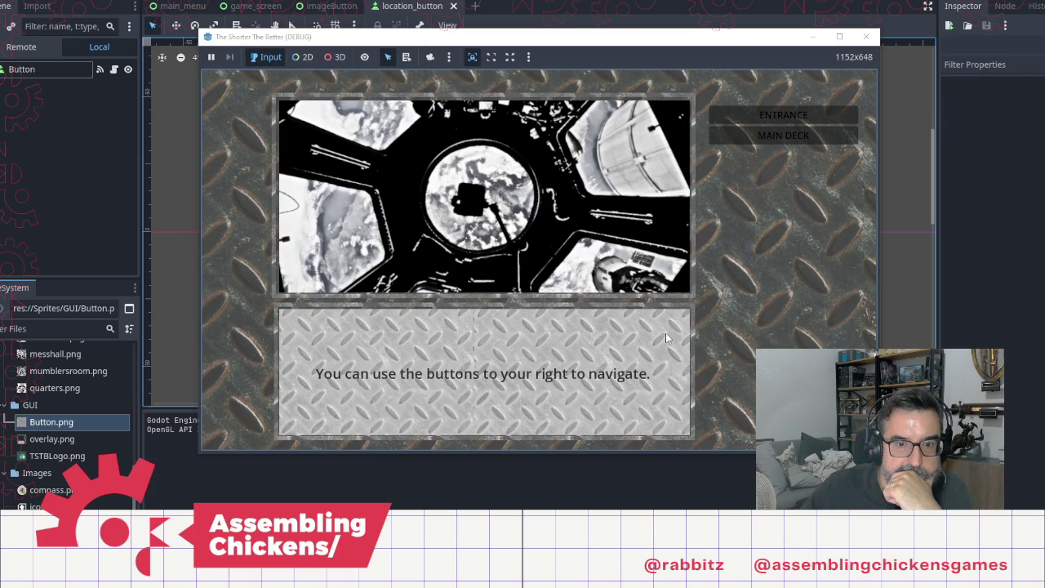
click(867, 36)
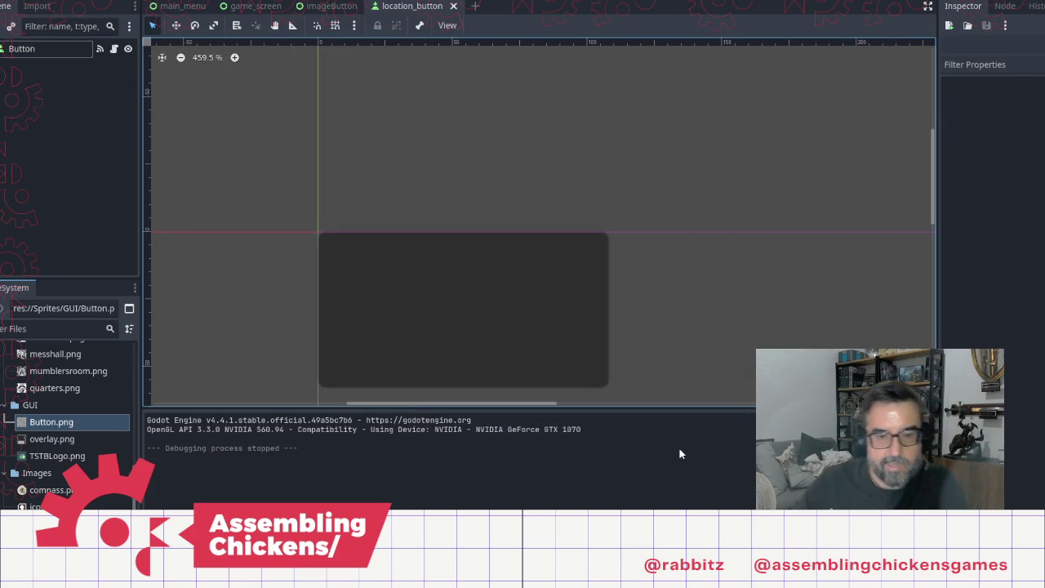
key(alt+Tab)
Step: Add a 'jump entranceChoice:' line after 'You should open the hatch.' and rerun the game with F5
click(578, 207)
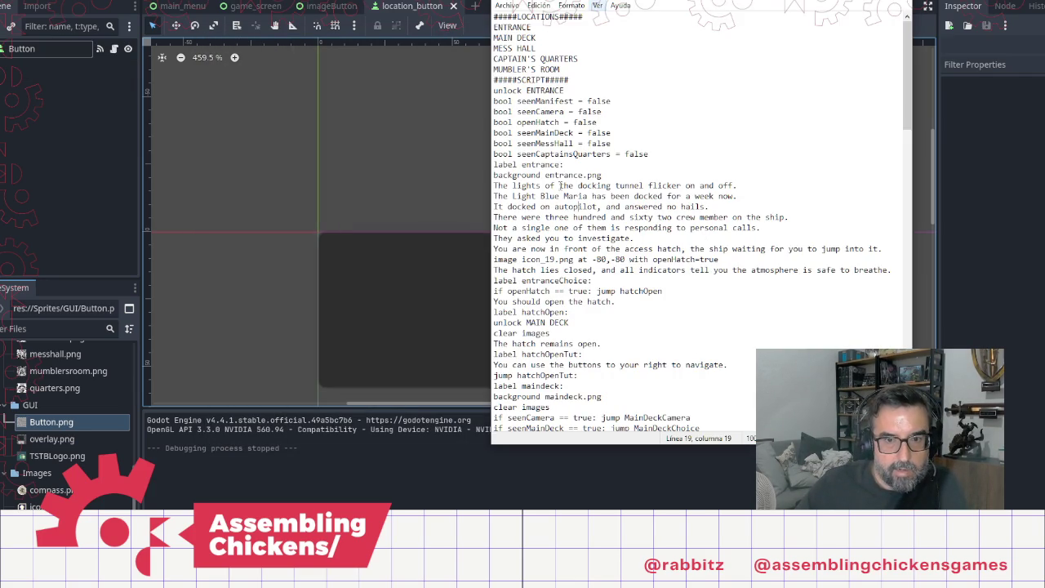
click(567, 291)
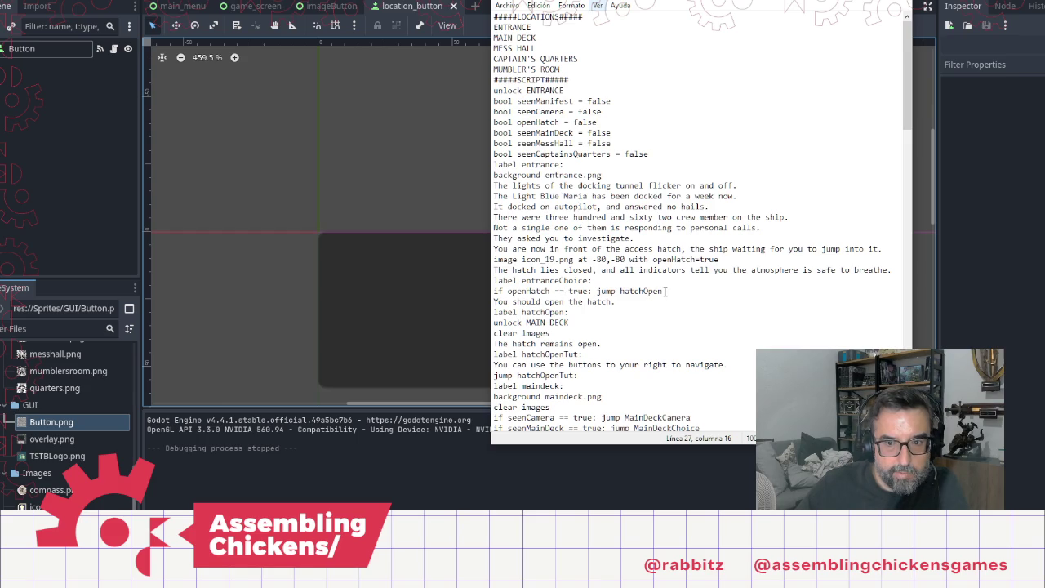
click(627, 299)
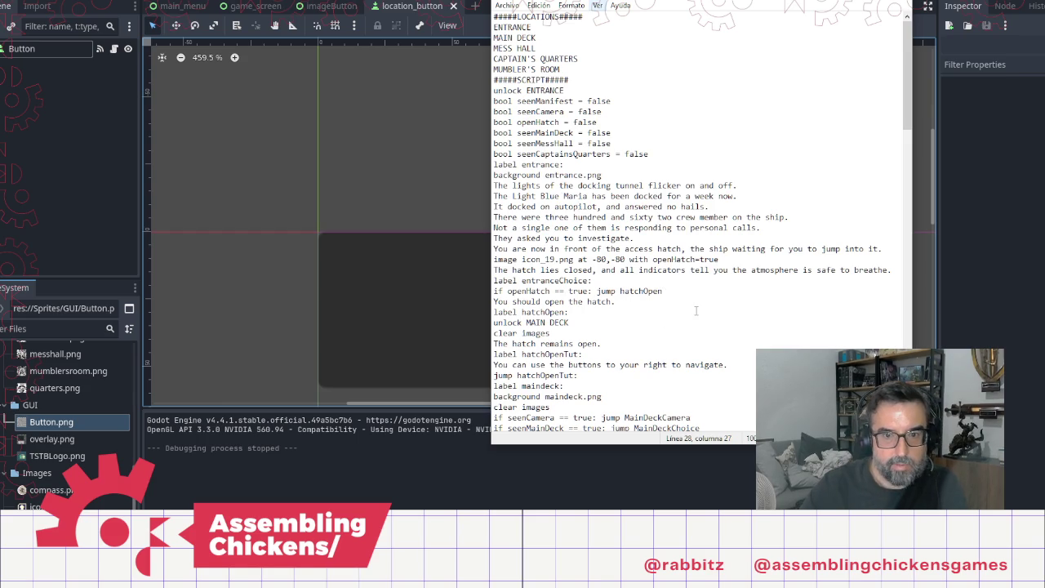
key(Return)
text(jump entranceChoice:)
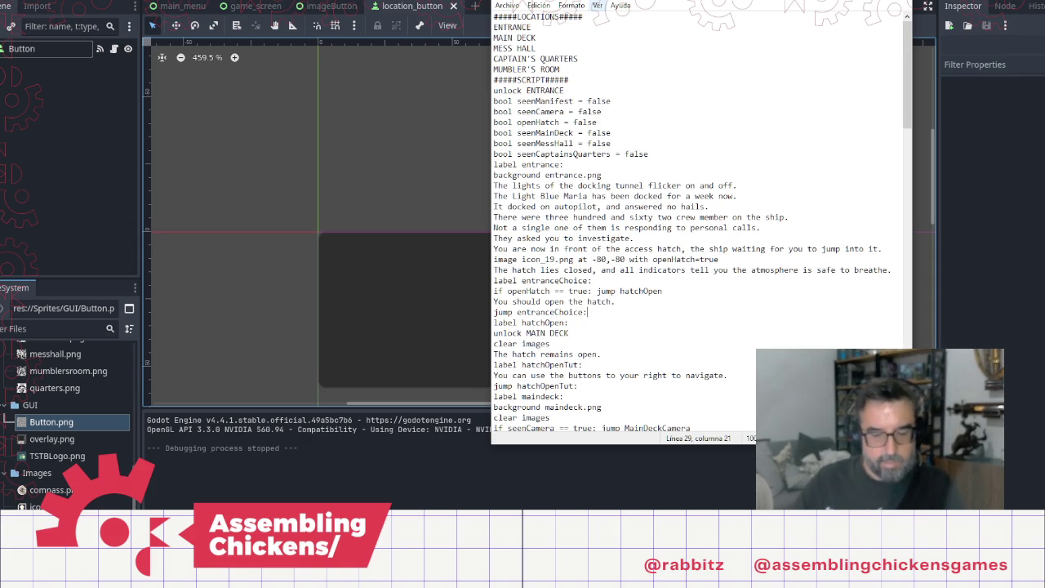
click(421, 213)
key(F5)
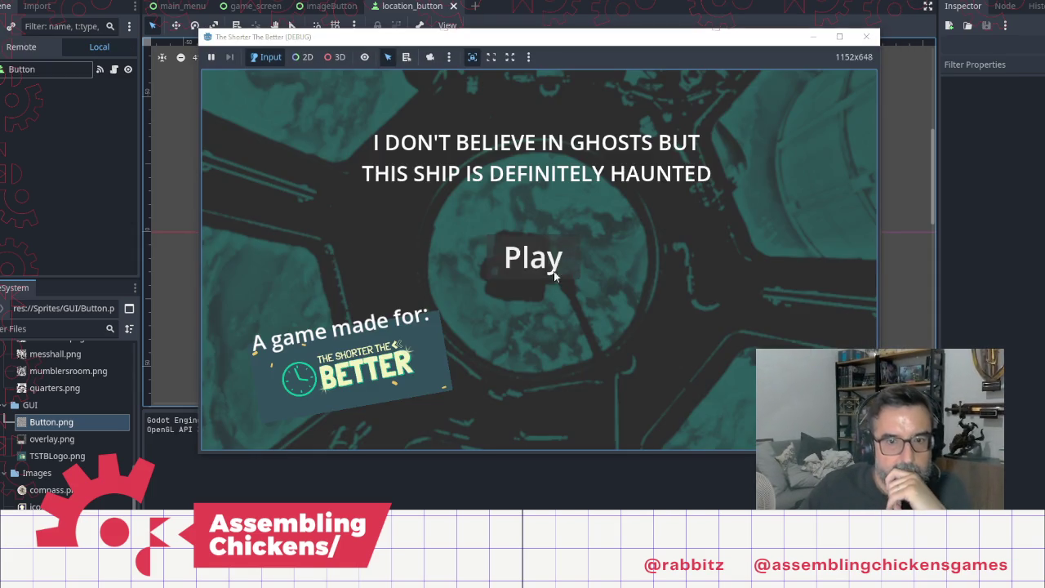
Step: Start the game from the title screen and advance the opening narration to 'You should open the hatch.'
click(554, 271)
click(639, 365)
click(639, 365)
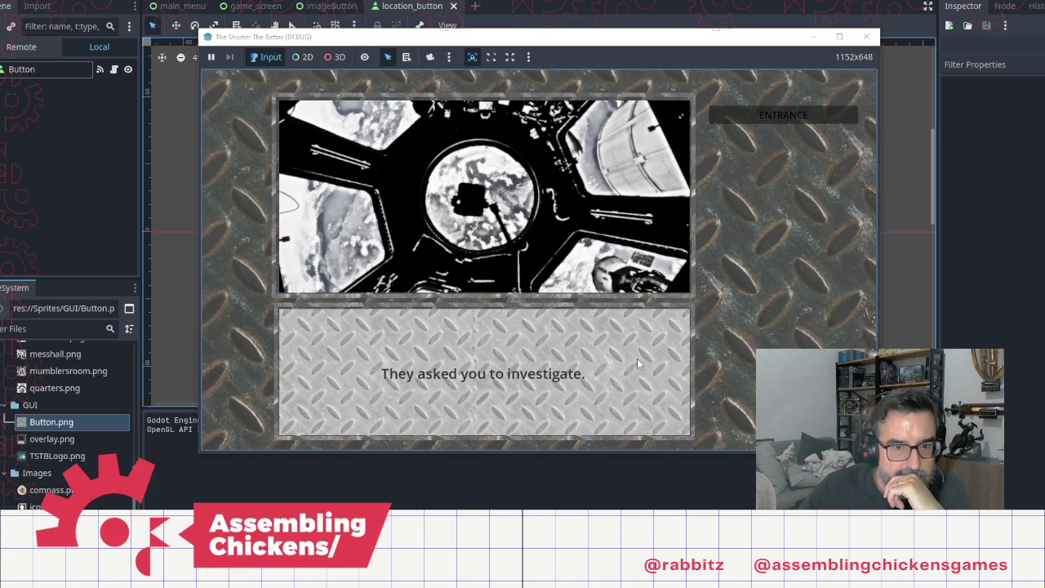
click(640, 365)
click(639, 365)
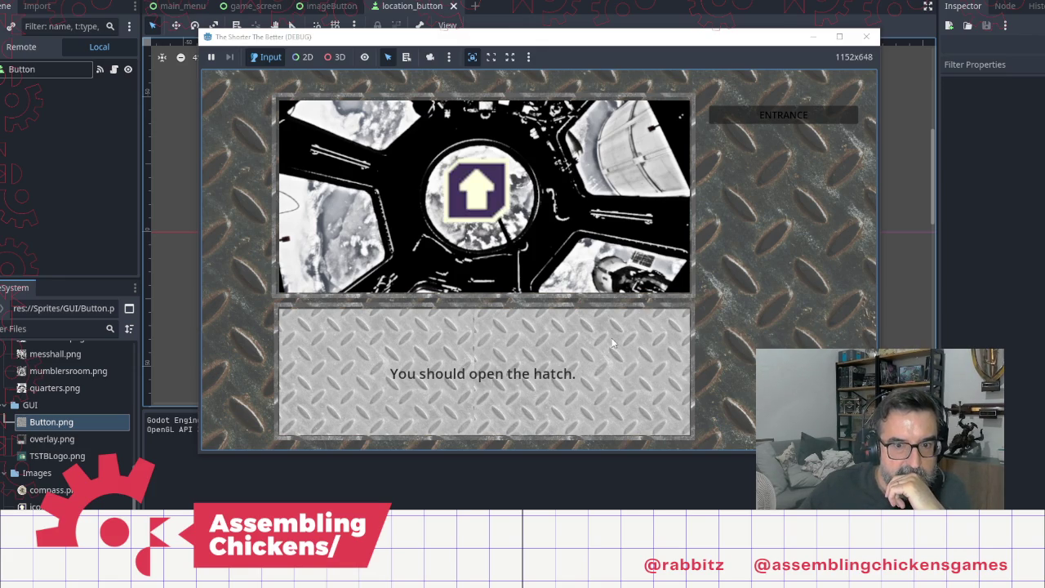
Step: Revisit ENTRANCE, open the hatch, and advance past 'The hatch remains open.'
click(758, 117)
click(603, 367)
click(601, 368)
click(601, 367)
click(601, 367)
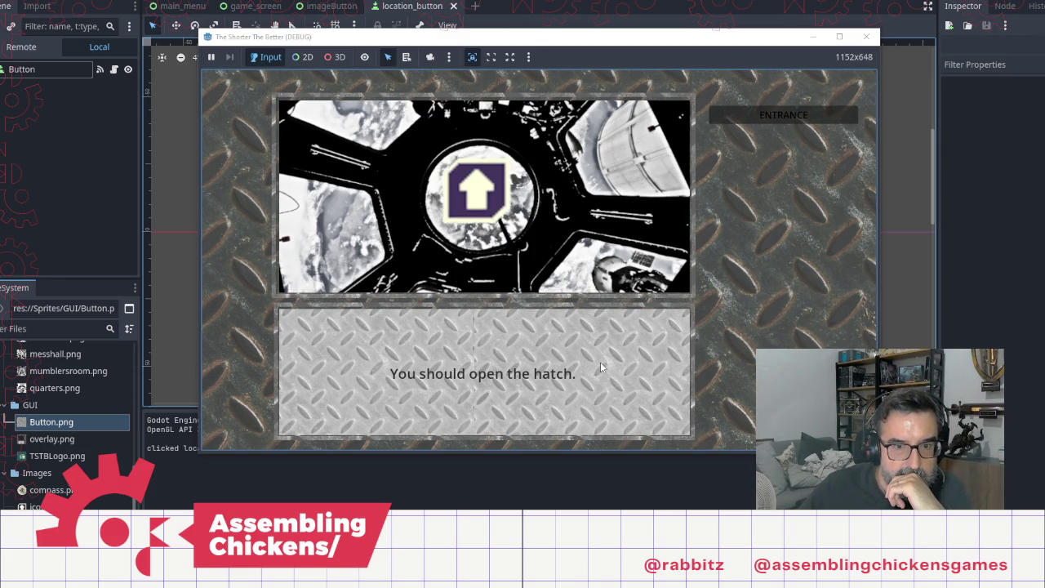
click(474, 211)
click(548, 333)
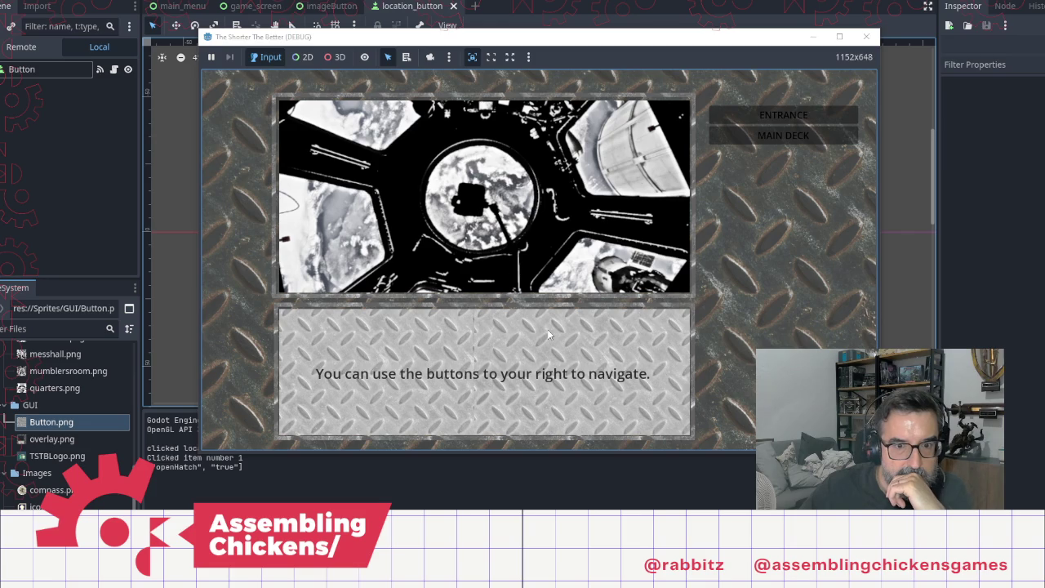
Step: Travel to MAIN DECK and read its narration through to the navigation hint
click(782, 135)
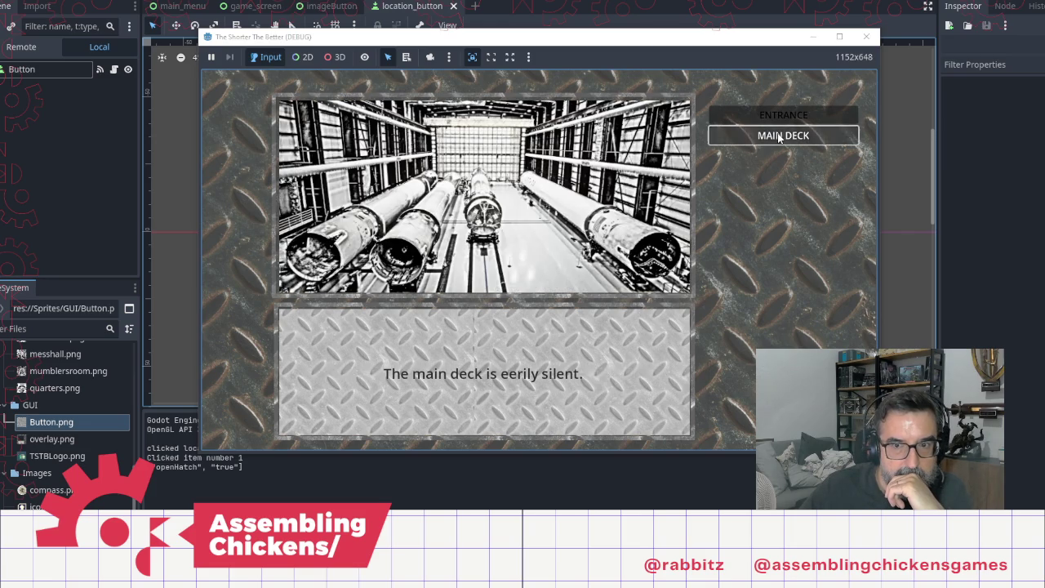
click(554, 308)
click(553, 309)
click(554, 309)
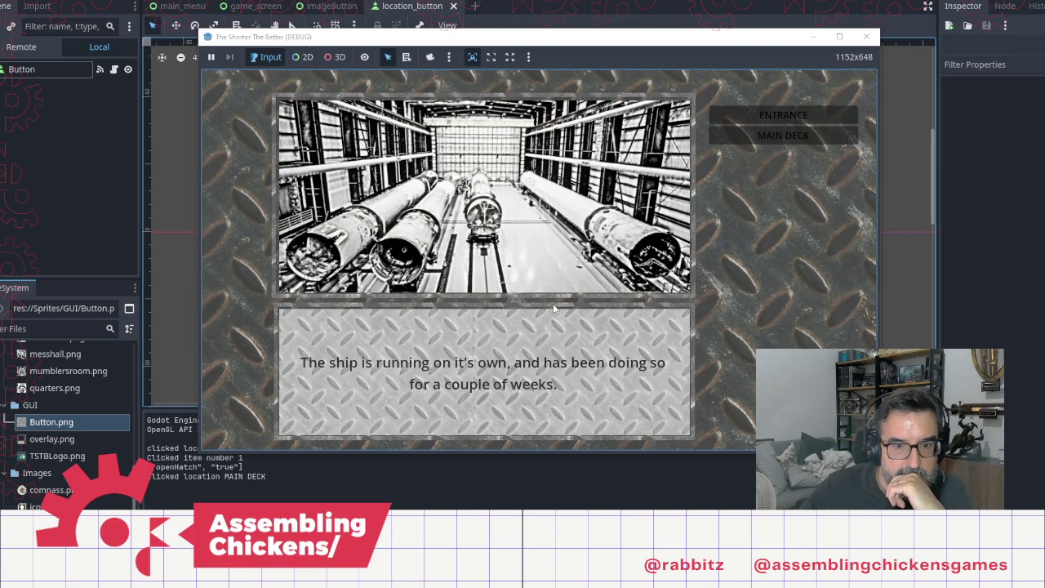
click(554, 309)
click(554, 309)
click(553, 309)
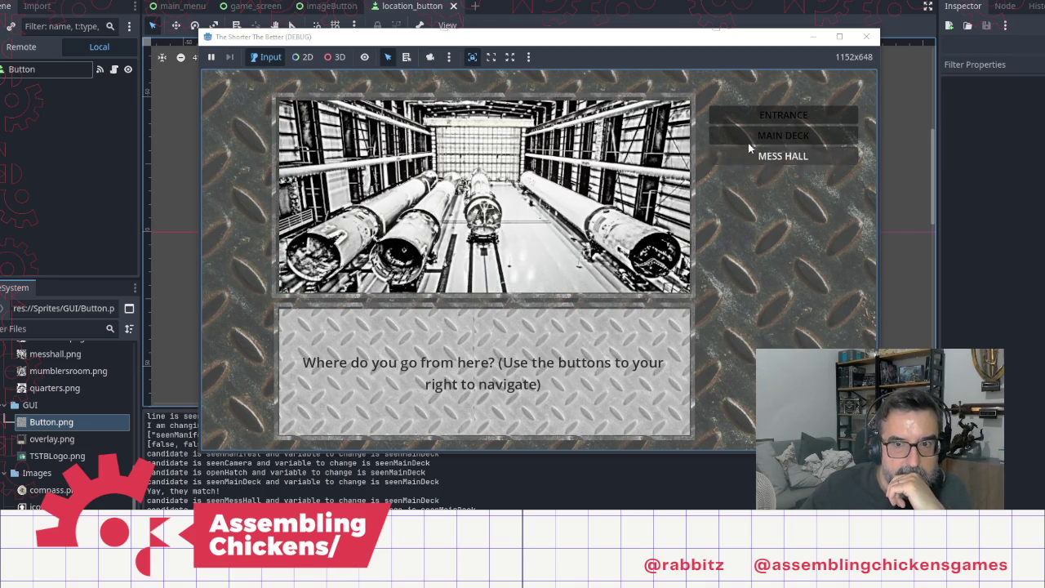
Step: Travel to MESS HALL and read its narration through the captain's quarters hint
click(753, 159)
click(497, 304)
click(496, 303)
click(496, 304)
click(496, 303)
click(496, 304)
click(496, 304)
click(497, 304)
click(496, 304)
click(496, 302)
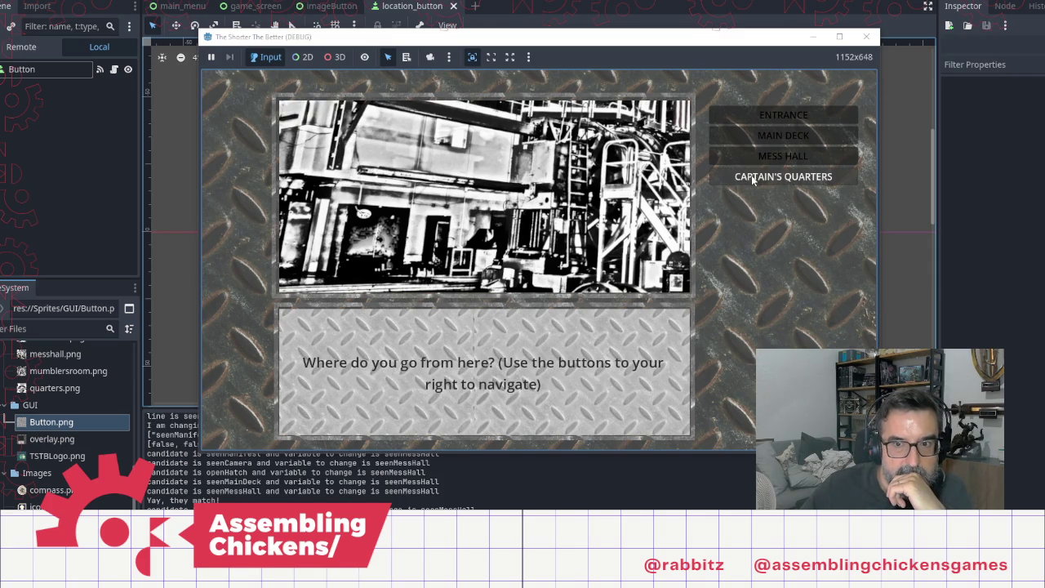
Step: Enter CAPTAIN'S QUARTERS, inspect the floppy disk, and read the log to the Dr. Mumbler's quarters hint
click(751, 174)
click(557, 275)
click(556, 276)
click(532, 265)
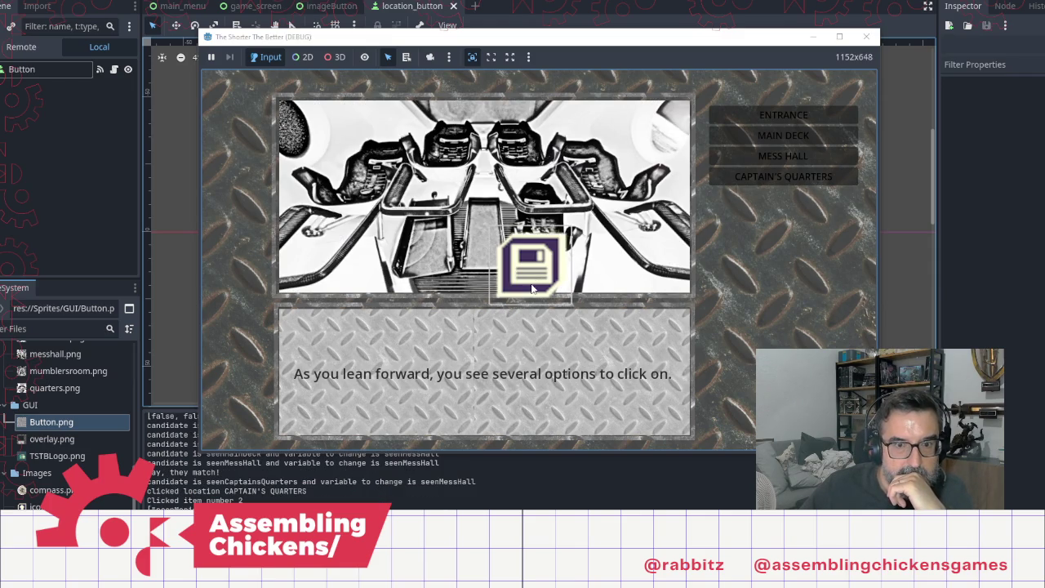
click(373, 348)
click(372, 346)
click(471, 385)
click(535, 388)
click(604, 372)
click(610, 373)
click(588, 388)
click(586, 384)
click(597, 384)
click(609, 387)
click(604, 387)
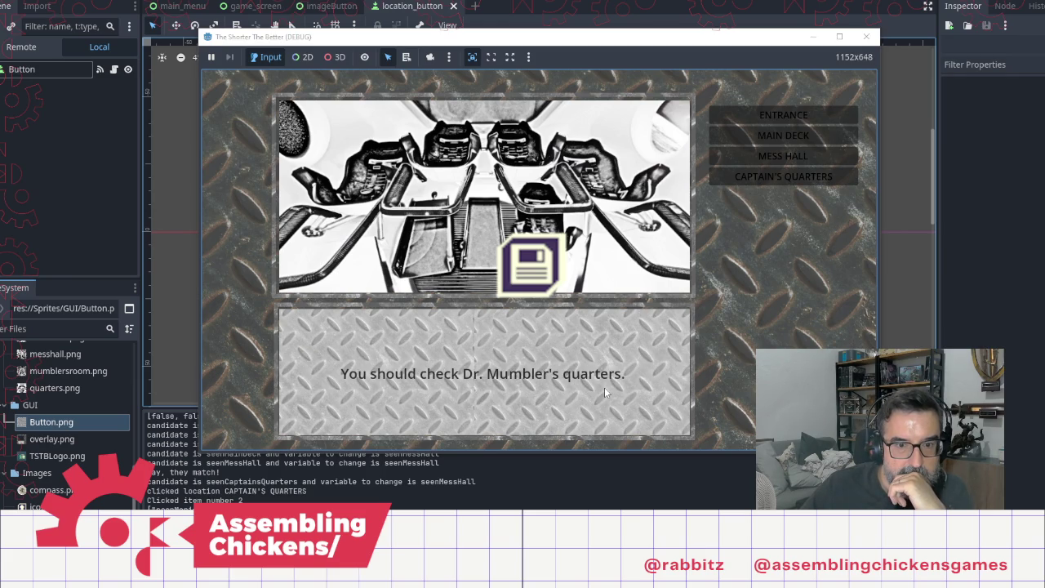
Step: Reread the floppy log up to the mentions of Dr. Mumbler, then return to Notepad
click(604, 387)
click(604, 387)
click(604, 387)
click(604, 387)
click(605, 387)
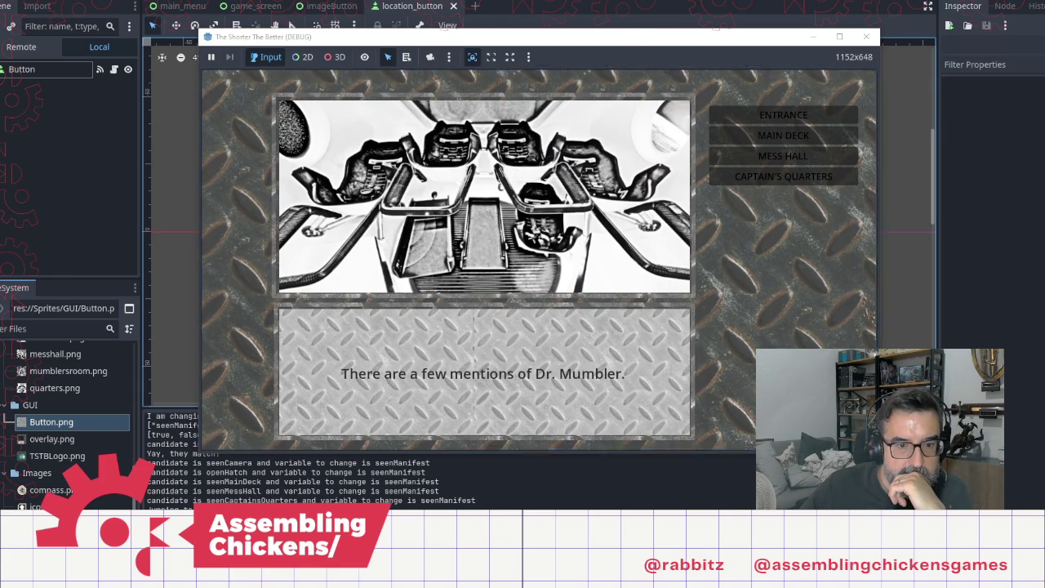
key(alt+Tab)
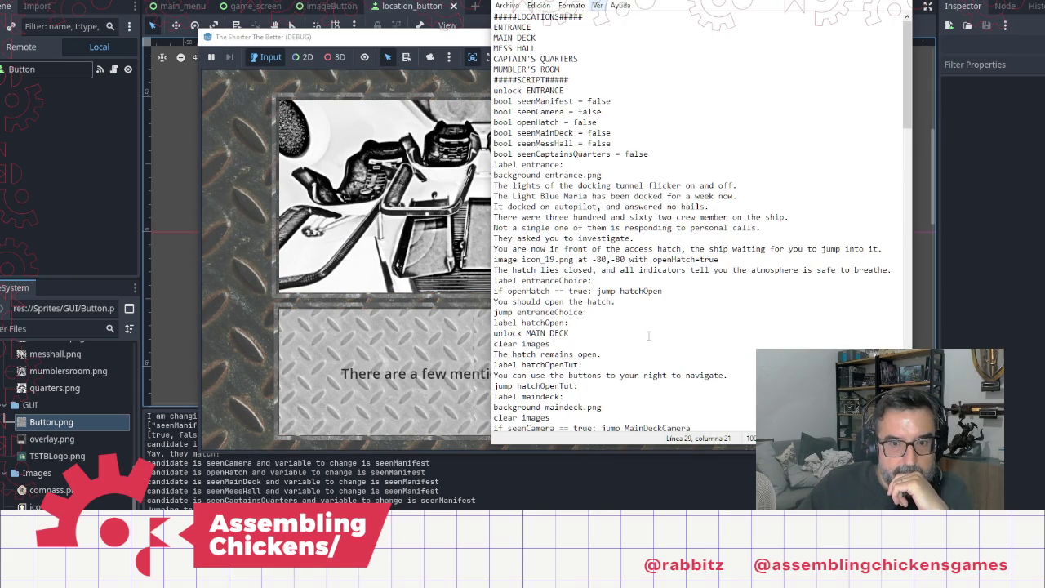
scroll(648, 335, down, 15)
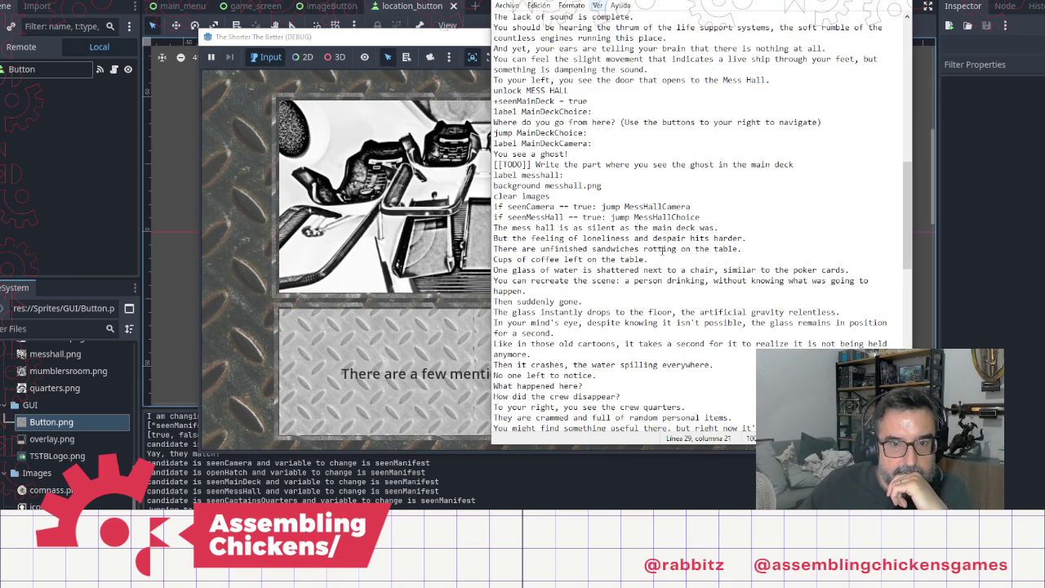
click(711, 222)
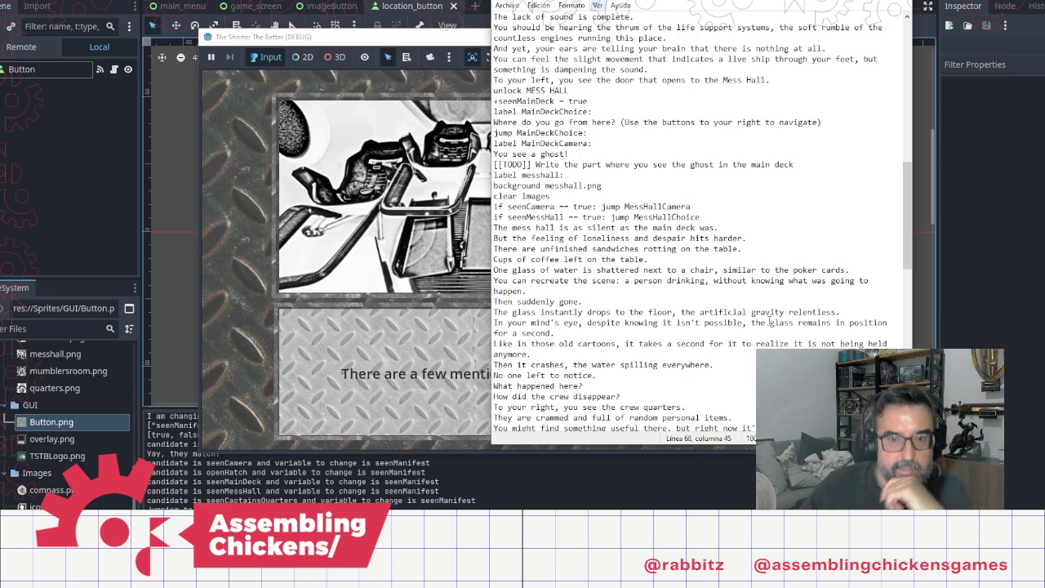
scroll(769, 320, down, 5)
scroll(769, 320, down, 5)
click(642, 177)
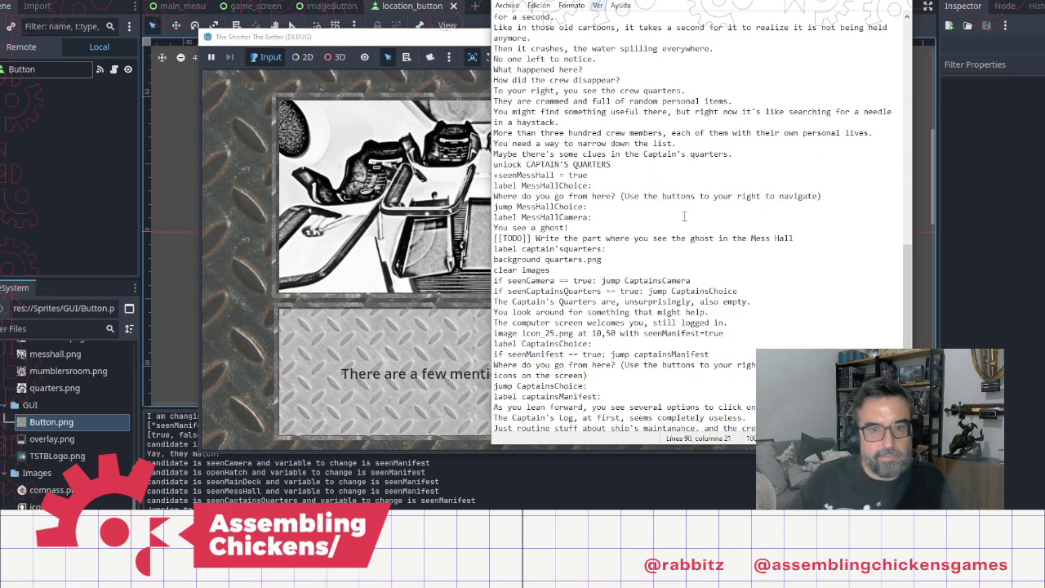
scroll(686, 216, down, 3)
click(613, 164)
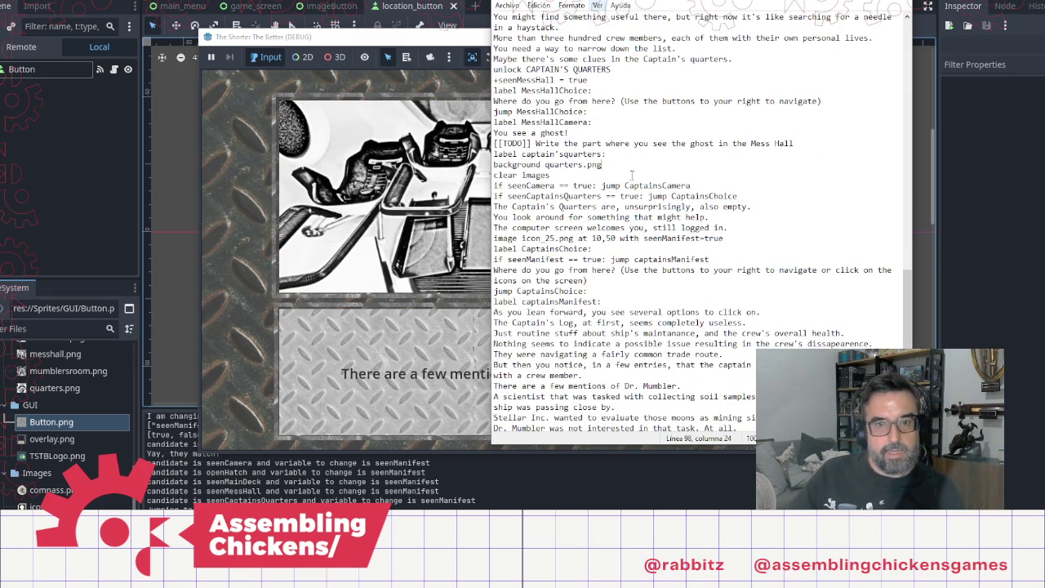
click(733, 238)
click(628, 258)
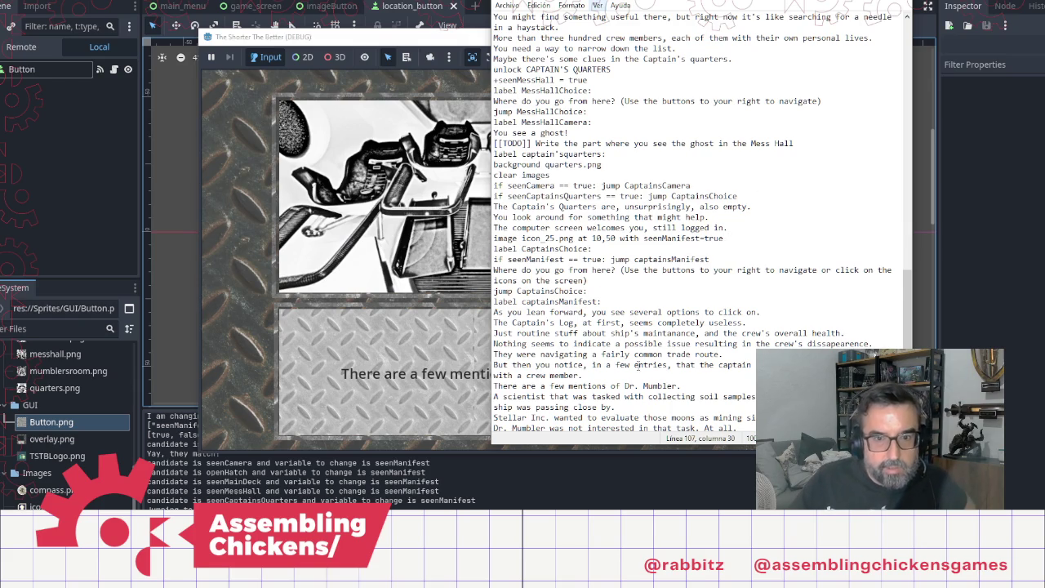
scroll(636, 365, down, 3)
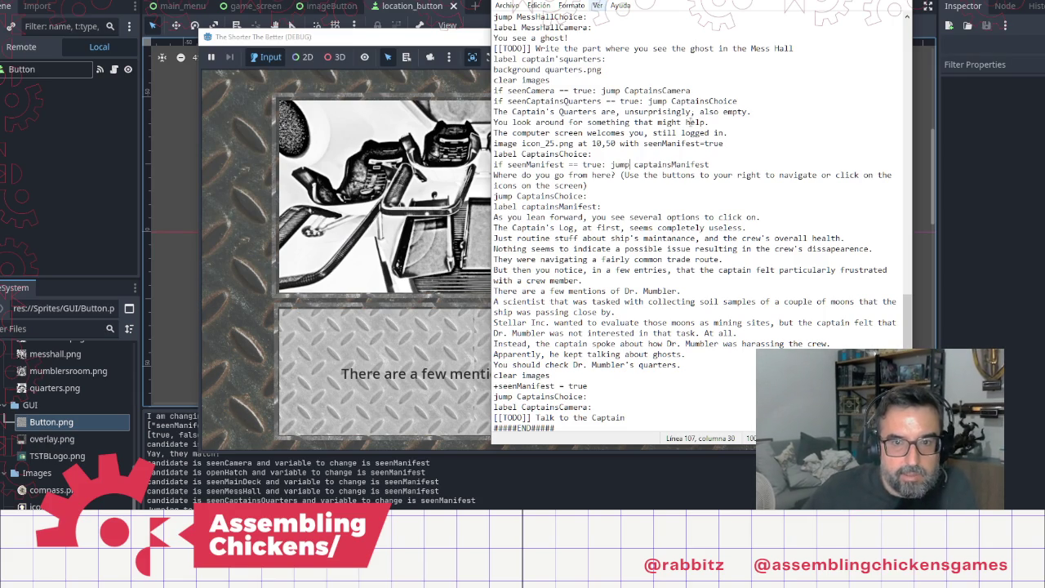
click(593, 388)
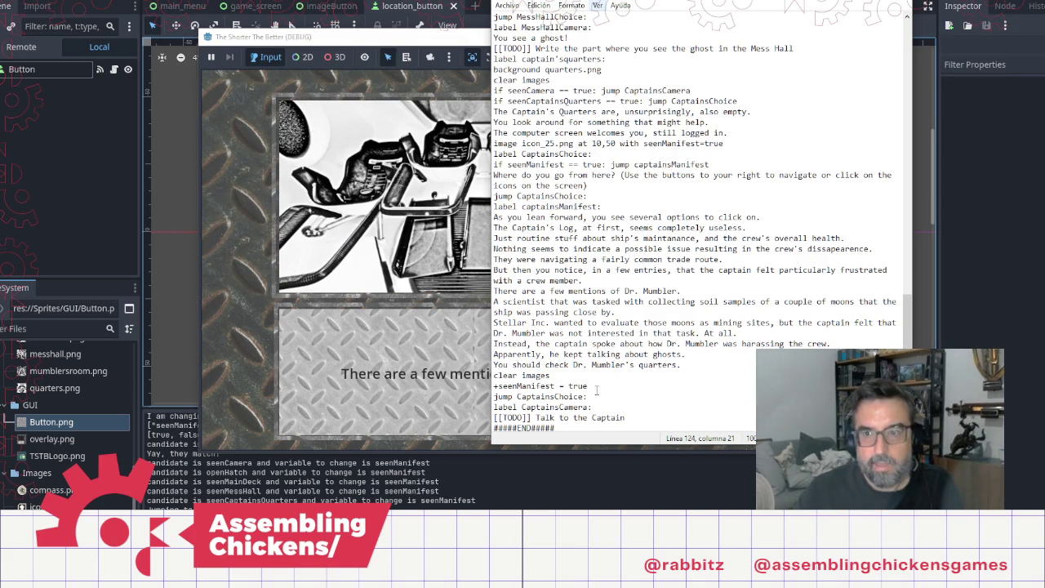
key(shift+Home)
Step: Delete the '+seenManifest = true' line and its leftover blank line after clear images
key(Delete)
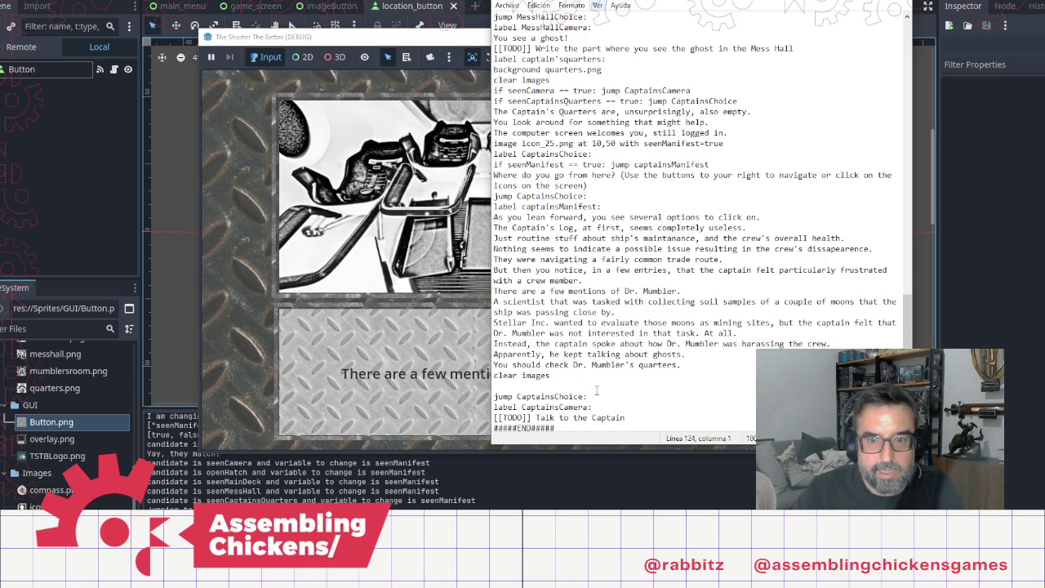
key(BackSpace)
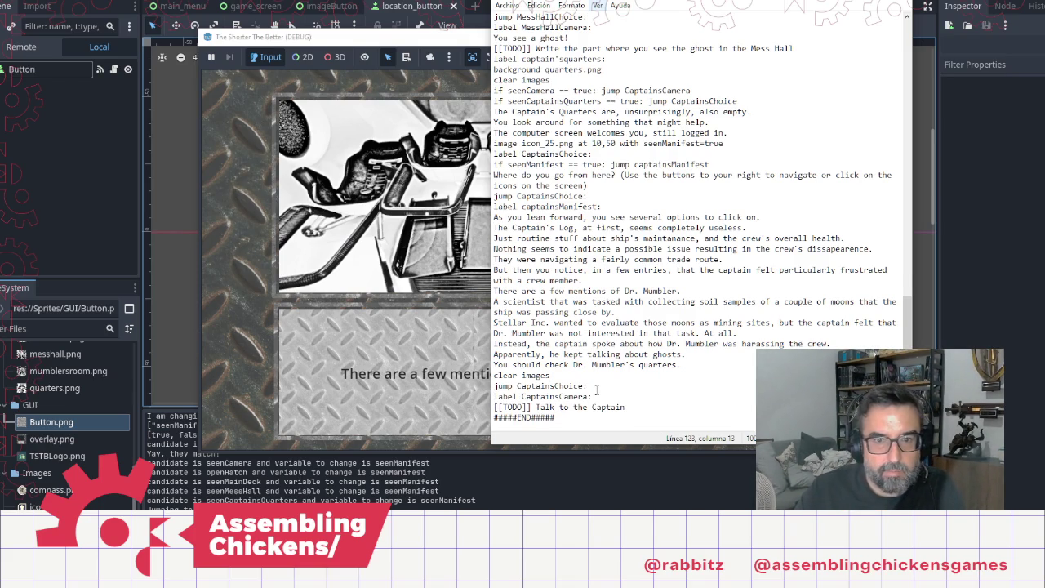
key(Up)
key(Up)
key(Up)
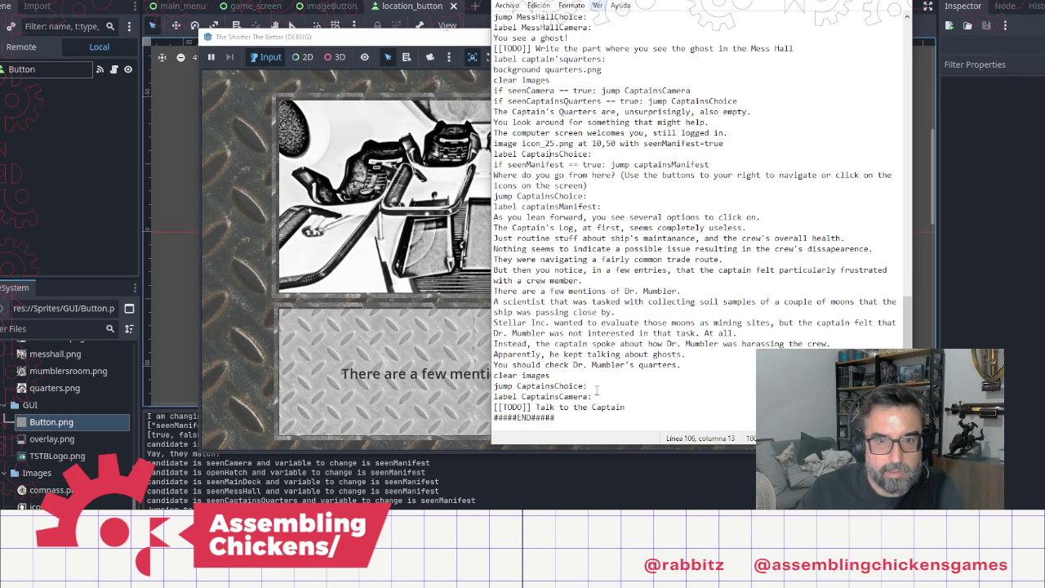
key(End)
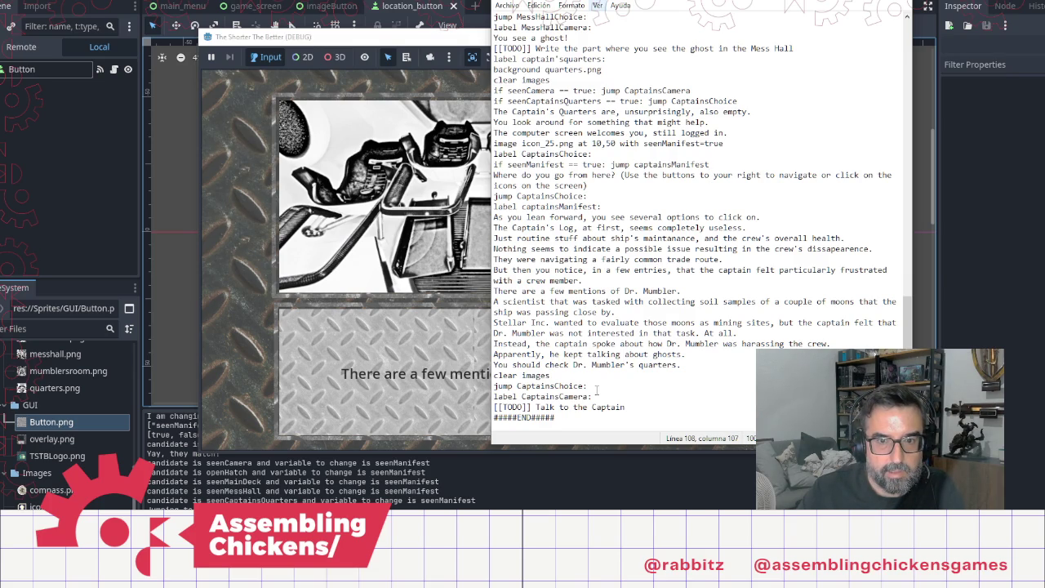
key(Down)
key(Down)
key(Down)
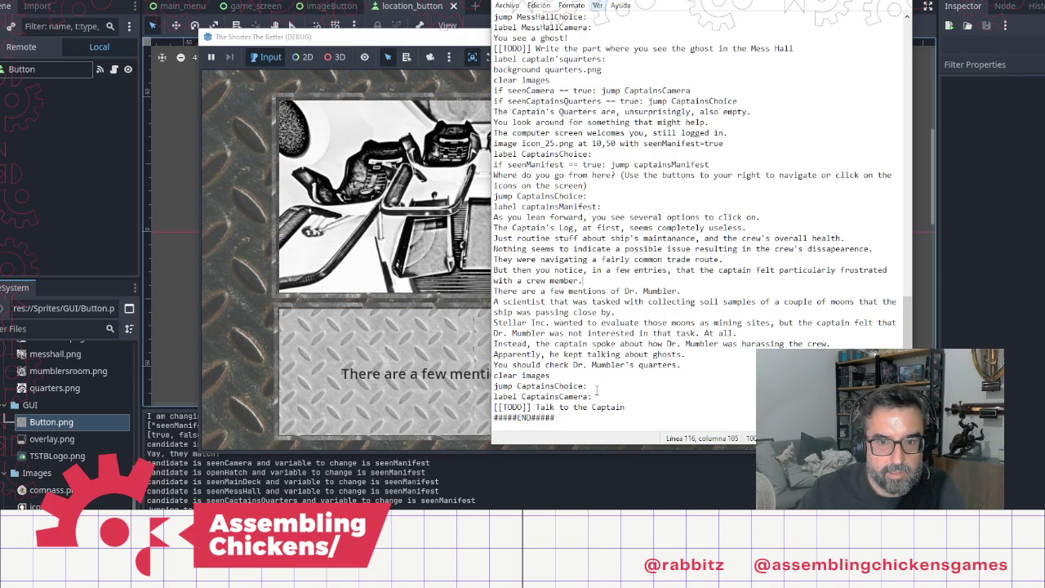
key(Return)
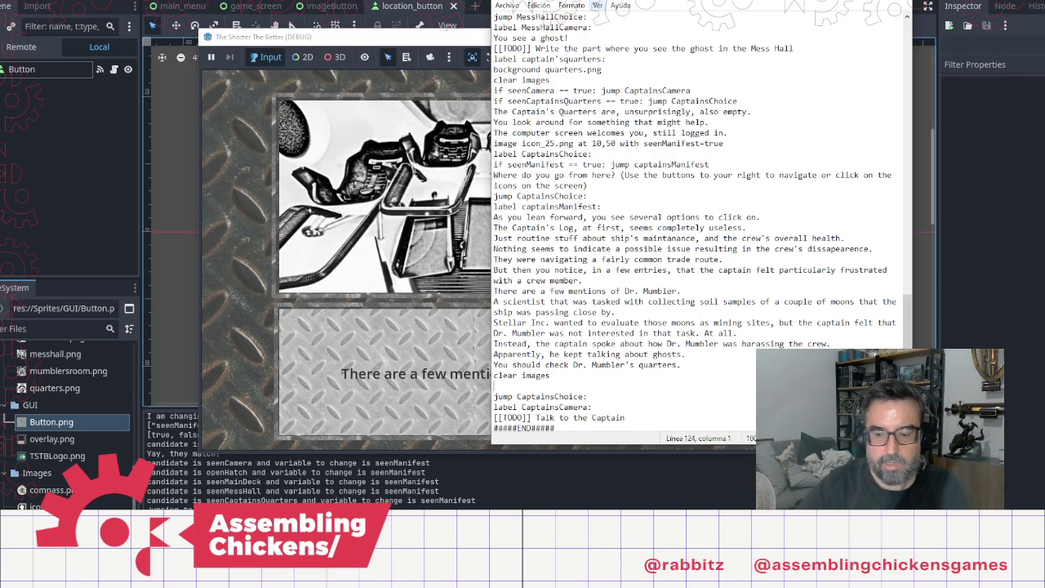
key(BackSpace)
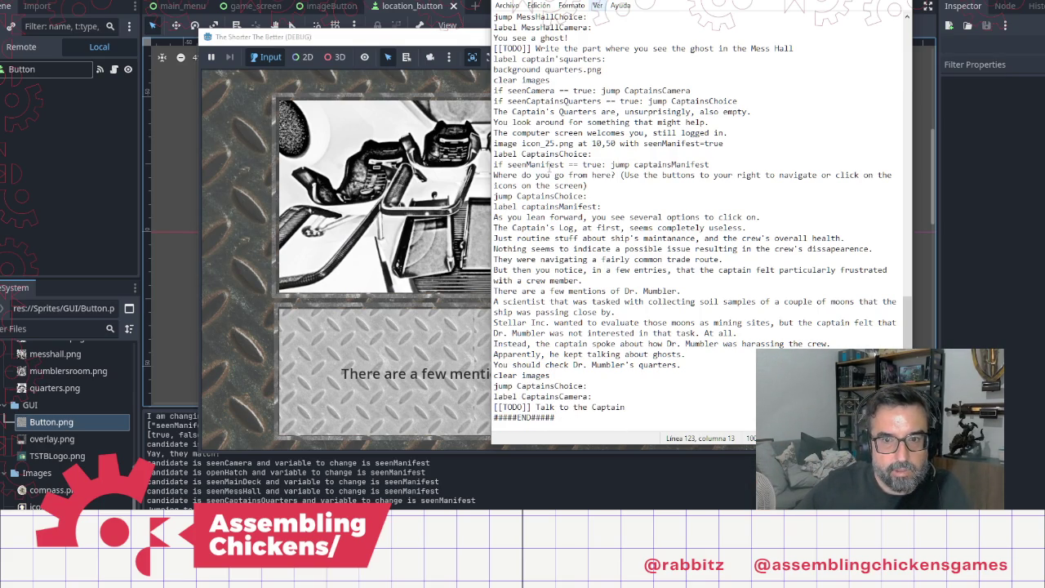
Step: Review the seenManifest conditions and scroll back up to the variable declarations
click(573, 164)
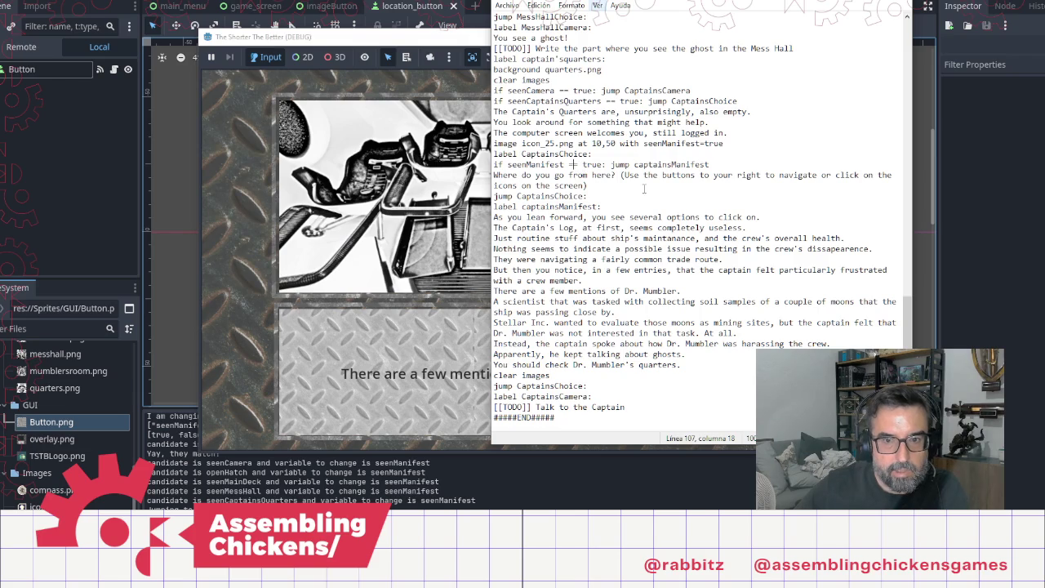
click(685, 144)
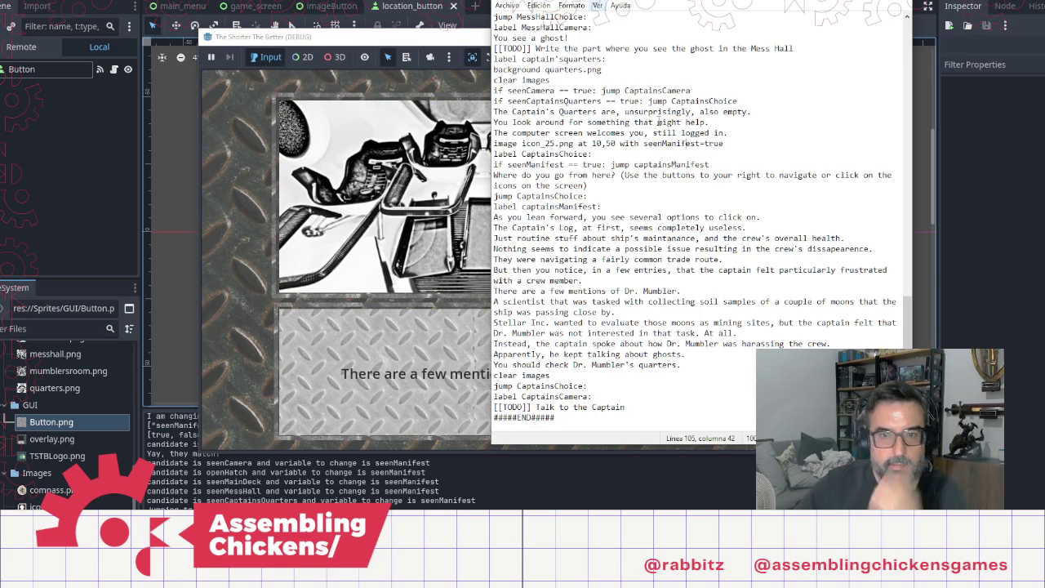
click(605, 186)
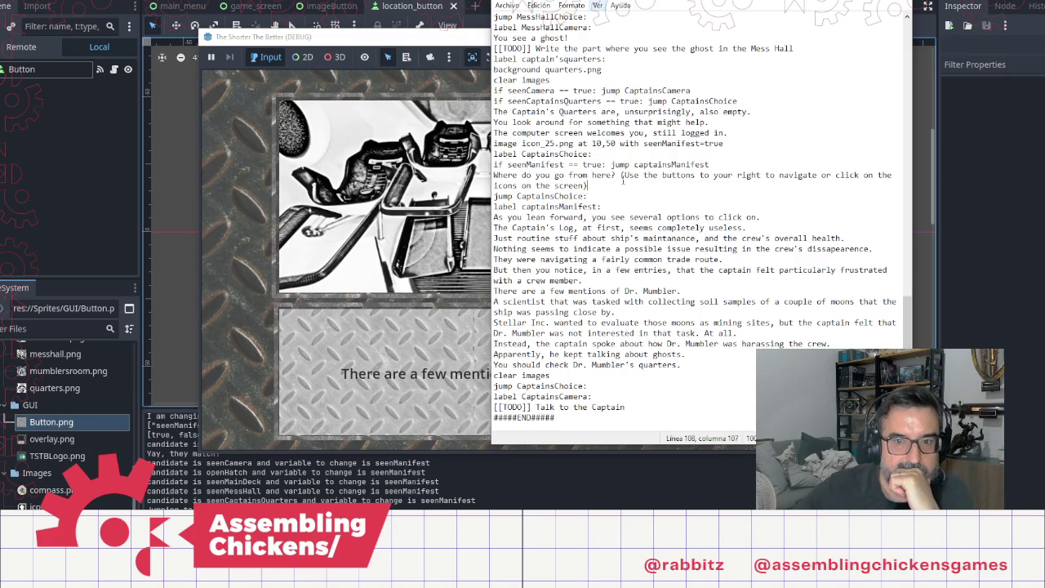
click(726, 166)
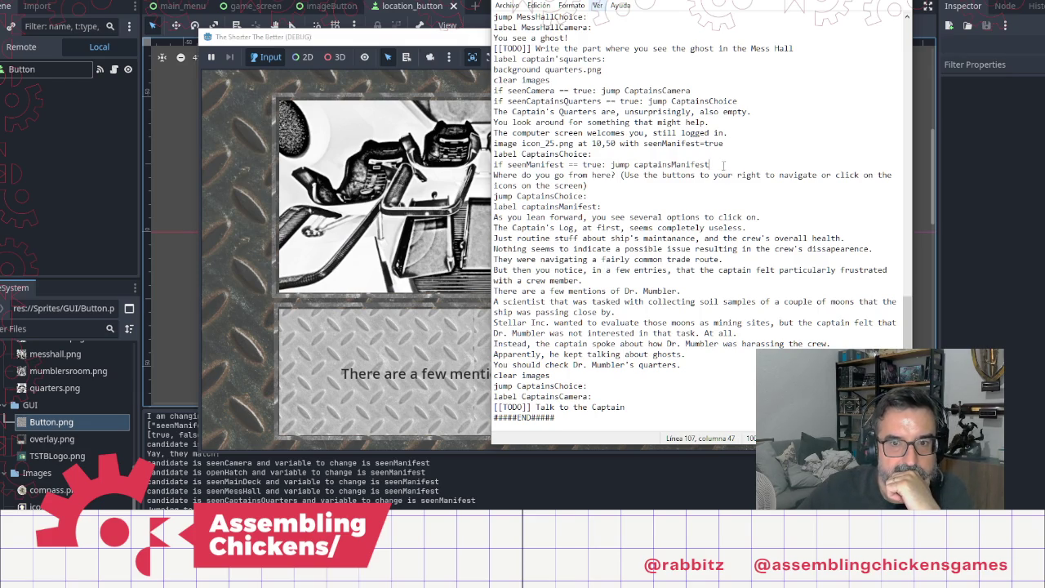
scroll(717, 169, up, 5)
scroll(717, 170, up, 20)
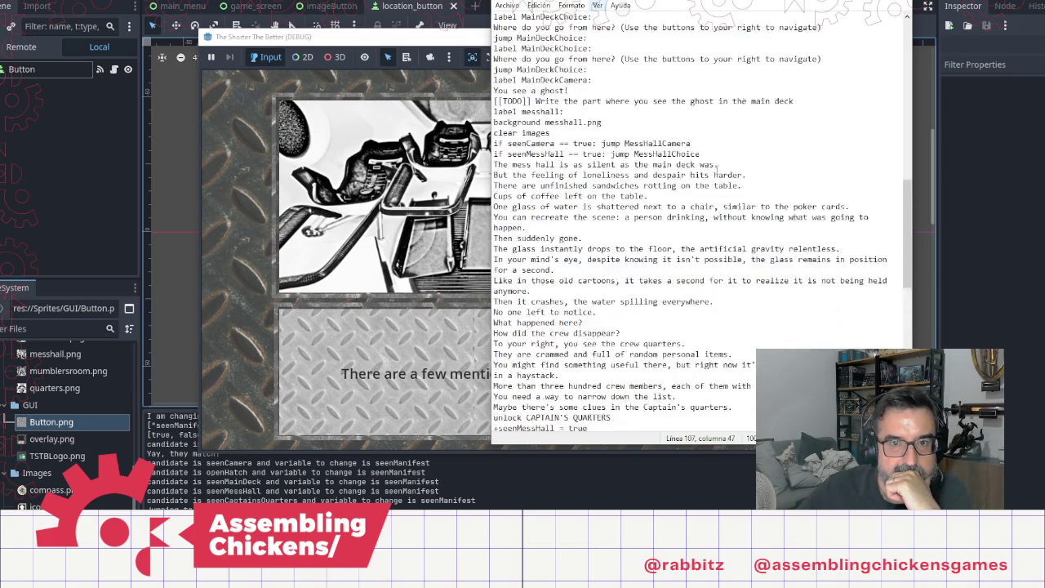
click(644, 134)
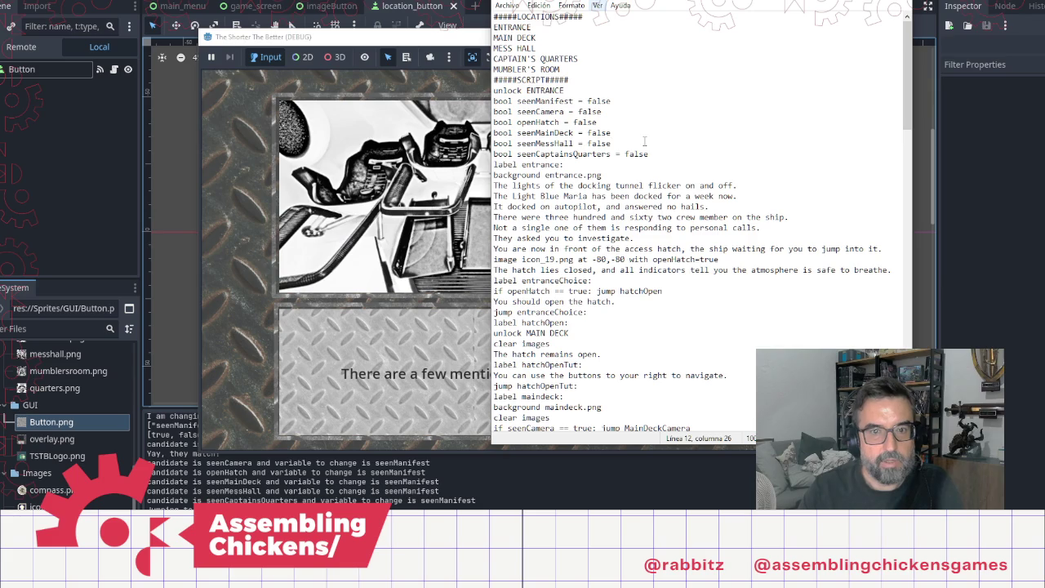
Step: Move 'bool seenManifest = false' below seenCaptainsQuarters and declare 'bool readManifest = false' beneath it
key(Up)
key(Up)
key(Up)
key(shift+Home)
key(ctrl+c)
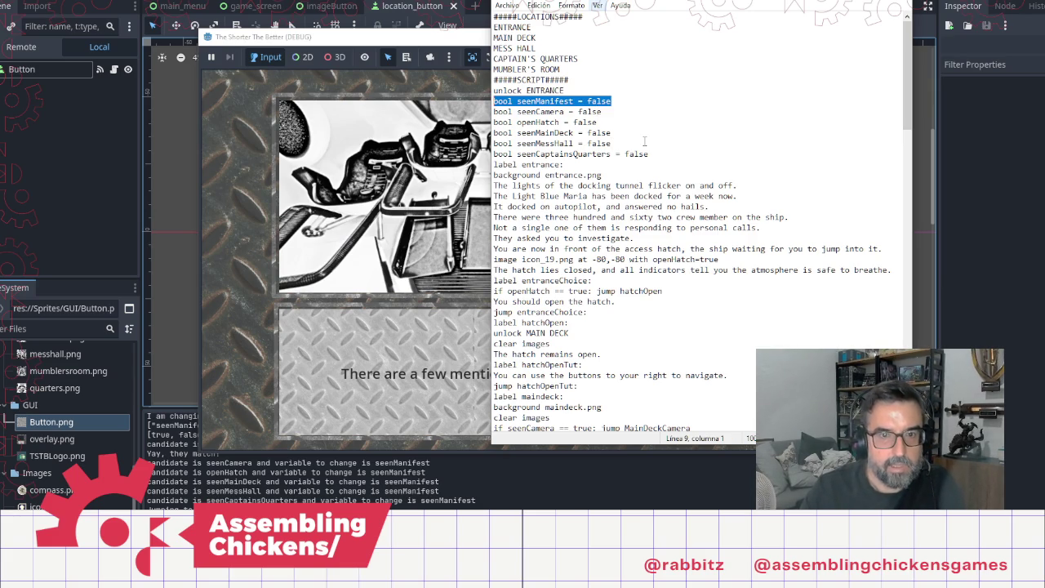
key(BackSpace)
key(BackSpace)
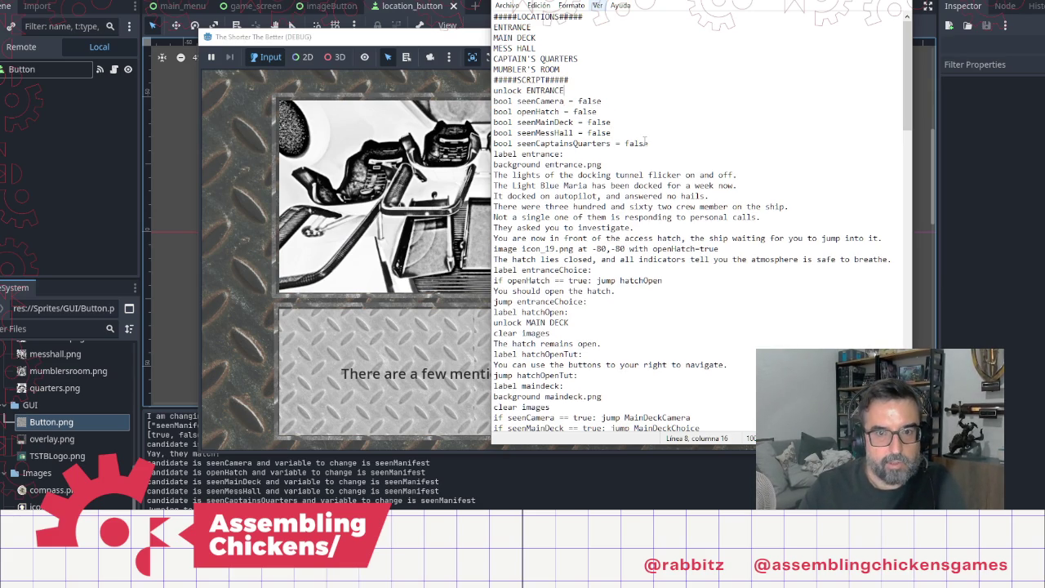
click(646, 143)
key(Return)
key(ctrl+v)
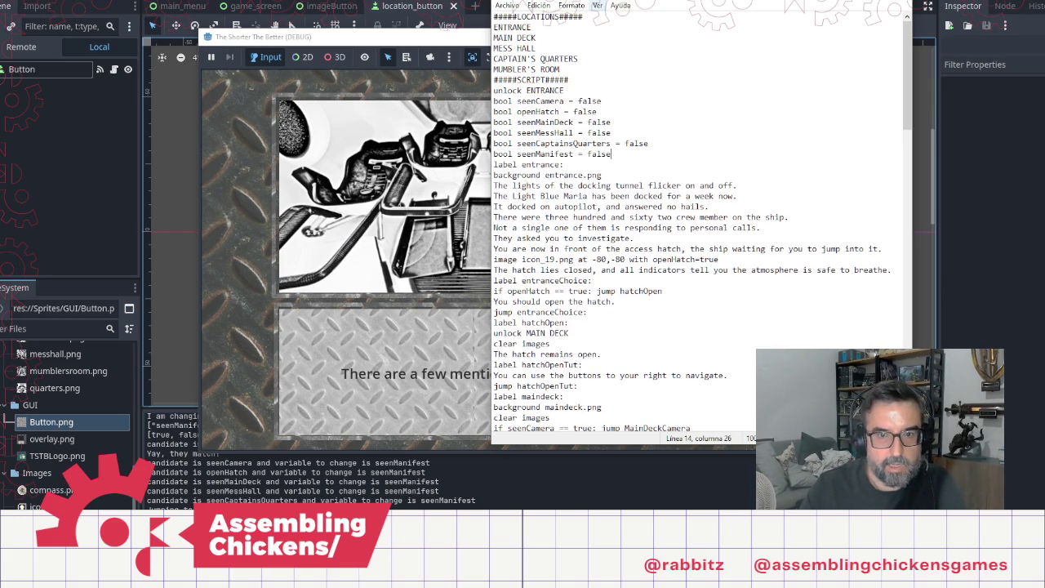
key(Return)
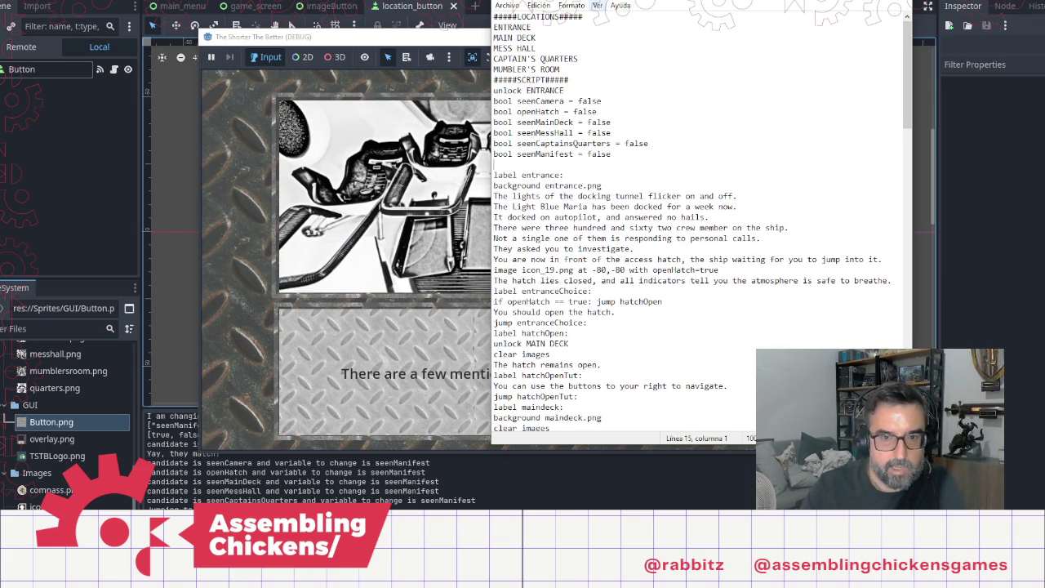
text(bool re)
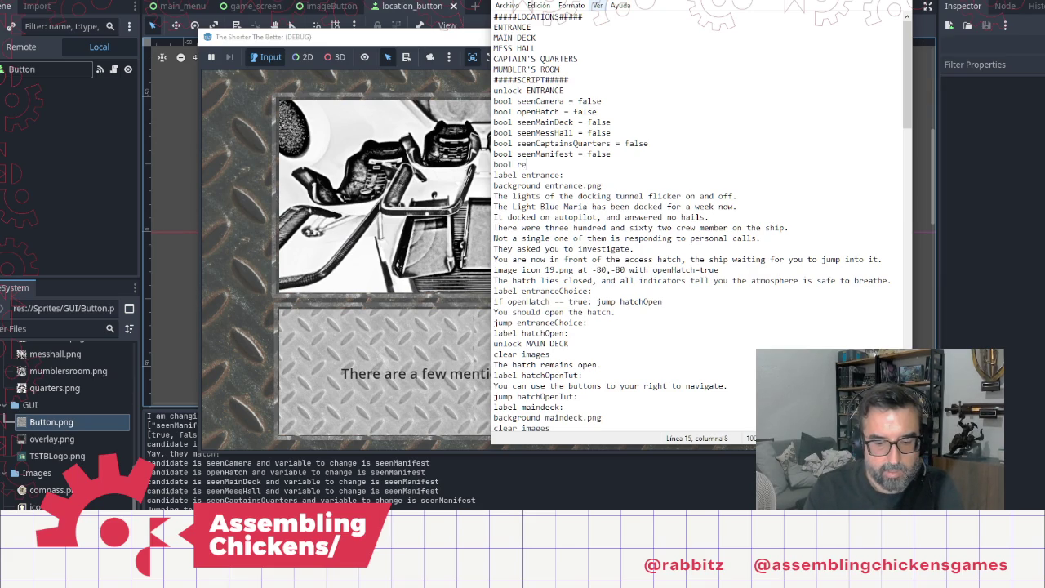
text(adManife)
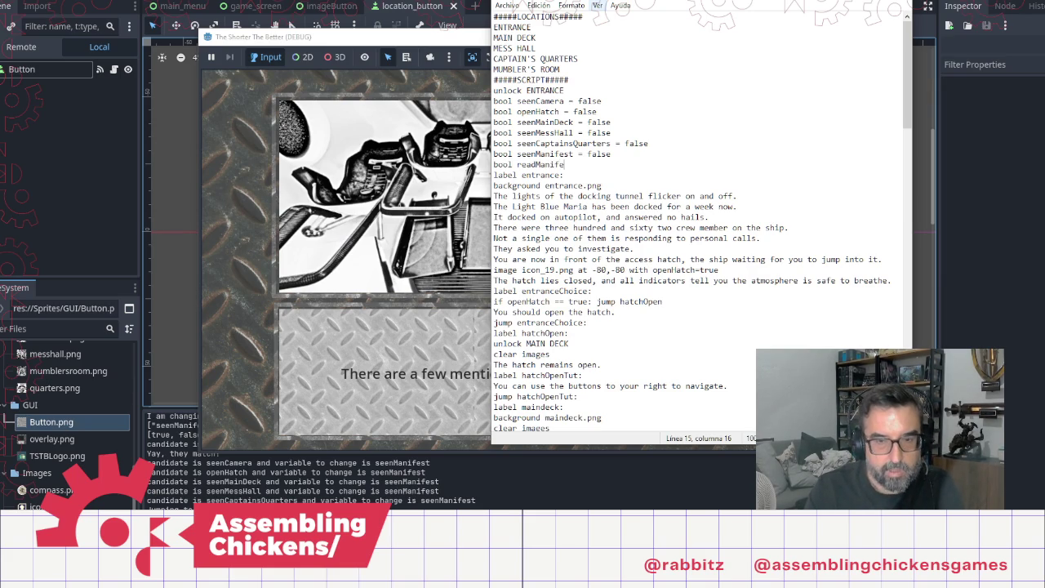
text(st = )
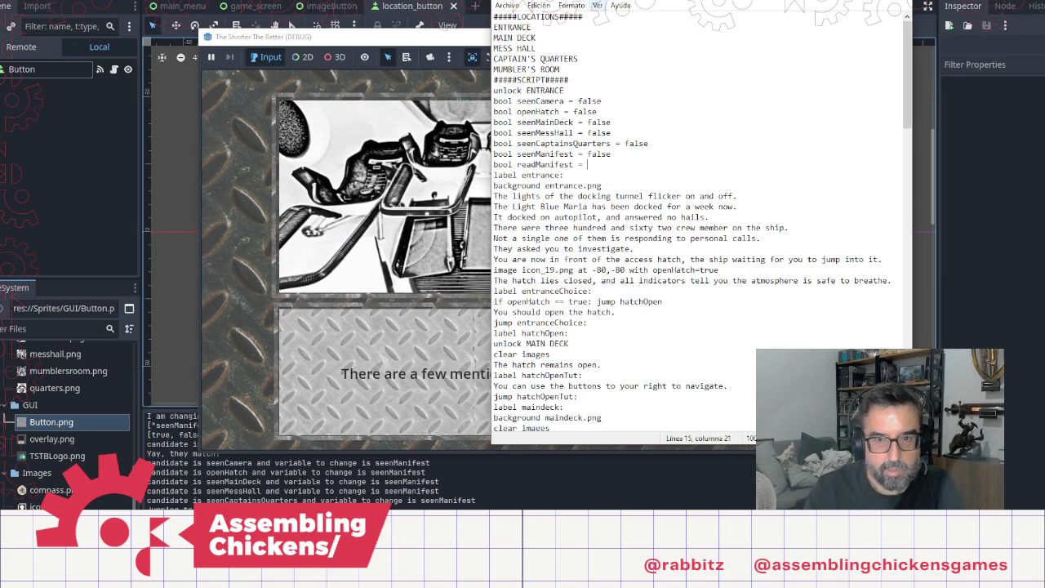
text(false)
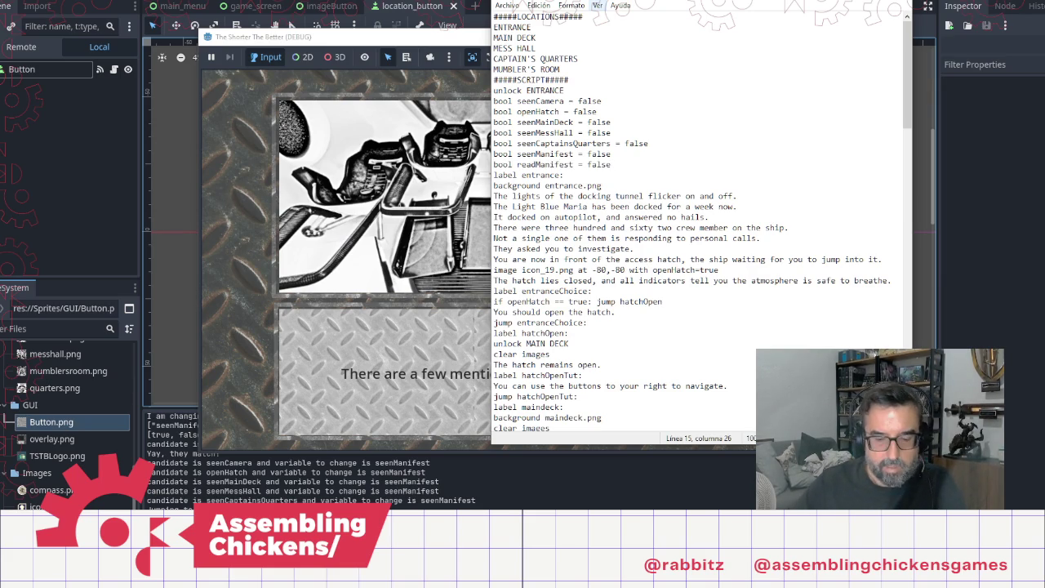
Step: Replace 'seen' with 'read' so the check reads 'if readManifest == true: jump captainsManifest'
scroll(646, 145, down, 20)
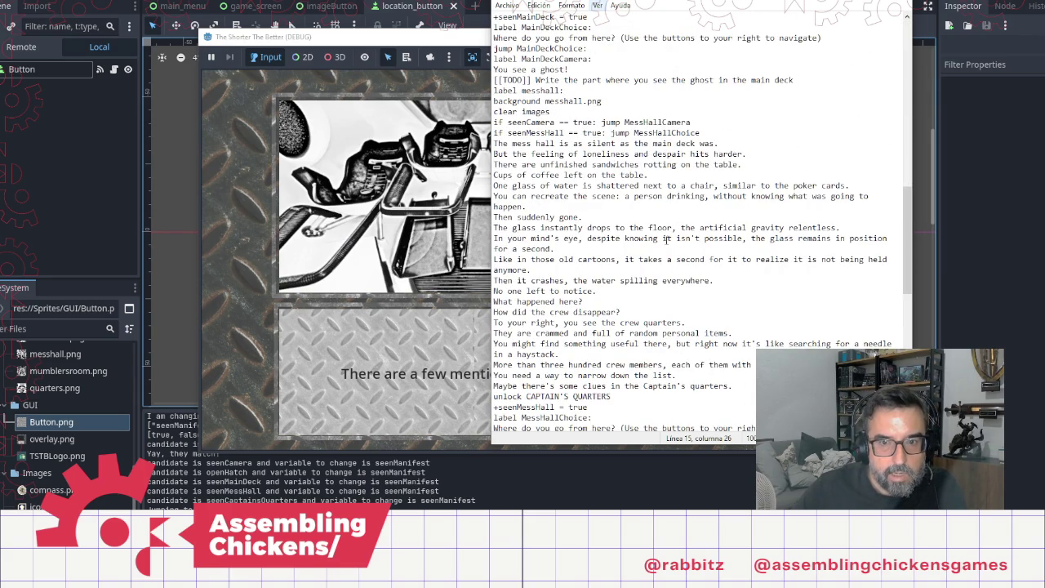
scroll(666, 238, down, 10)
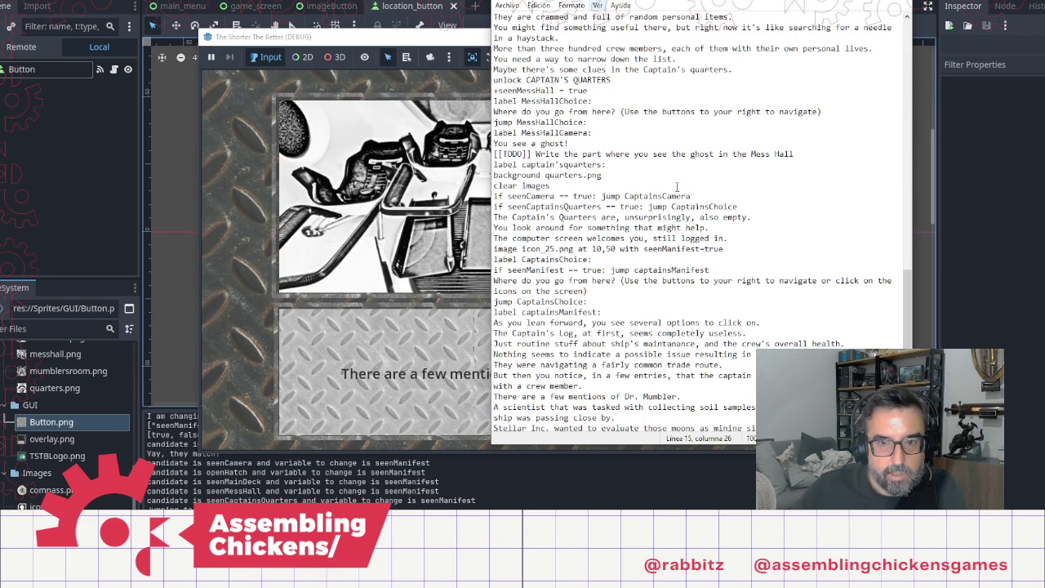
click(658, 248)
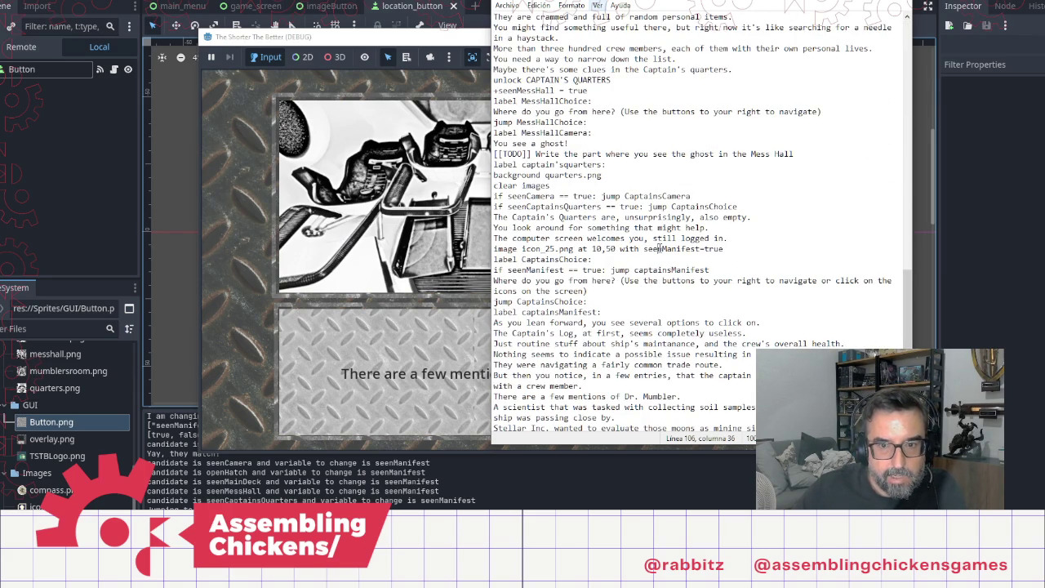
key(BackSpace)
key(BackSpace)
key(BackSpace)
text(read)
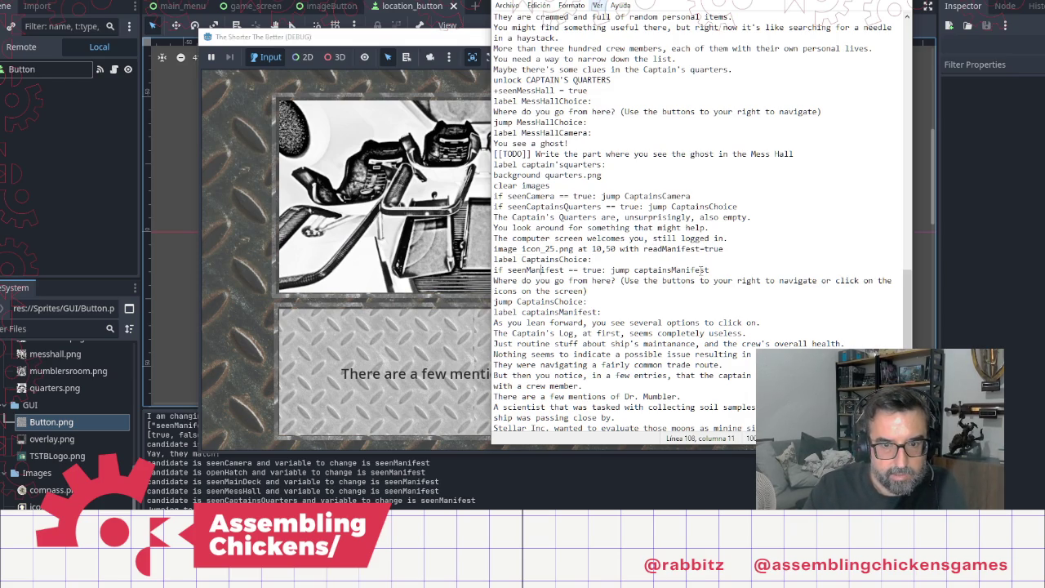
key(BackSpace)
key(BackSpace)
key(BackSpace)
text(read)
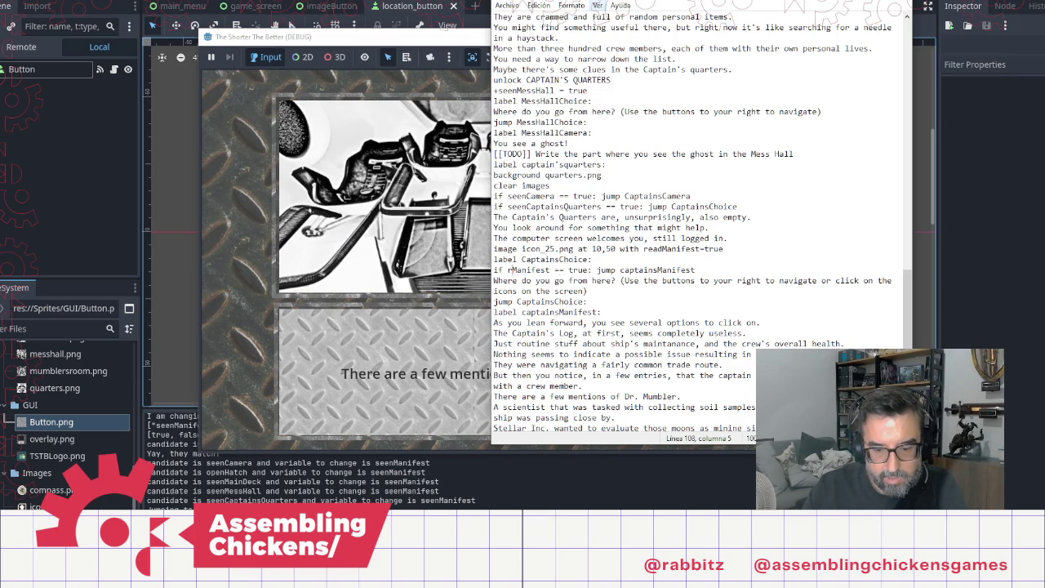
key(Down)
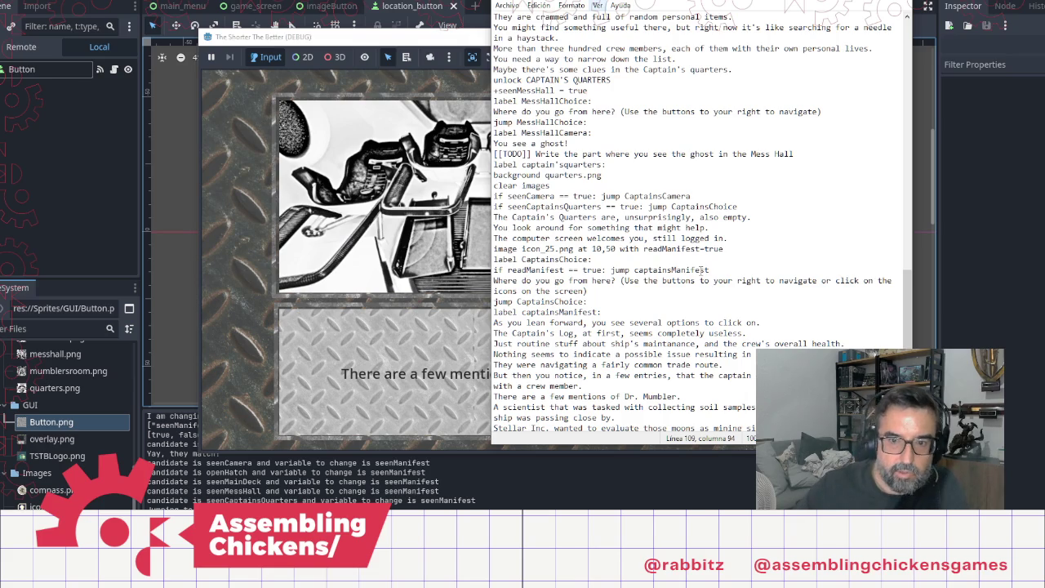
scroll(702, 270, down, 4)
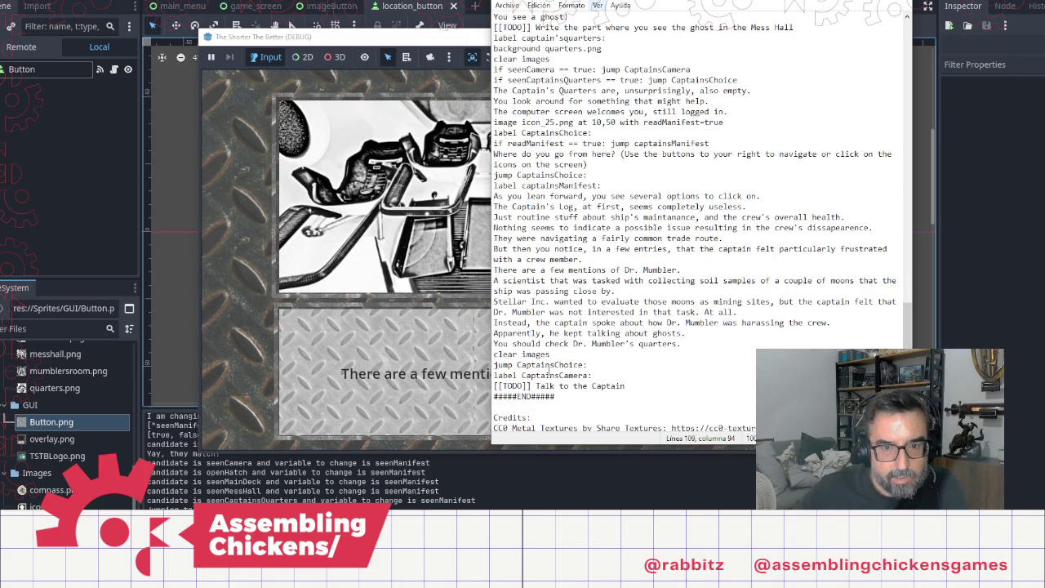
click(588, 134)
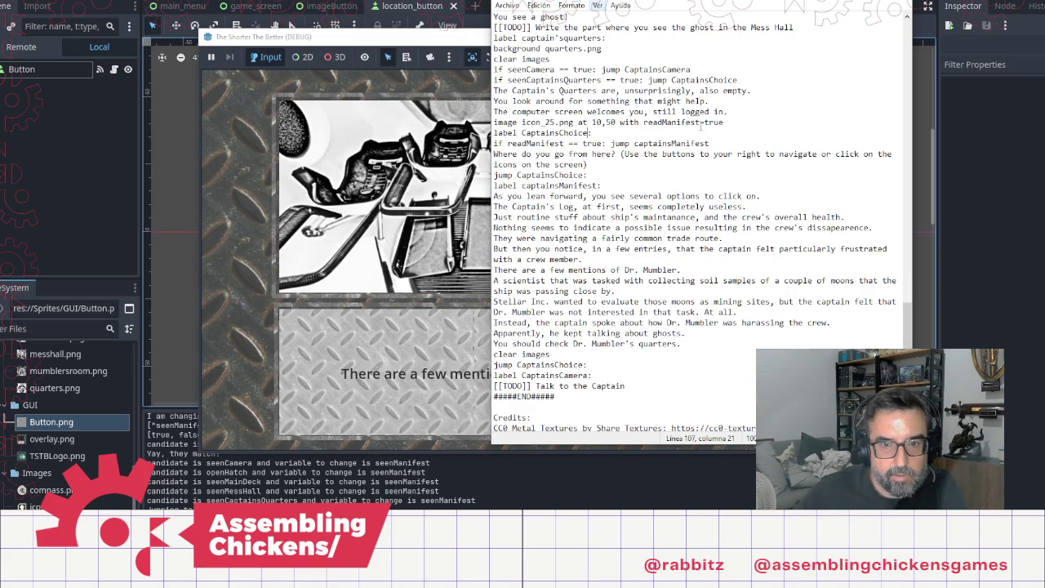
click(608, 166)
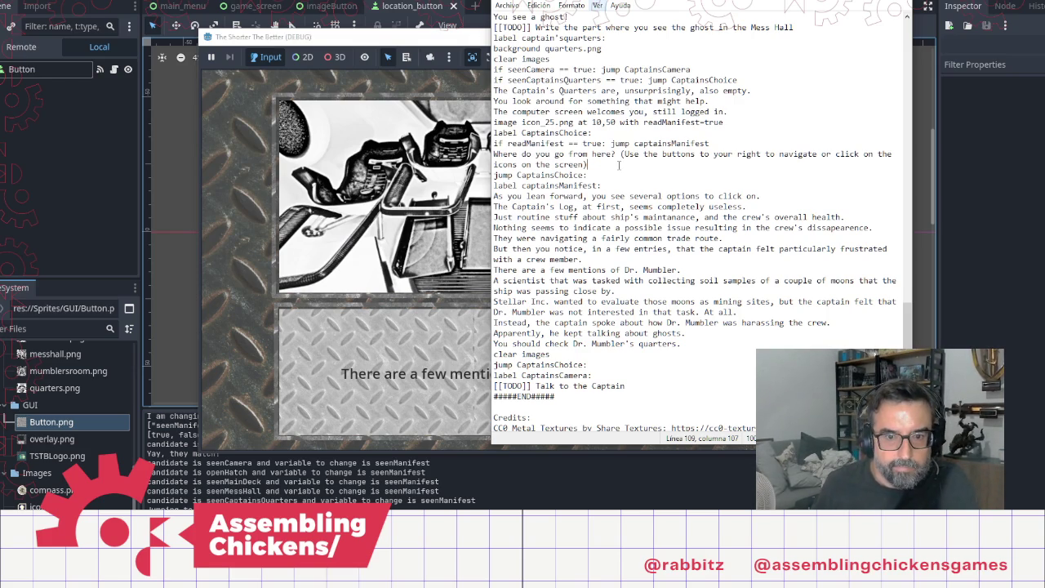
Step: Insert '+seenManifest = true' between 'clear images' and 'jump CaptainsChoice:' in captainsManifest
drag(493, 364, 575, 364)
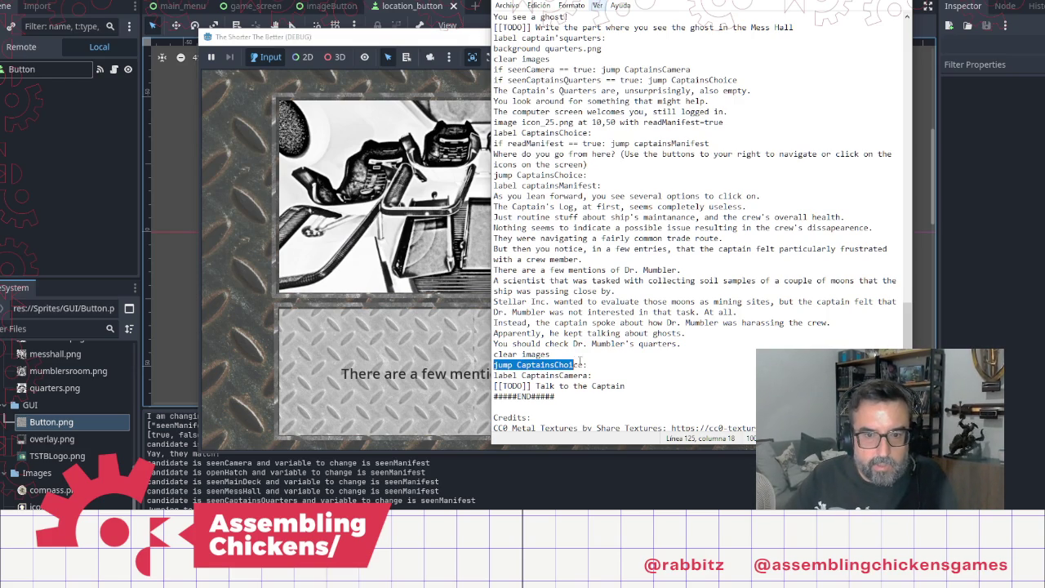
click(574, 353)
key(Return)
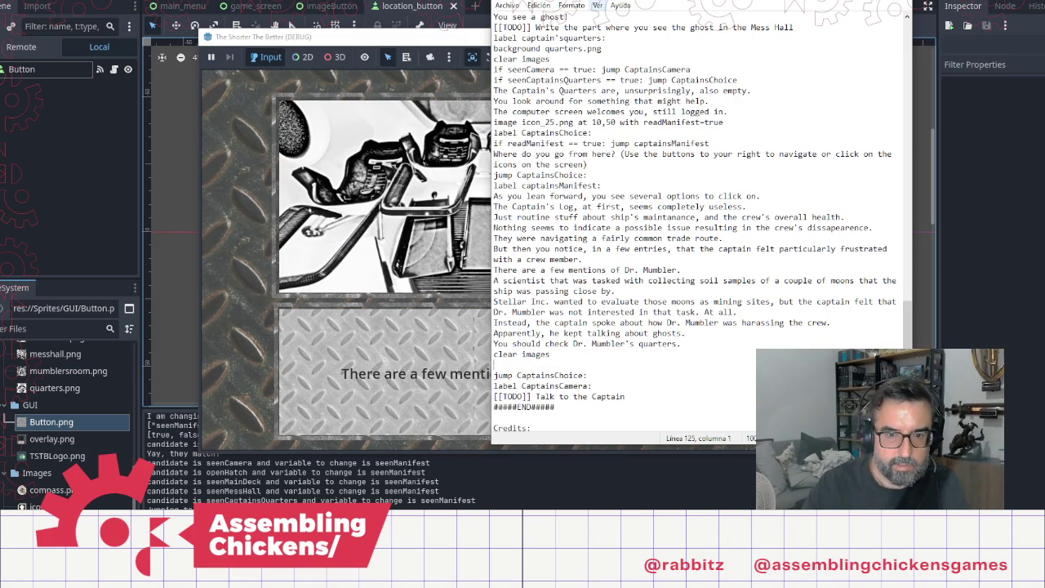
text(seen)
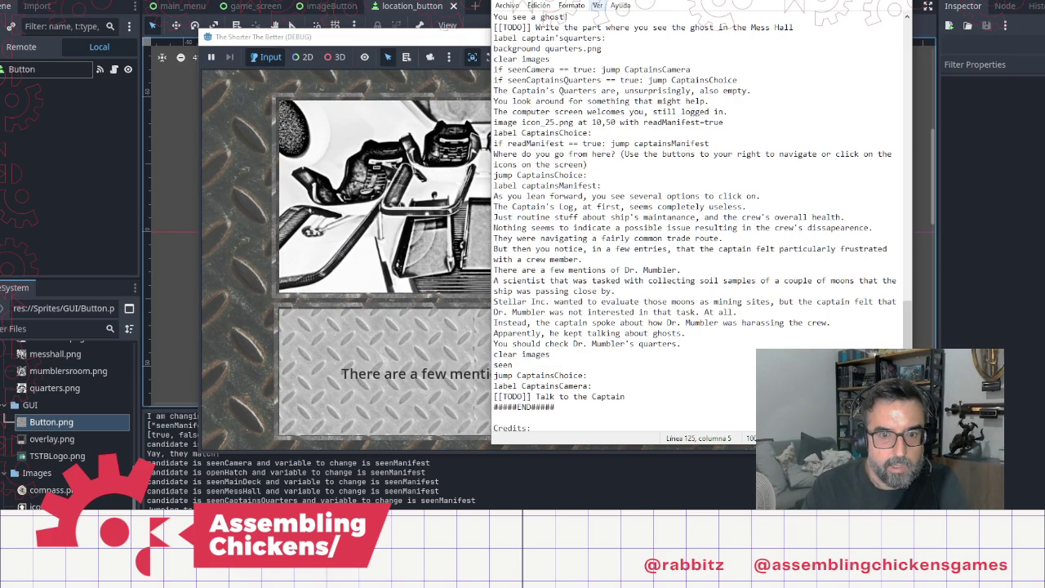
key(BackSpace)
key(BackSpace)
key(BackSpace)
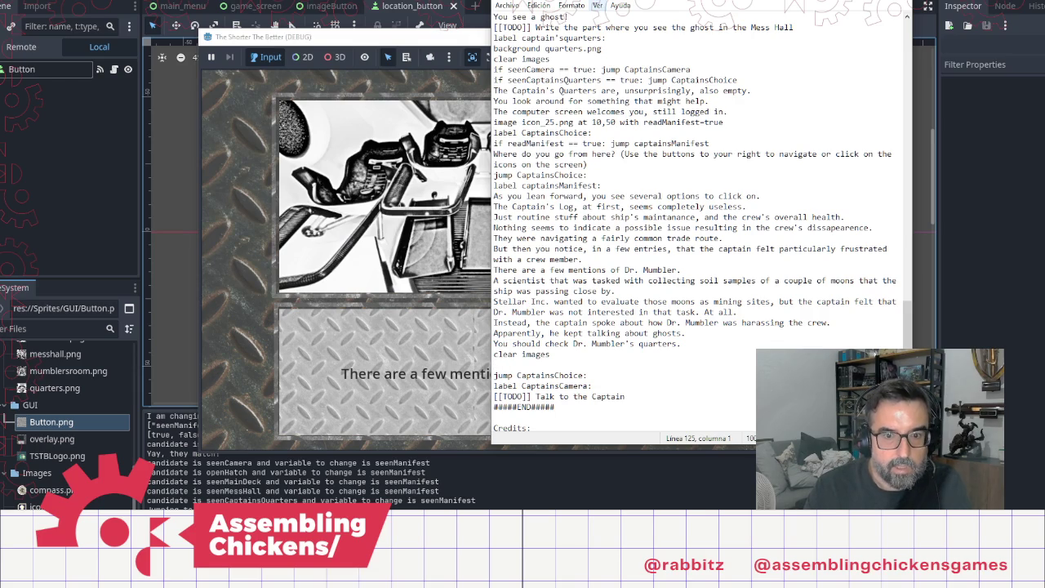
text(+seenManifest = tr)
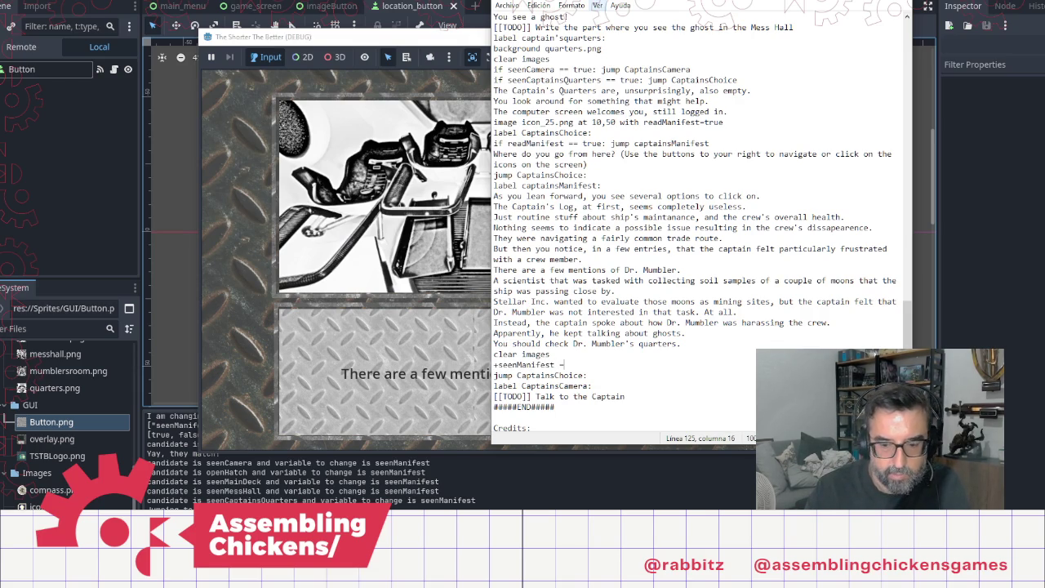
text(ue)
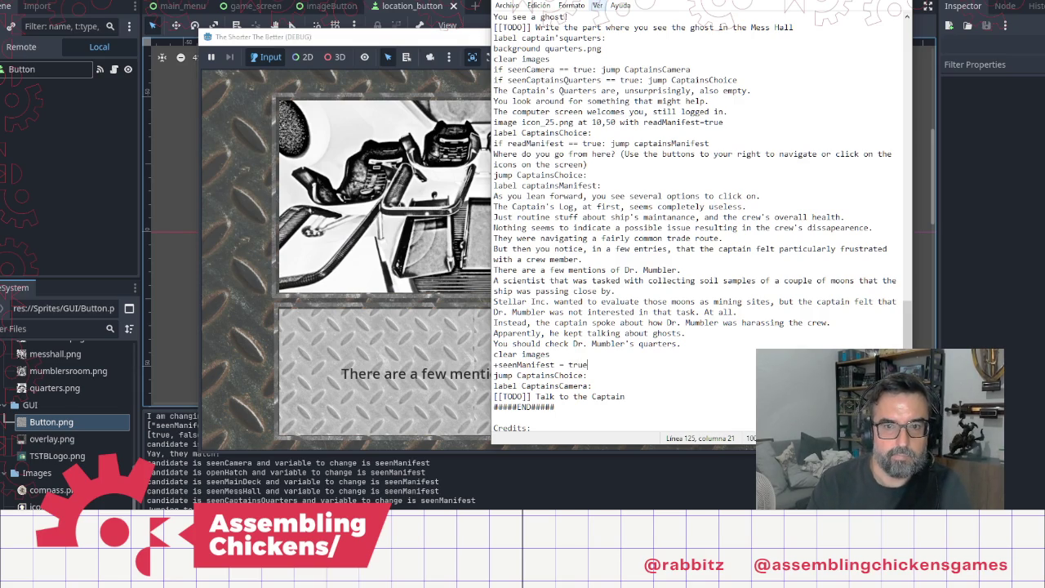
click(614, 162)
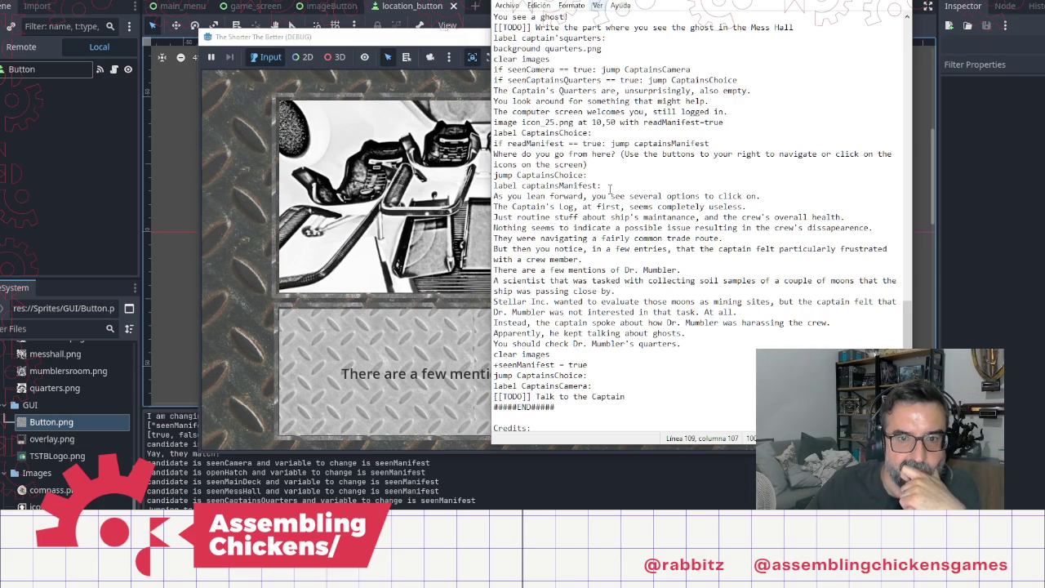
click(608, 365)
scroll(627, 261, up, 8)
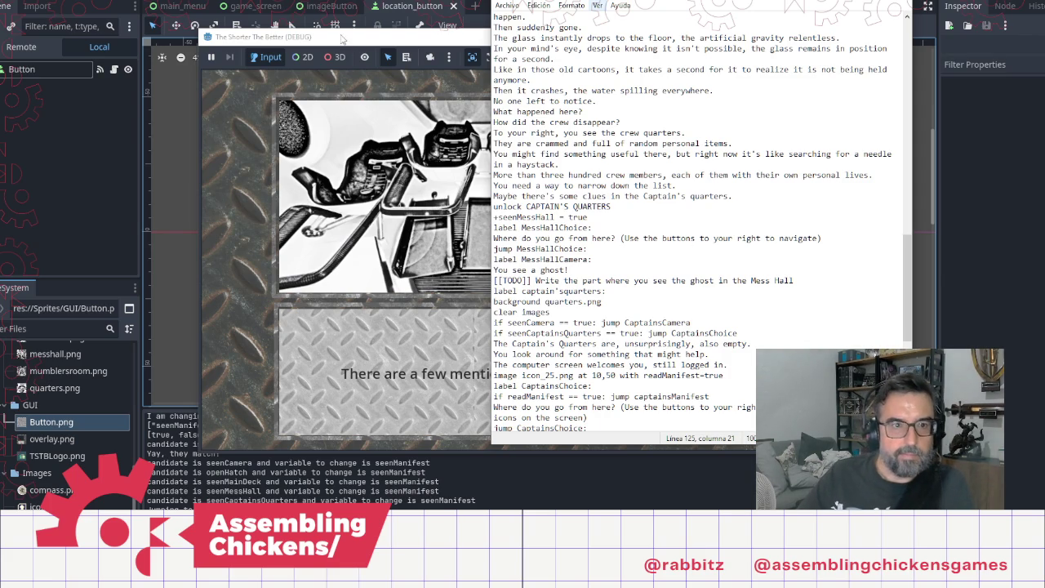
Step: Close the old run, start a new playthrough, open the hatch and head to the main deck
click(473, 51)
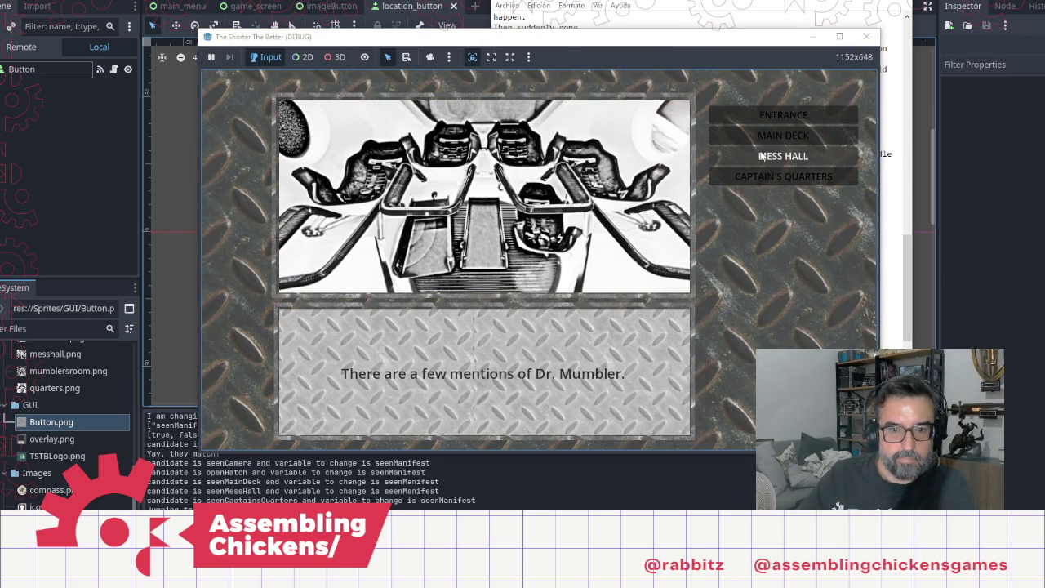
click(869, 38)
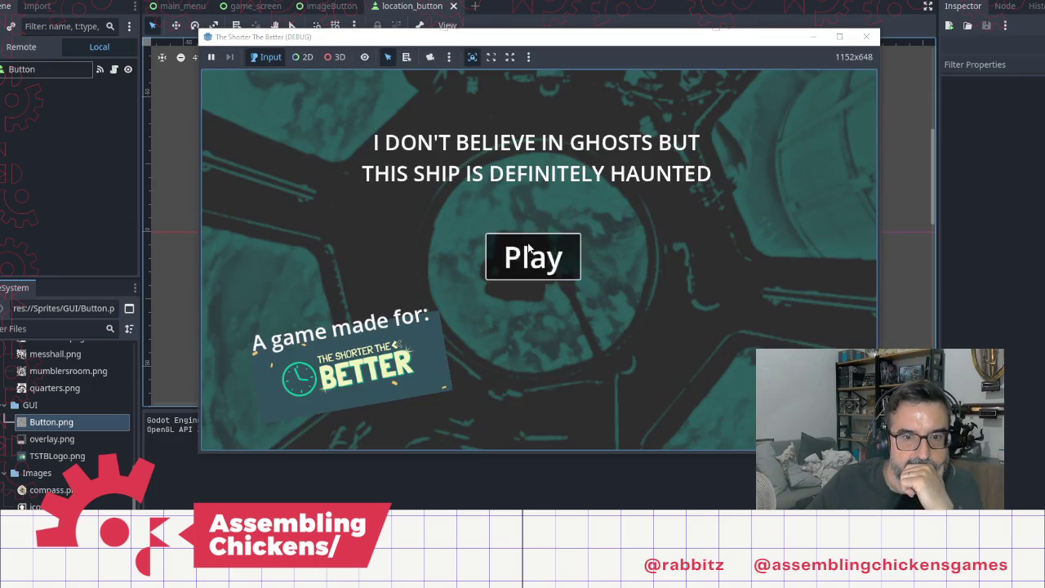
click(528, 250)
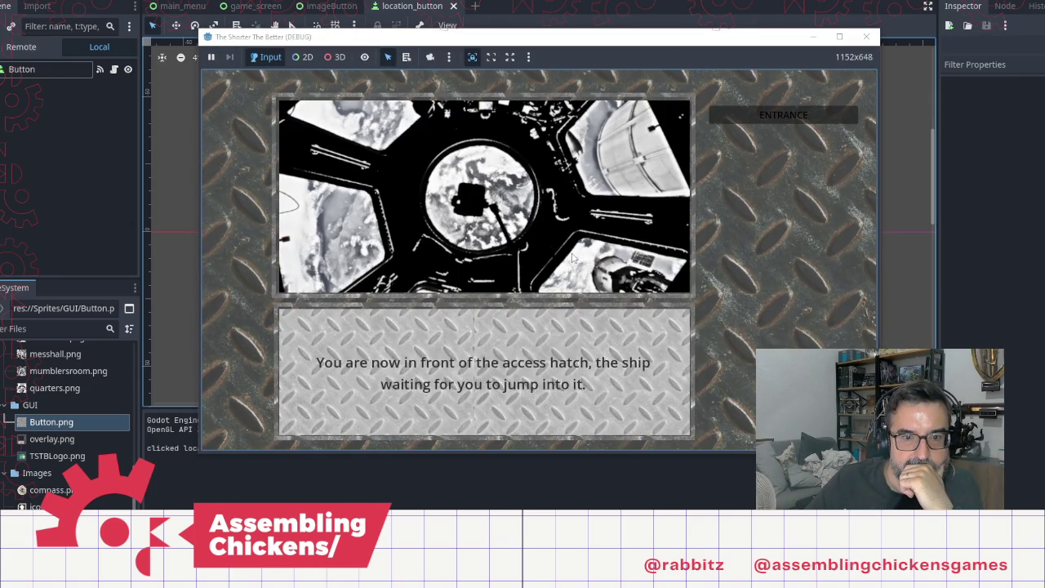
click(501, 204)
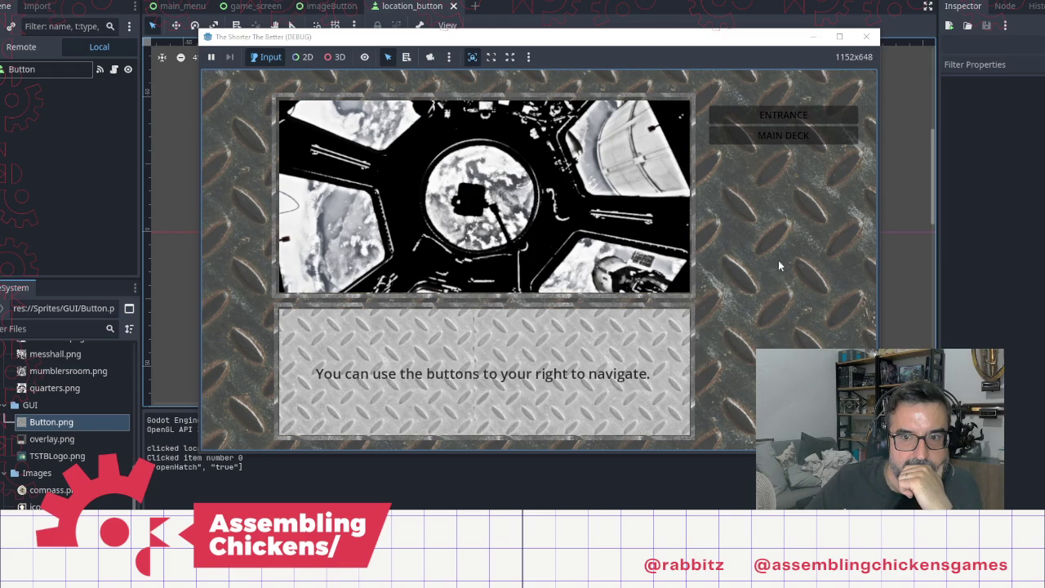
click(769, 139)
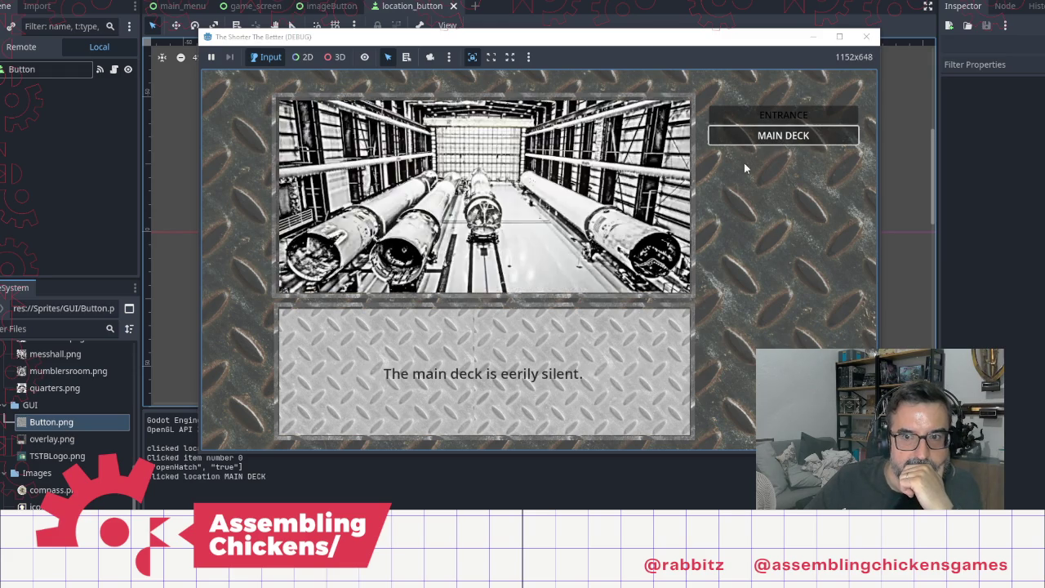
Step: Continue through the mess hall to the captain's log, then return to Notepad
key(F8)
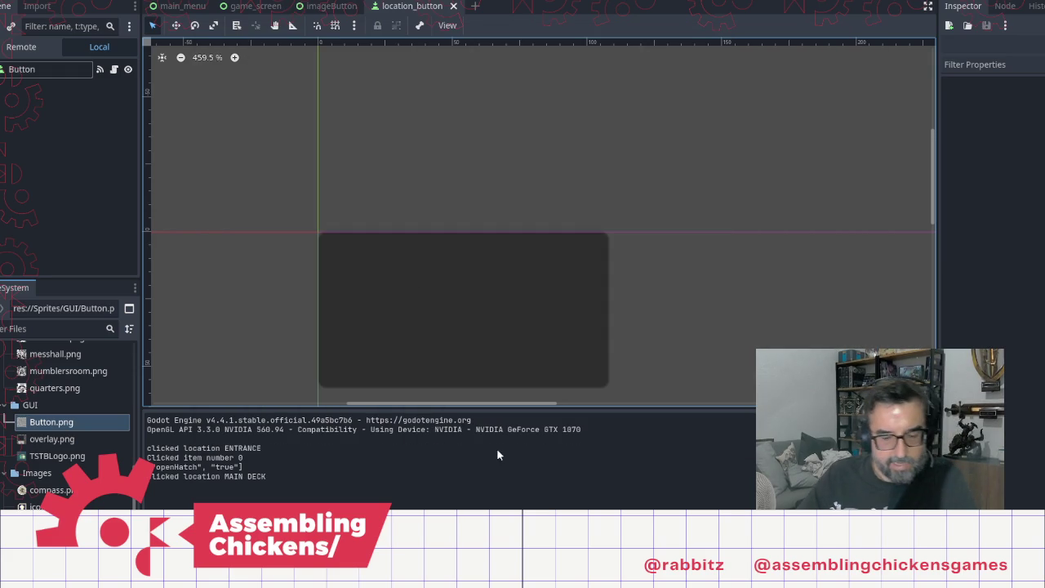
key(alt+Tab)
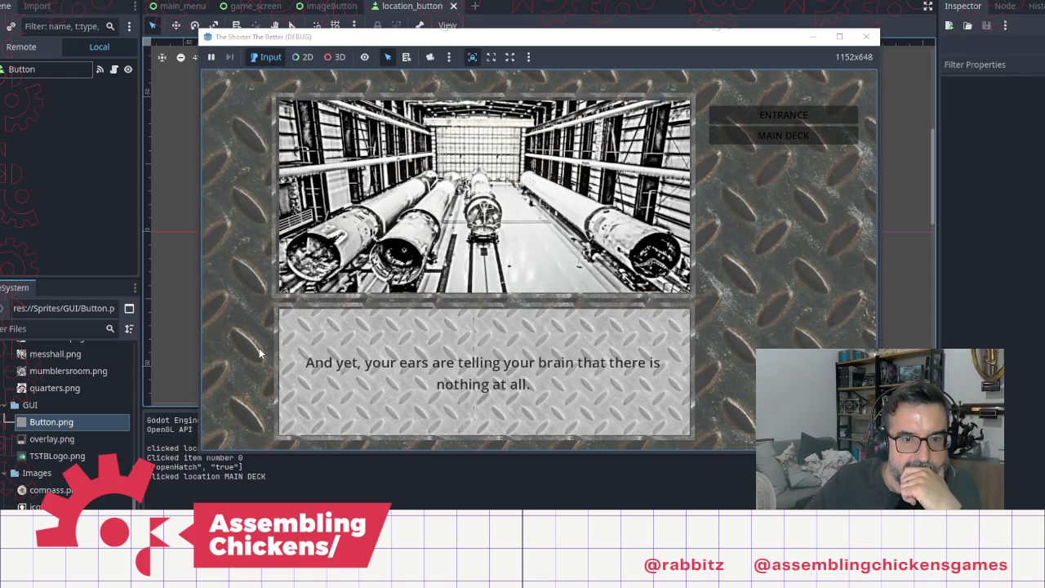
click(727, 155)
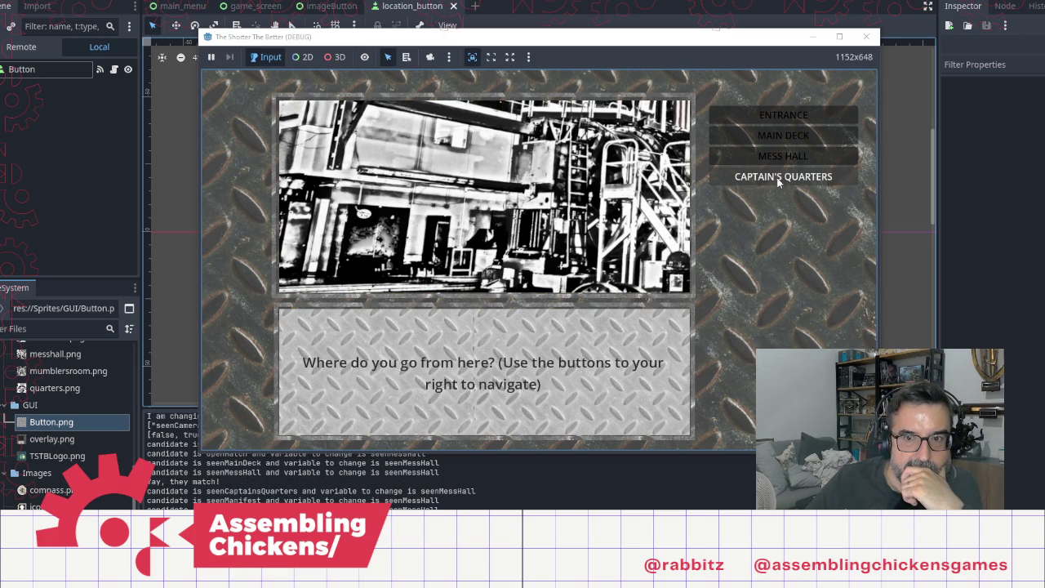
click(778, 182)
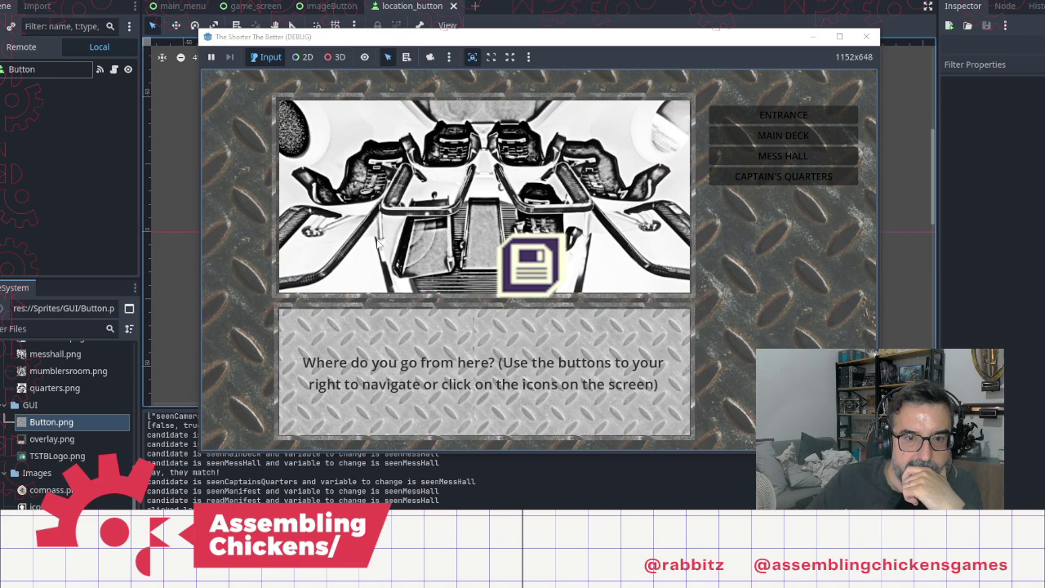
click(531, 261)
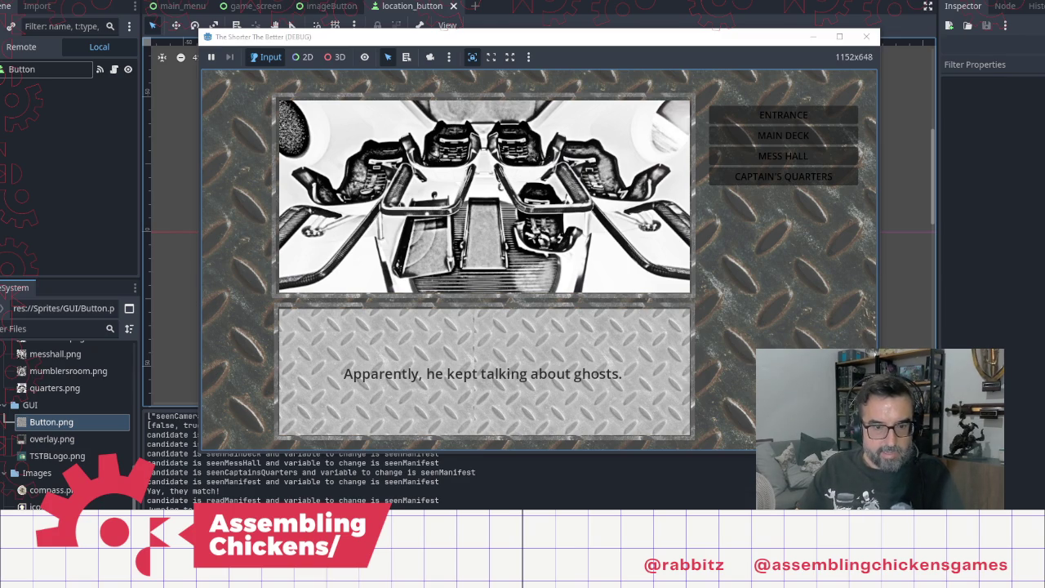
key(alt+Tab)
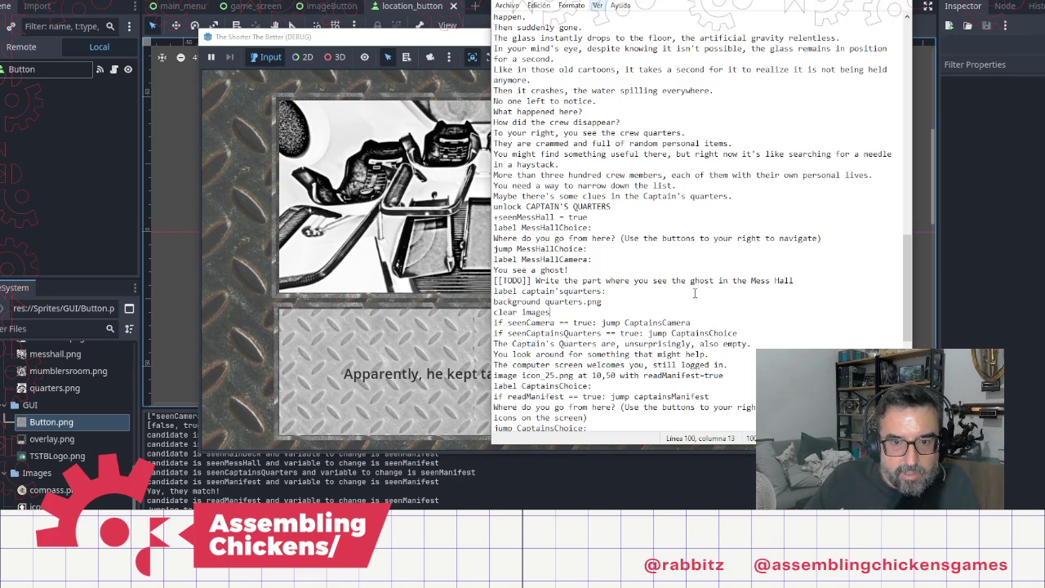
Step: Add 'if seenManifest == true: jump CaptainsChoice1' under the CaptainsChoice label
scroll(695, 294, down, 1)
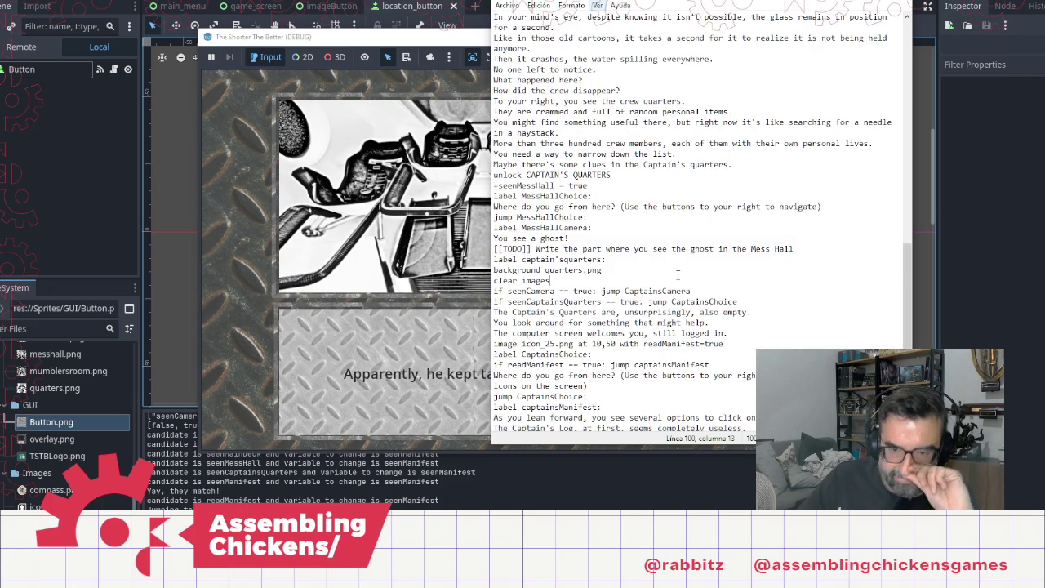
scroll(719, 309, down, 8)
scroll(677, 337, down, 1)
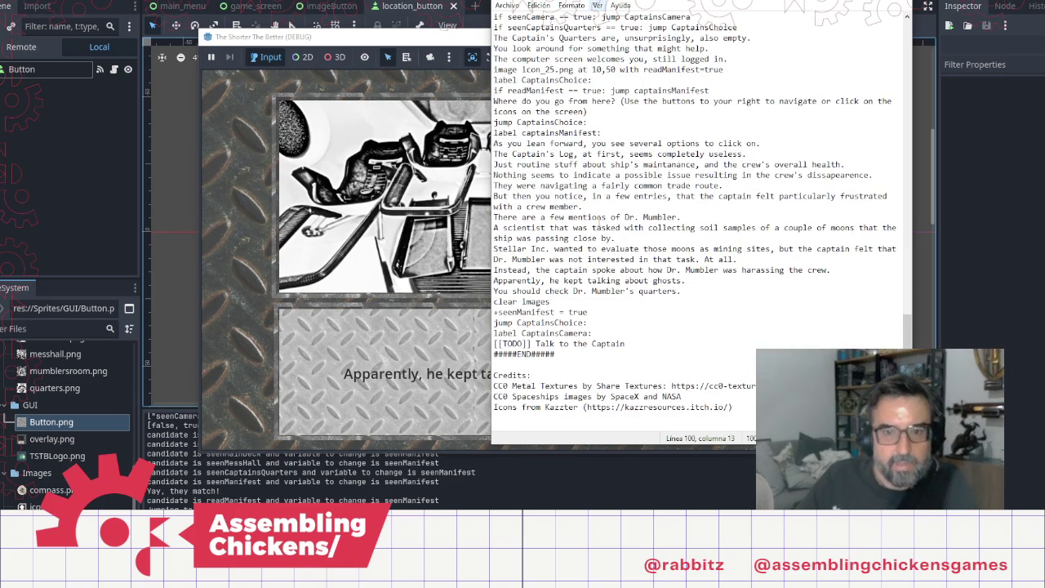
click(605, 132)
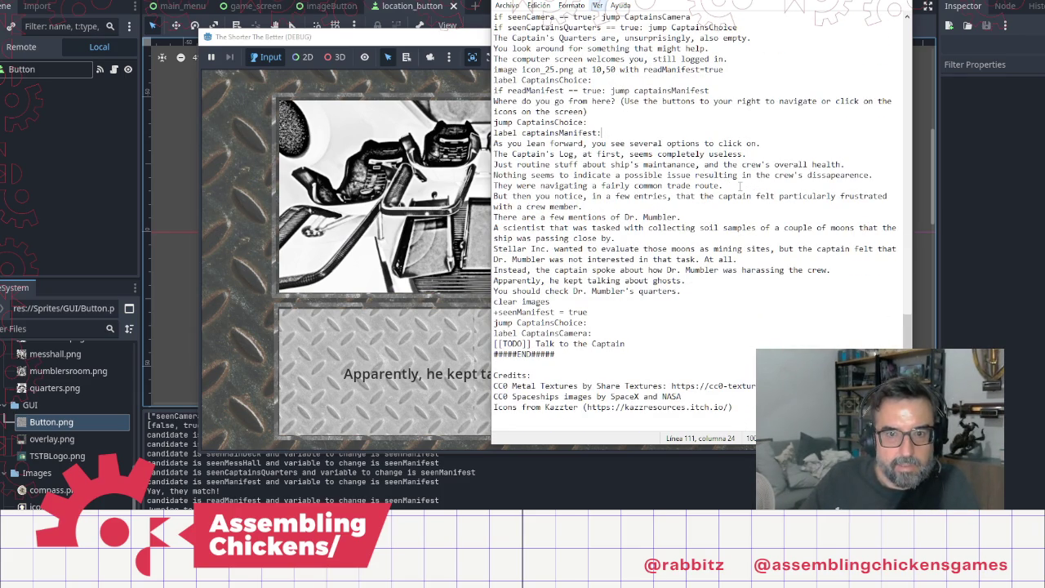
key(Up)
key(Up)
key(Up)
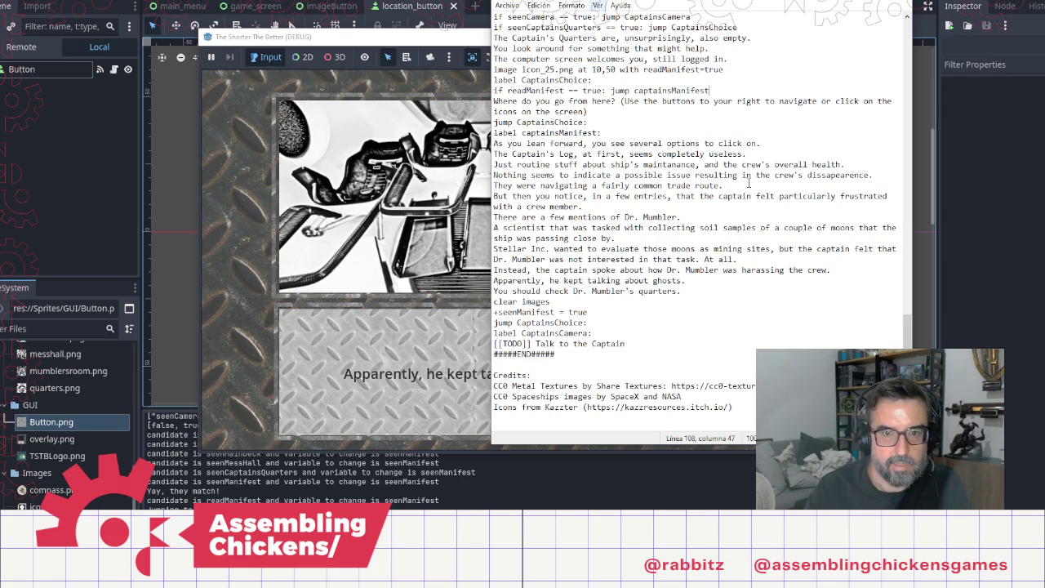
key(Home)
key(Return)
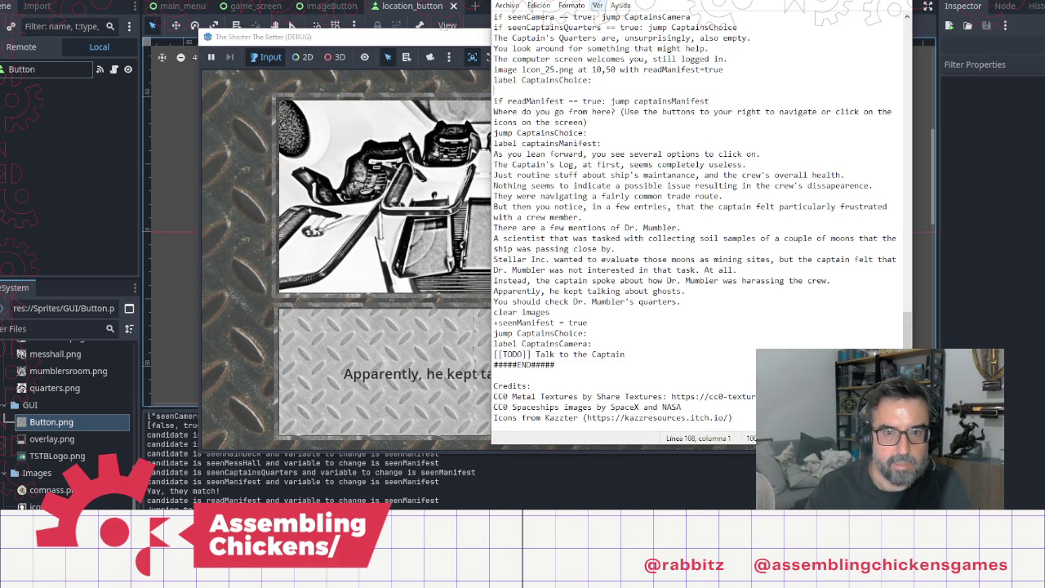
key(BackSpace)
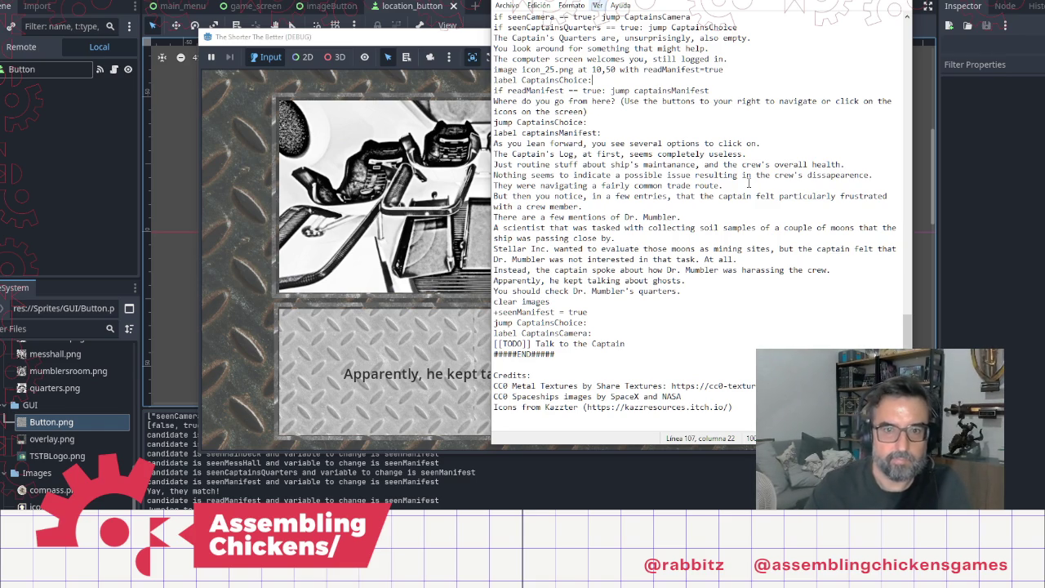
key(Return)
text(if s)
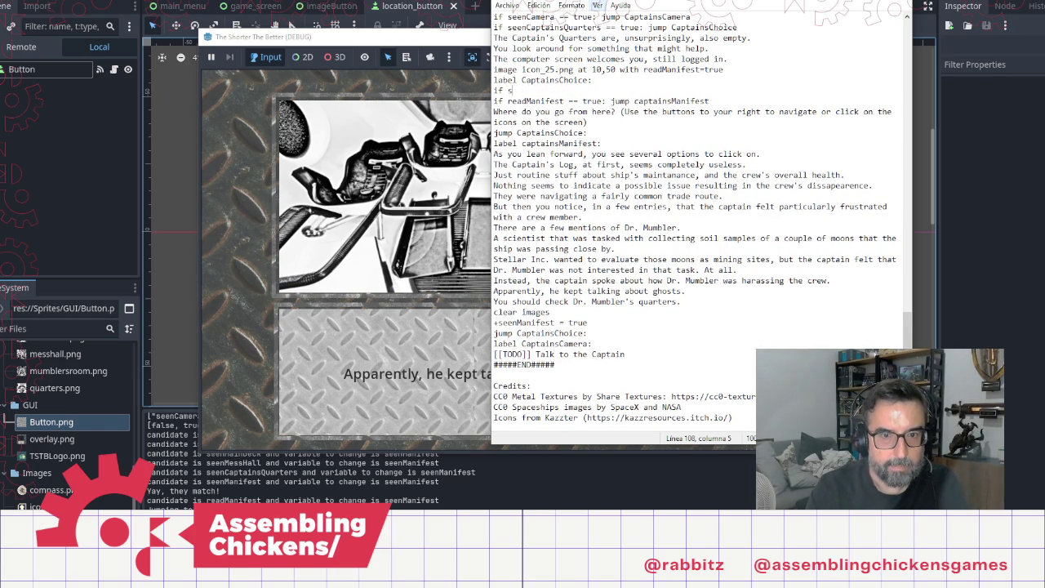
text(eenManifest == true: )
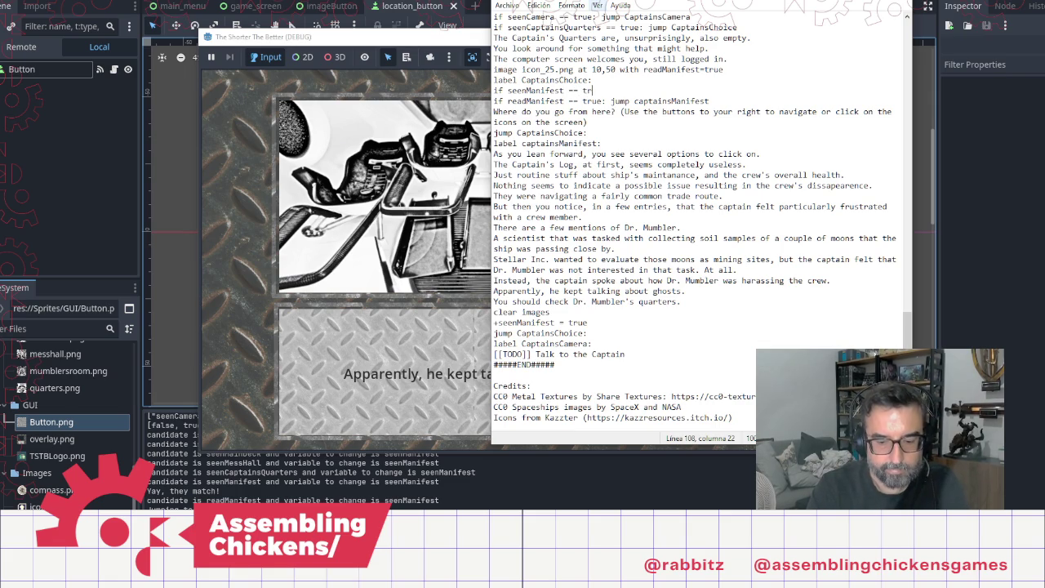
text(jump )
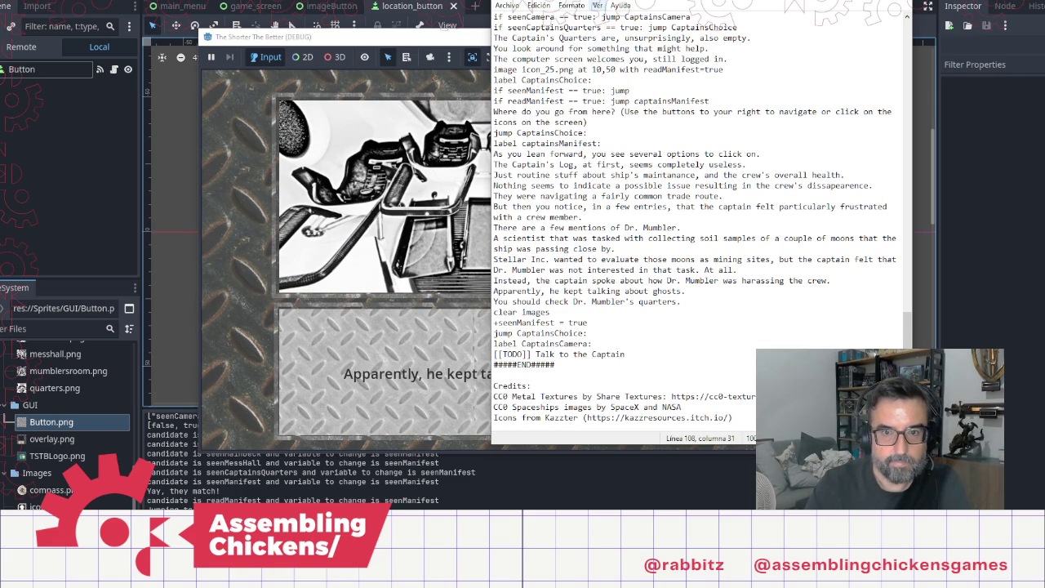
text(Ca)
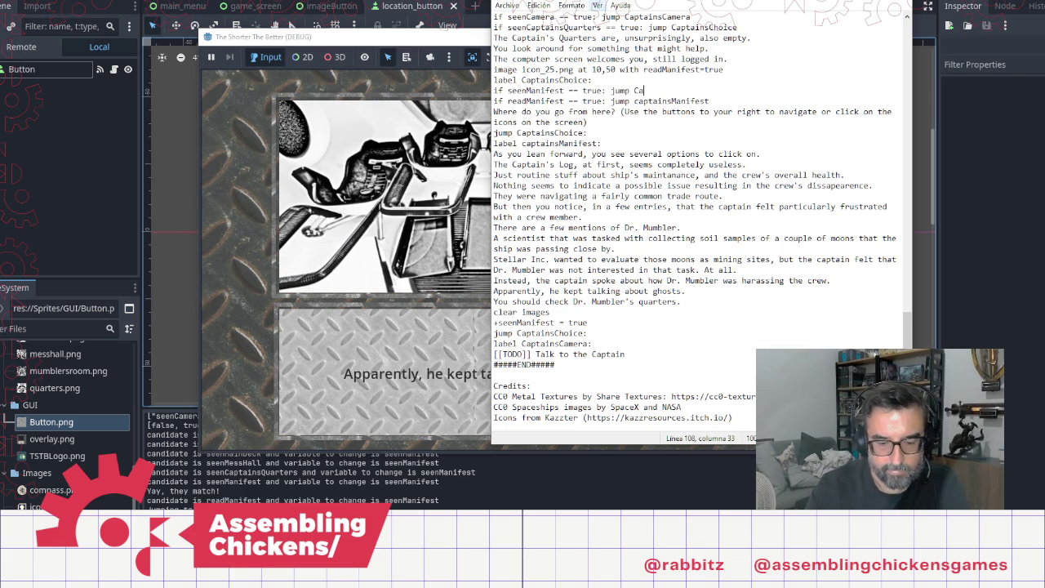
text(ptainsChois)
key(BackSpace)
text(ce1)
key(shift+Left)
key(shift+Left)
key(shift+Left)
key(shift+Left)
key(shift+Left)
key(shift+Left)
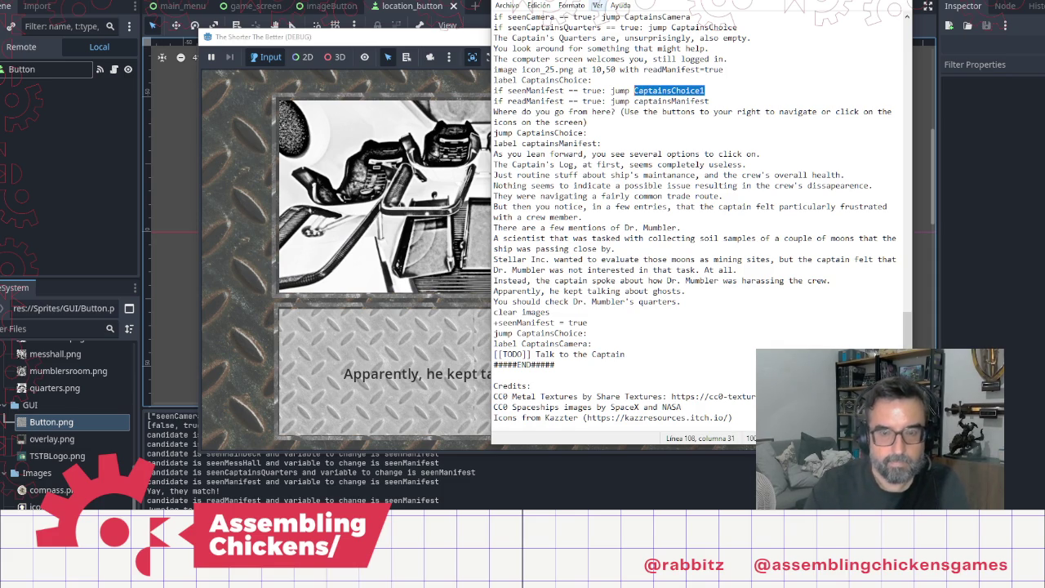
Step: Add a 'label CaptainsChoice1' line after the readManifest check
key(Down)
key(Down)
key(Down)
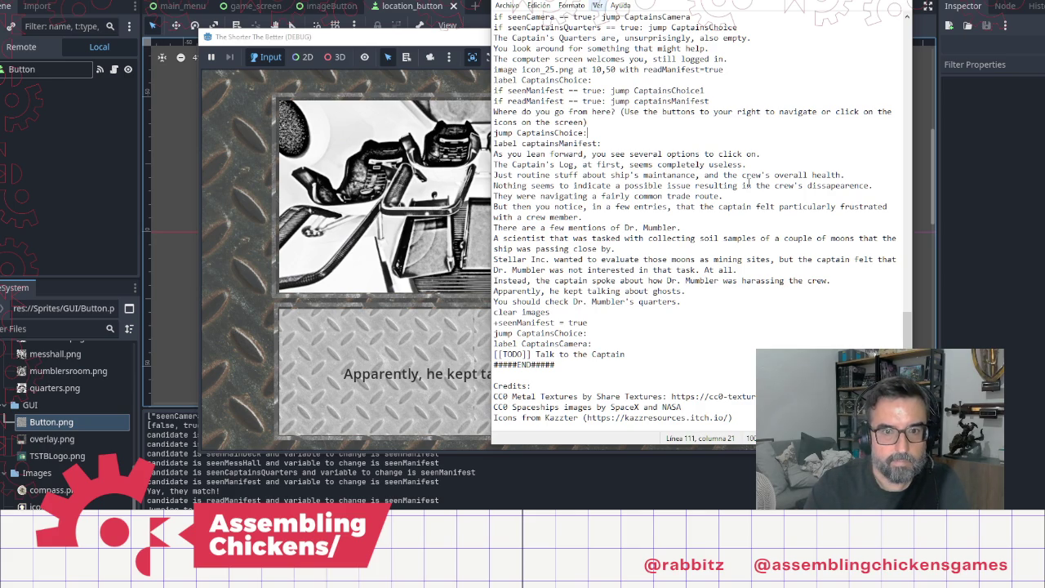
key(Up)
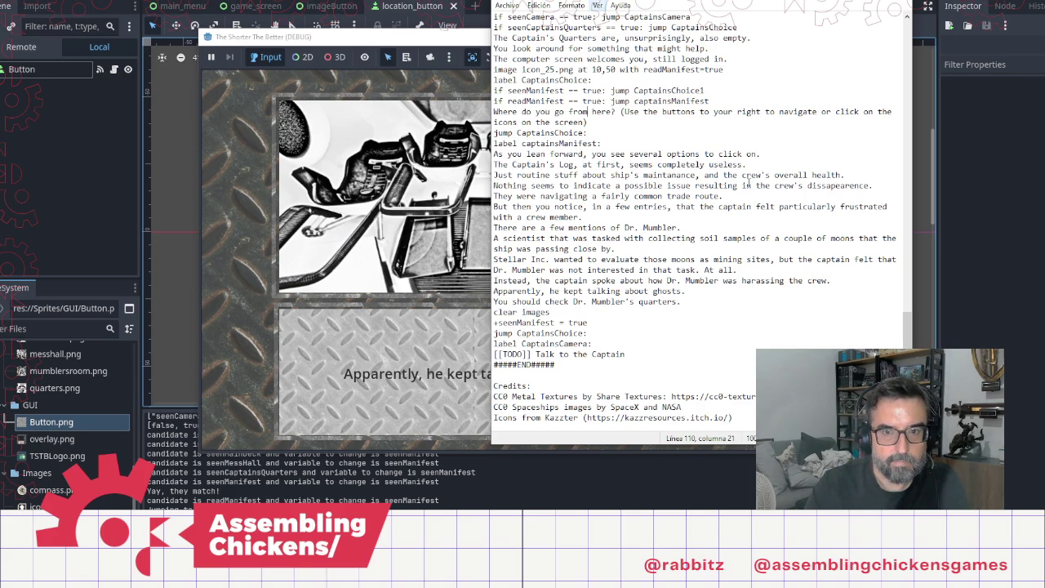
key(Return)
text(la)
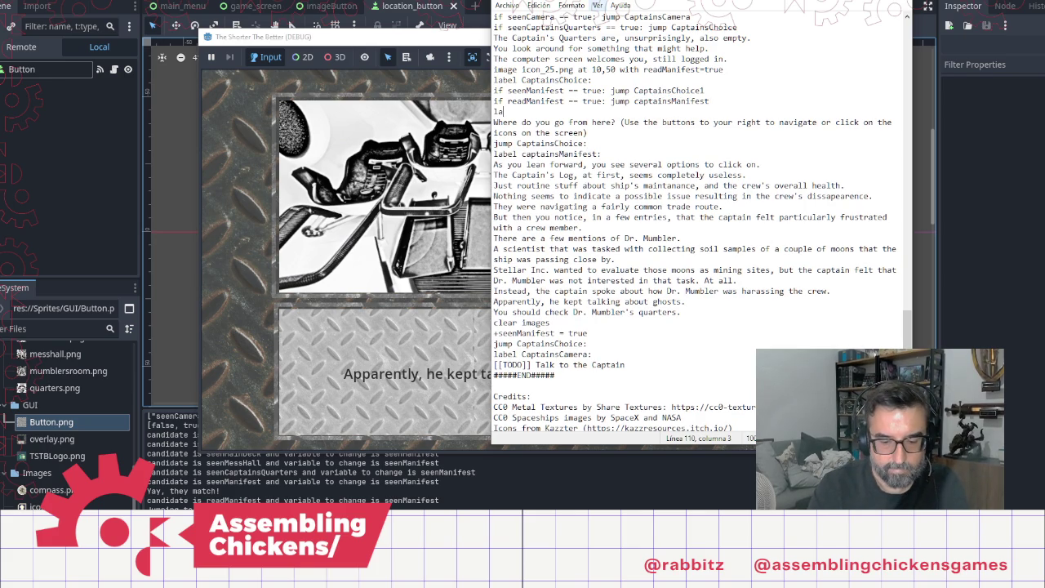
text(bel CaptainsChoice1:)
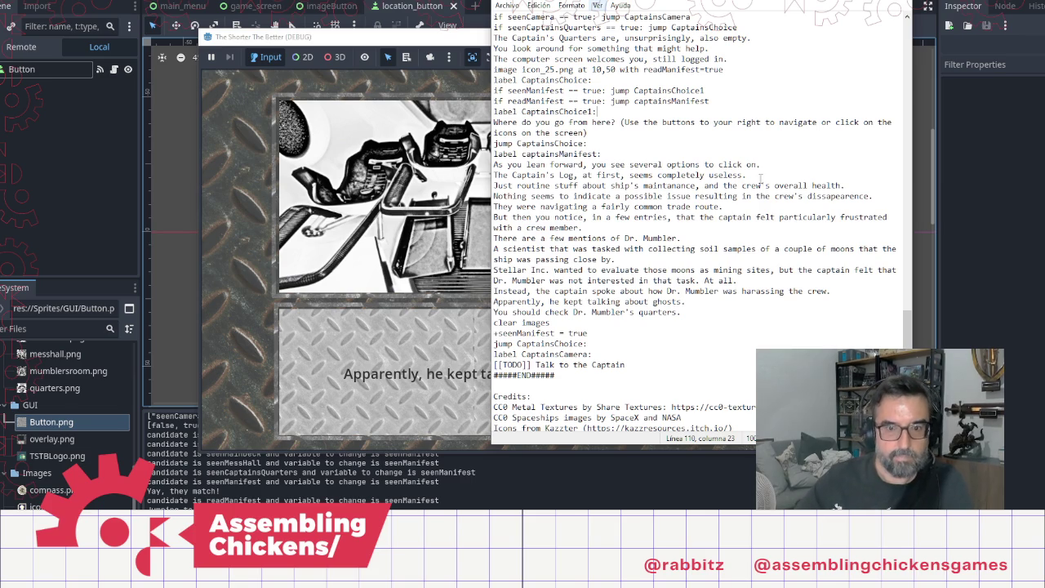
key(alt+Tab)
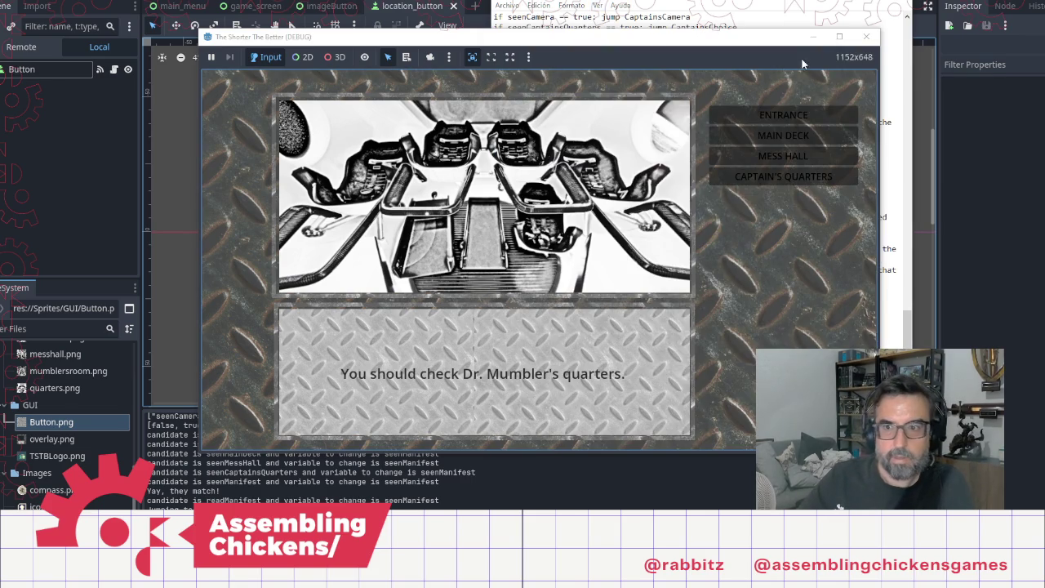
Step: Close the old game session, relaunch with F5, start a new game and open the hatch
click(866, 37)
click(902, 9)
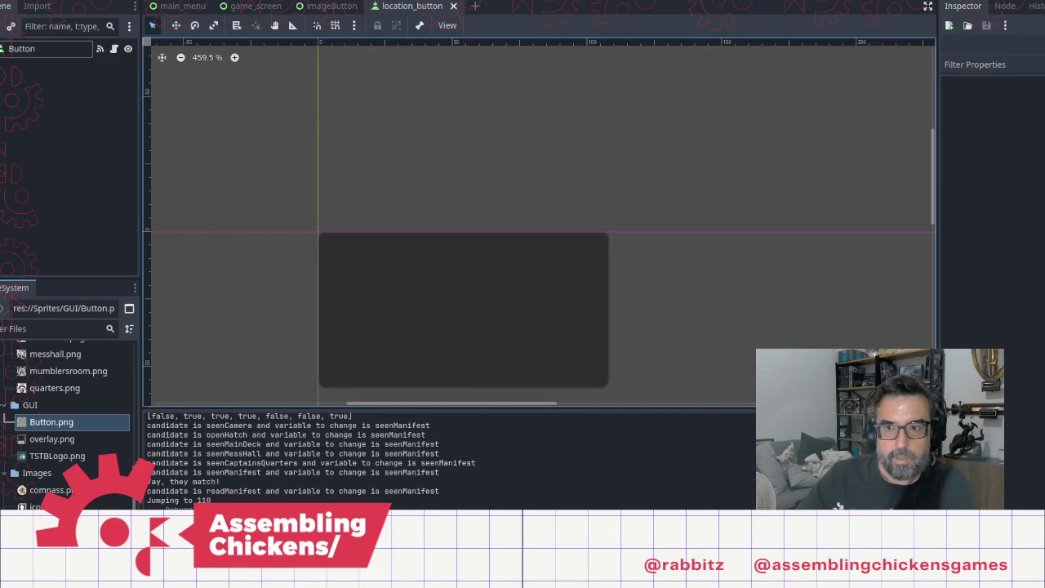
key(F5)
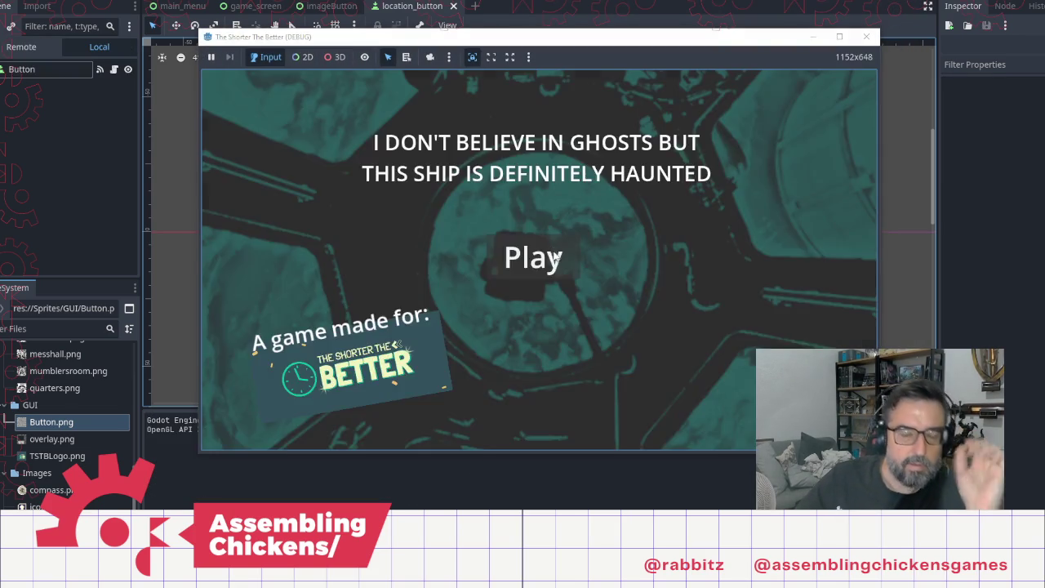
click(553, 259)
click(579, 281)
click(641, 262)
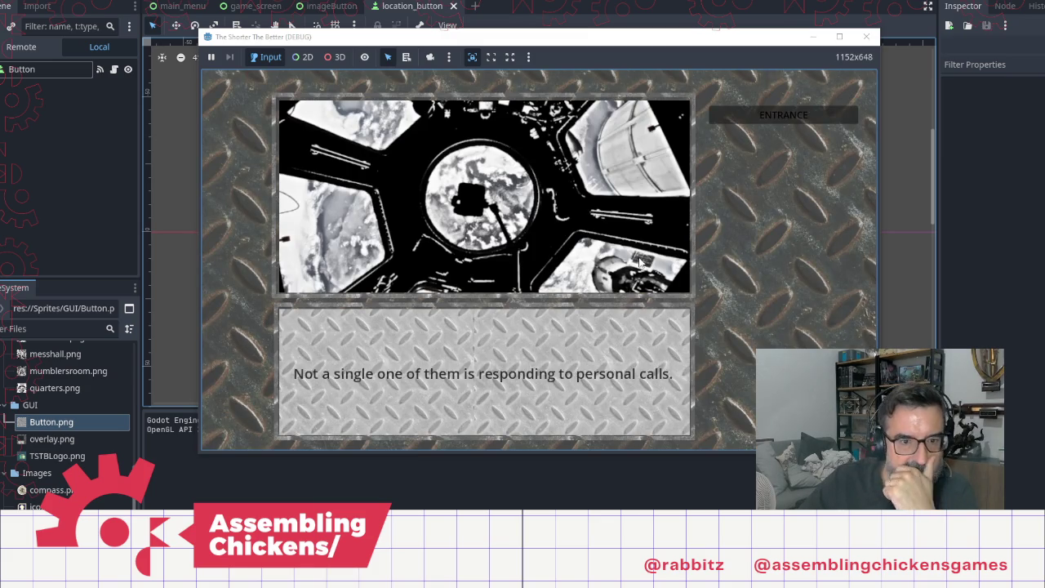
click(640, 260)
click(640, 260)
click(478, 188)
click(658, 203)
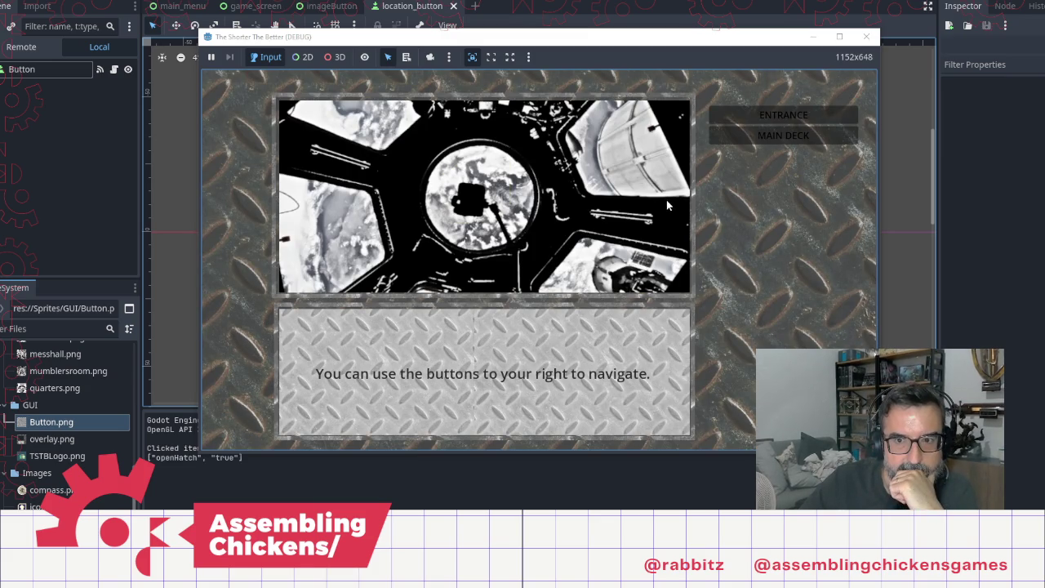
Step: Travel to the MAIN DECK and click through its dialogue
click(780, 136)
click(636, 229)
click(636, 231)
click(635, 233)
click(635, 236)
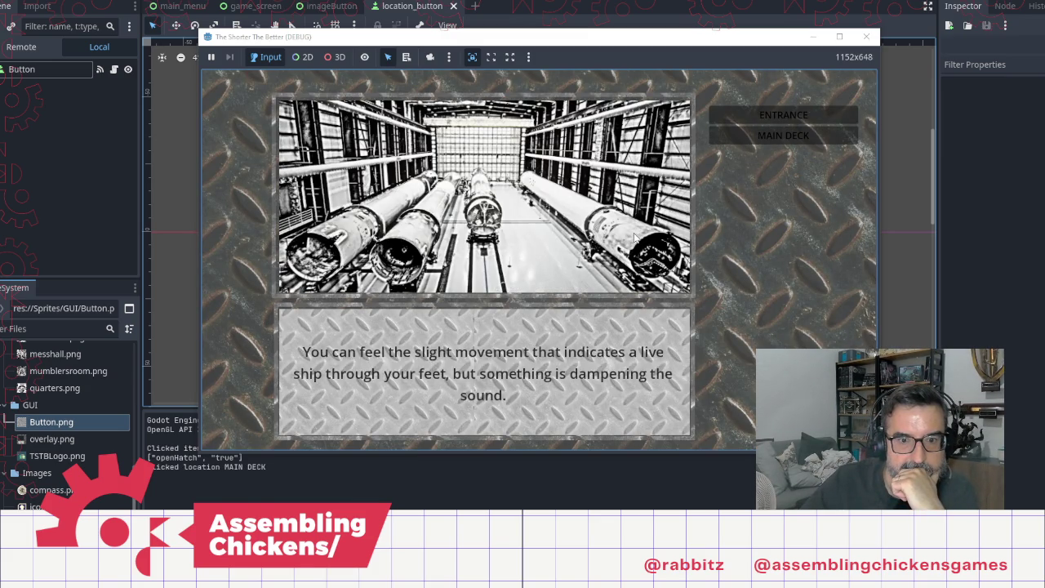
click(635, 236)
Step: Go through the MESS HALL dialogue, then travel to the CAPTAIN'S QUARTERS
click(782, 158)
click(575, 232)
click(575, 231)
click(575, 231)
click(575, 232)
click(575, 233)
click(575, 233)
click(574, 232)
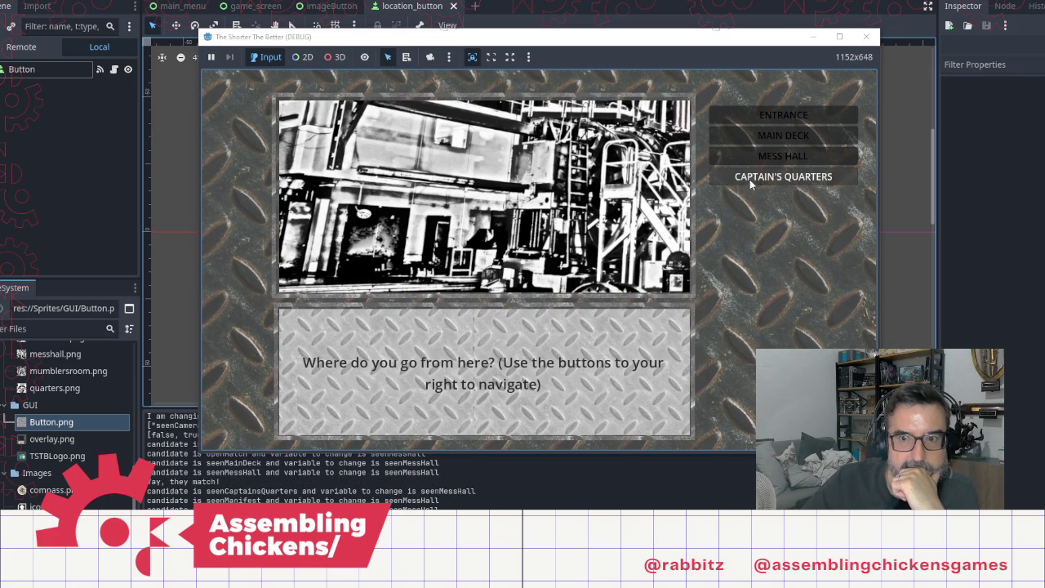
click(749, 179)
click(606, 245)
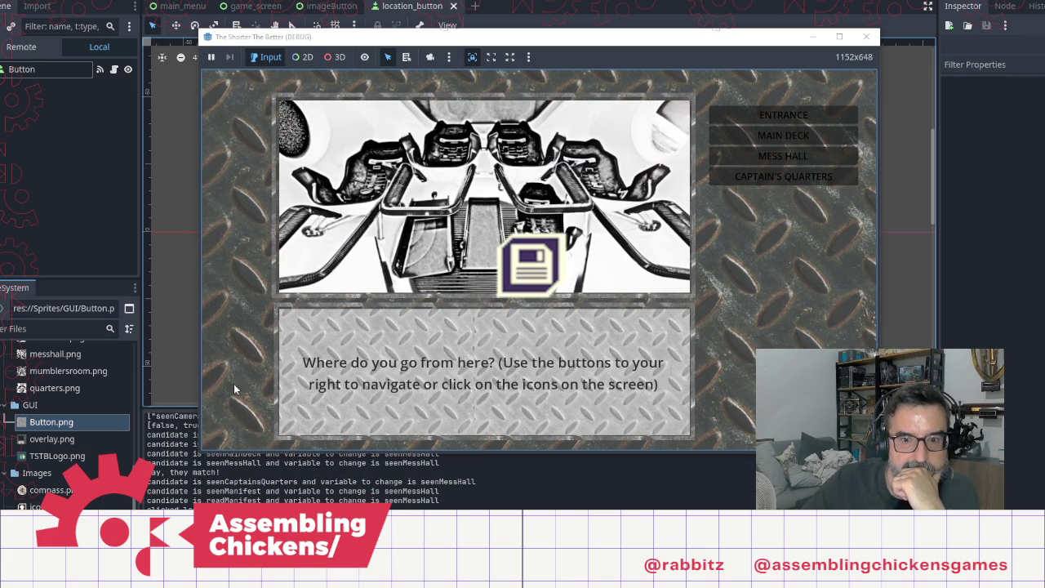
Step: Read the captain's log on the computer and test the scene afterwards
click(429, 298)
click(426, 296)
click(422, 293)
click(418, 290)
click(419, 294)
click(423, 303)
click(420, 323)
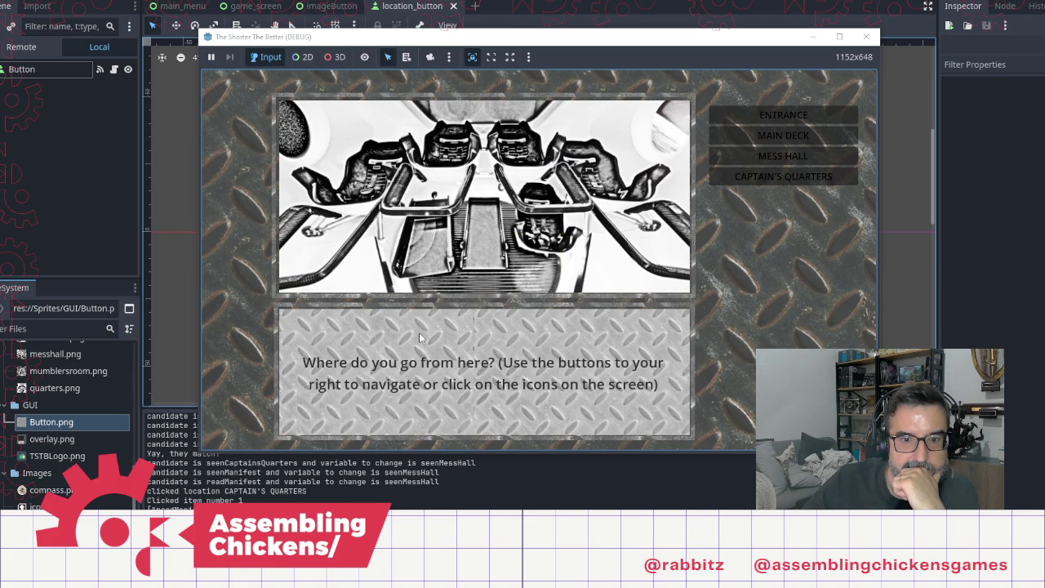
click(410, 291)
click(418, 286)
click(435, 280)
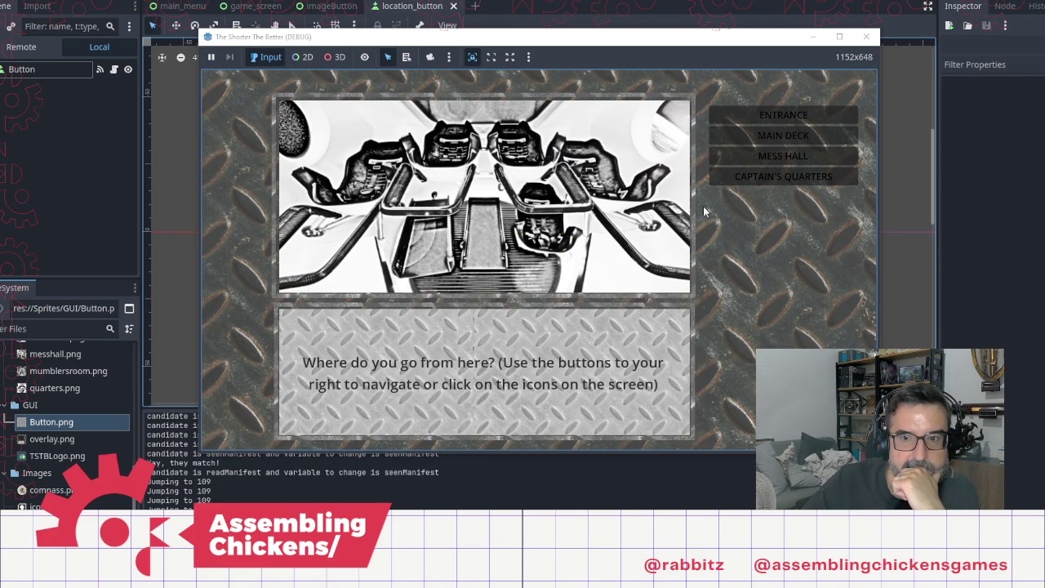
Step: Go to the MESS HALL, return to the CAPTAIN'S QUARTERS and reread the captain's log
click(767, 159)
key(Down)
key(Return)
click(499, 267)
click(499, 269)
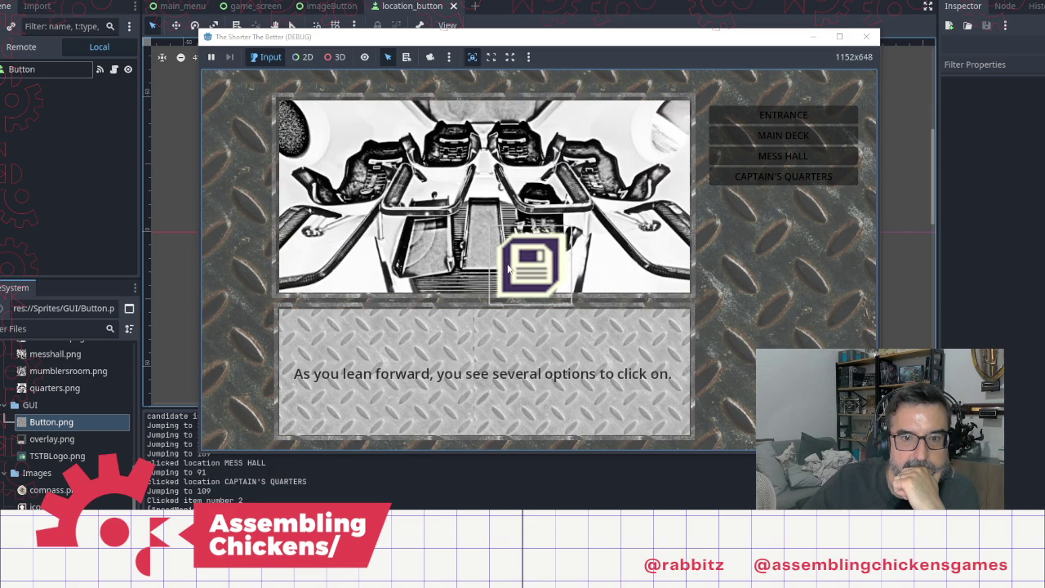
click(536, 275)
click(604, 281)
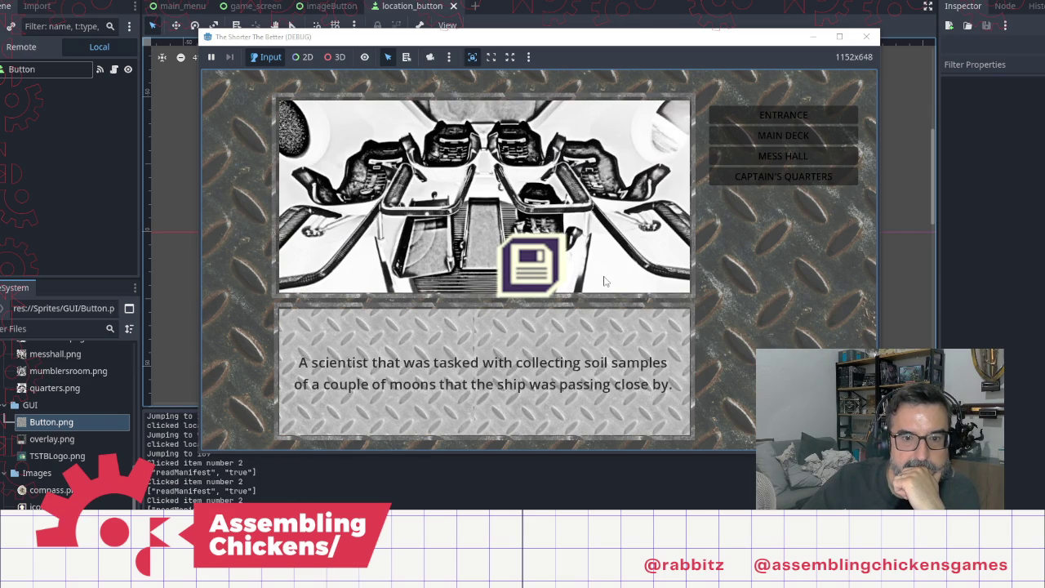
click(608, 282)
click(611, 283)
click(628, 265)
Step: Revisit the CAPTAIN'S QUARTERS via the MESS HALL, then close the game and return to the script
key(Return)
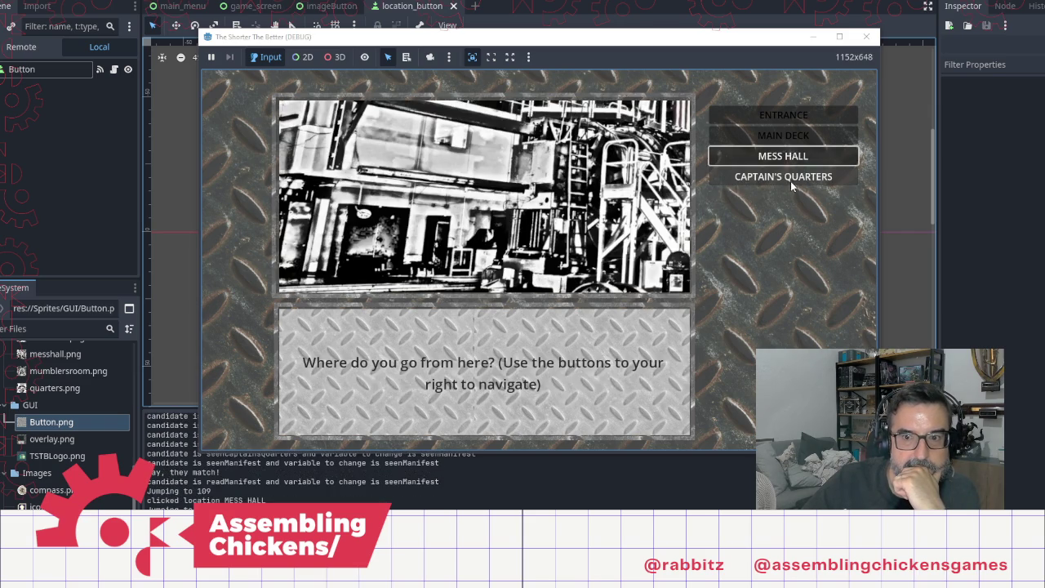
click(789, 181)
click(632, 243)
click(631, 243)
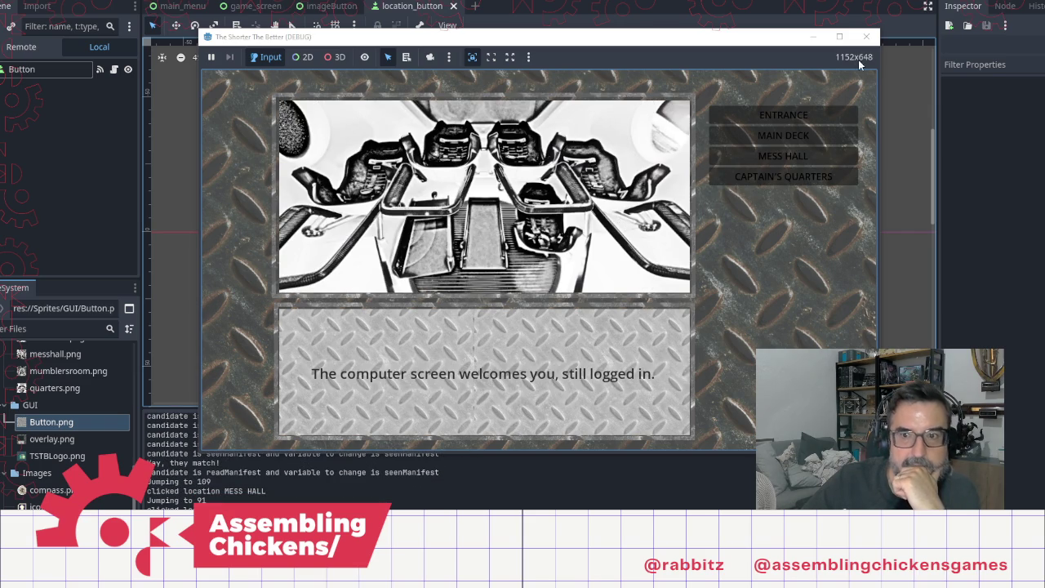
click(866, 37)
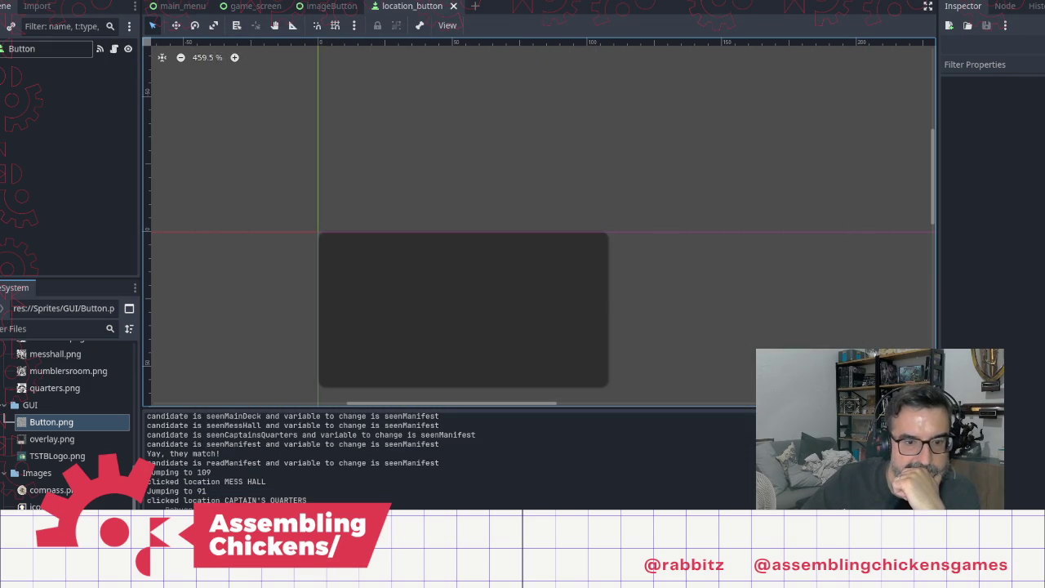
key(alt+Tab)
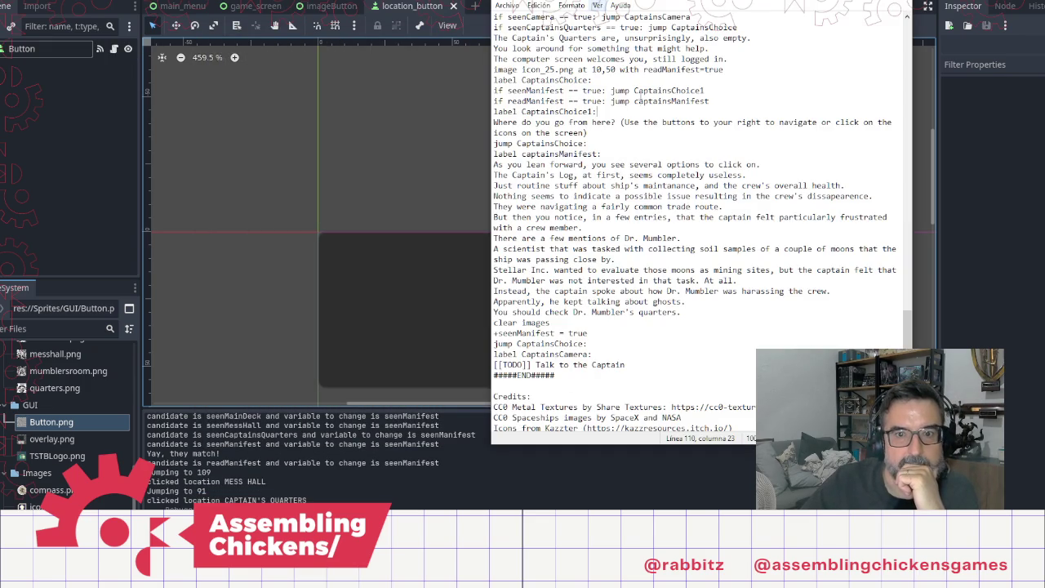
Step: Review the seenCaptainsQuarters flag and captainsManifest label, then place the cursor in the captain's quarters description
scroll(637, 100, up, 4)
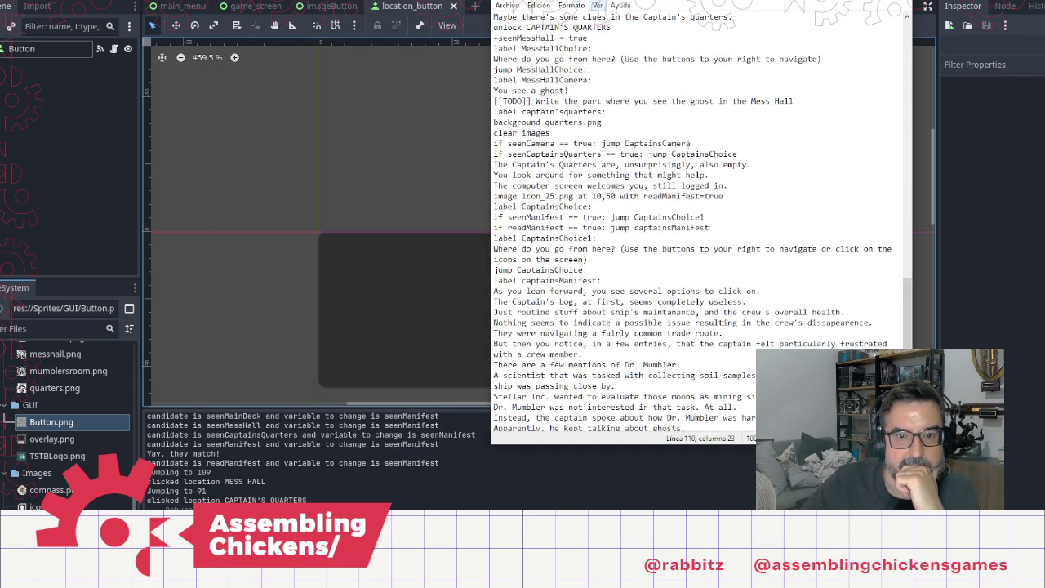
double_click(560, 154)
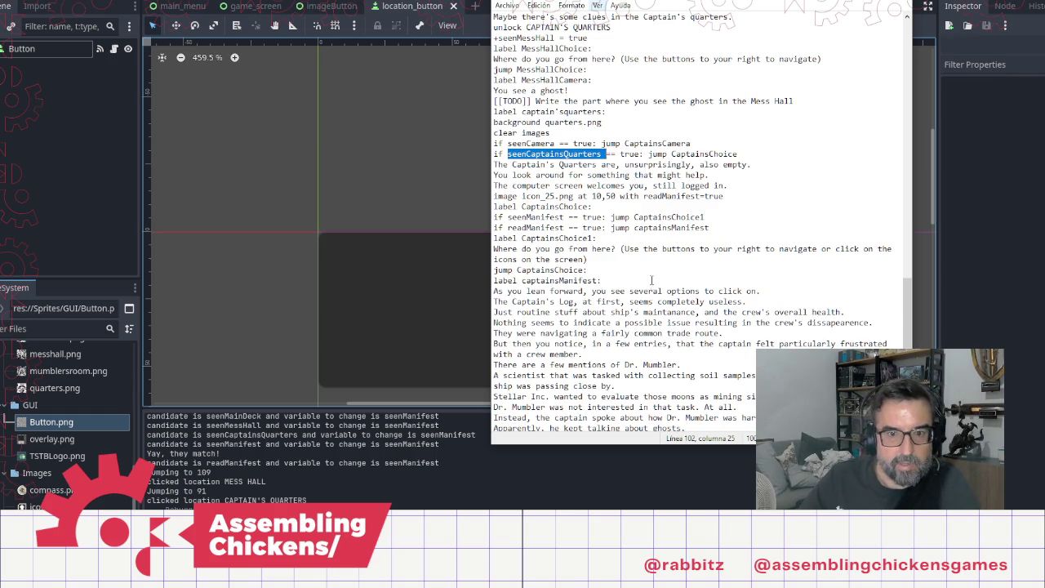
scroll(653, 280, down, 5)
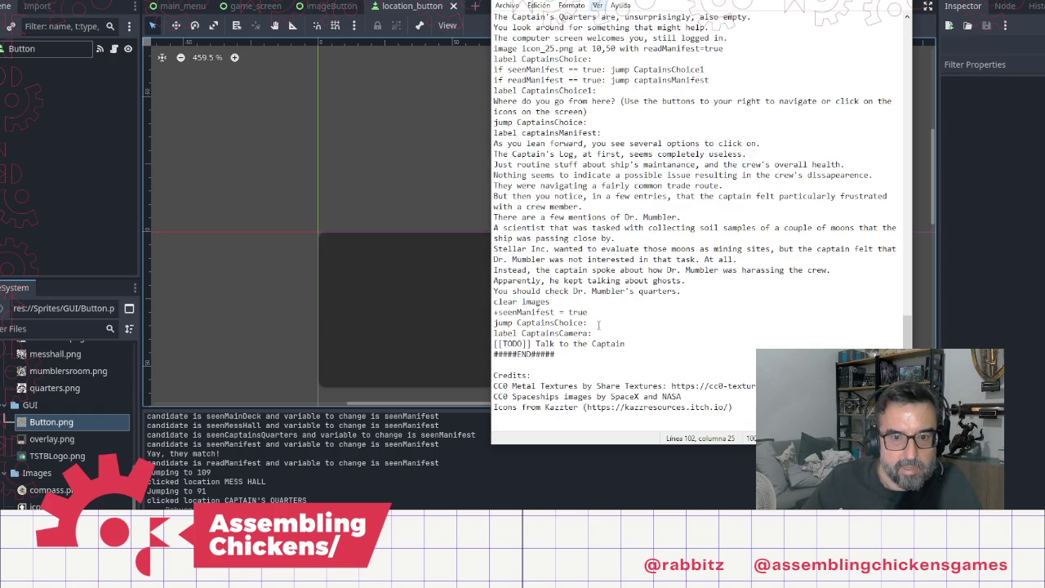
scroll(613, 231, up, 3)
scroll(640, 218, up, 3)
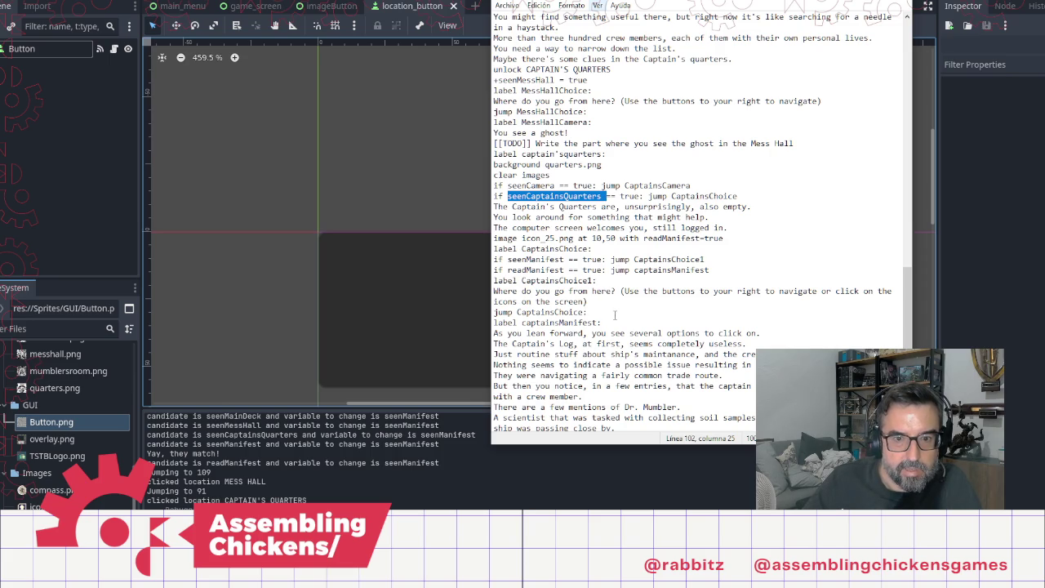
click(626, 326)
scroll(653, 335, down, 3)
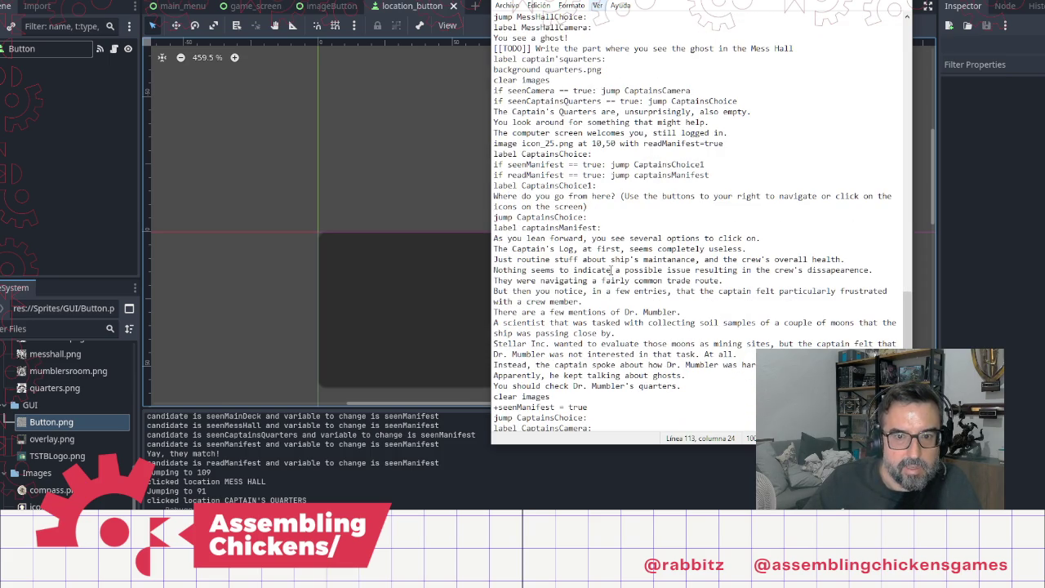
scroll(620, 318, up, 4)
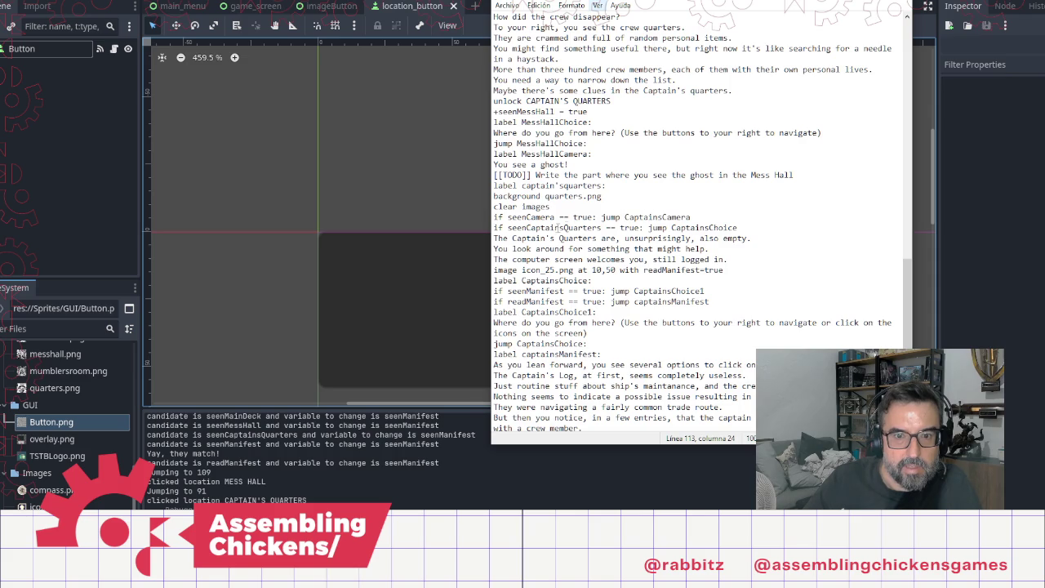
click(760, 249)
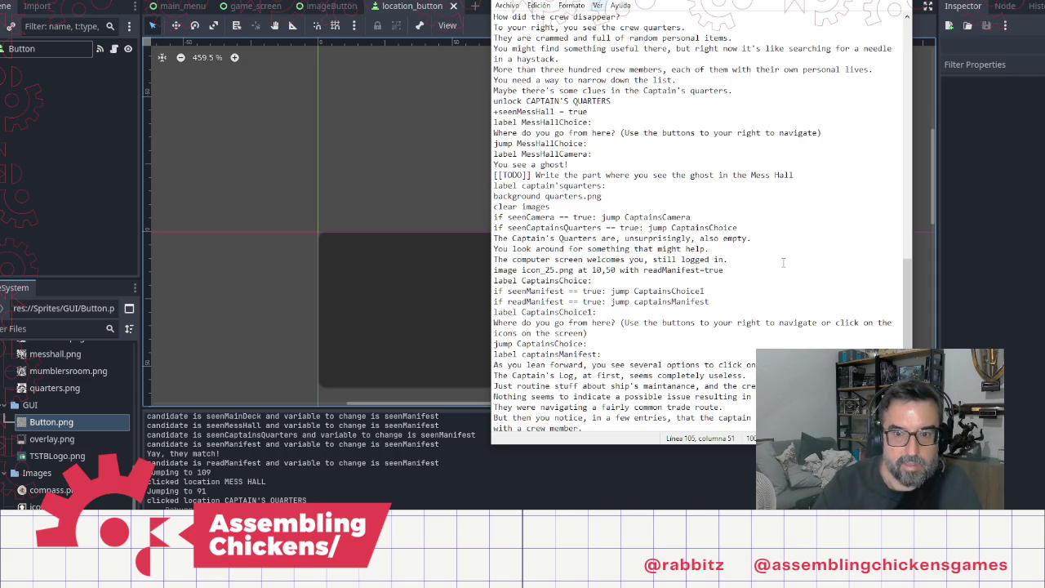
Step: Insert an empty line right after the icon_25.png image line
key(Down)
key(Return)
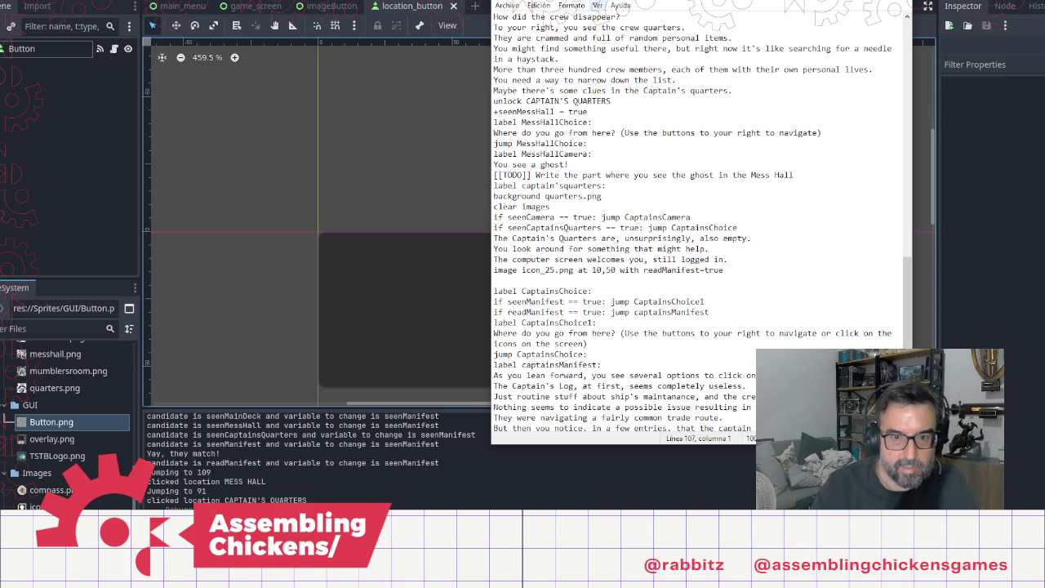
text(seenCaptainsQuarters)
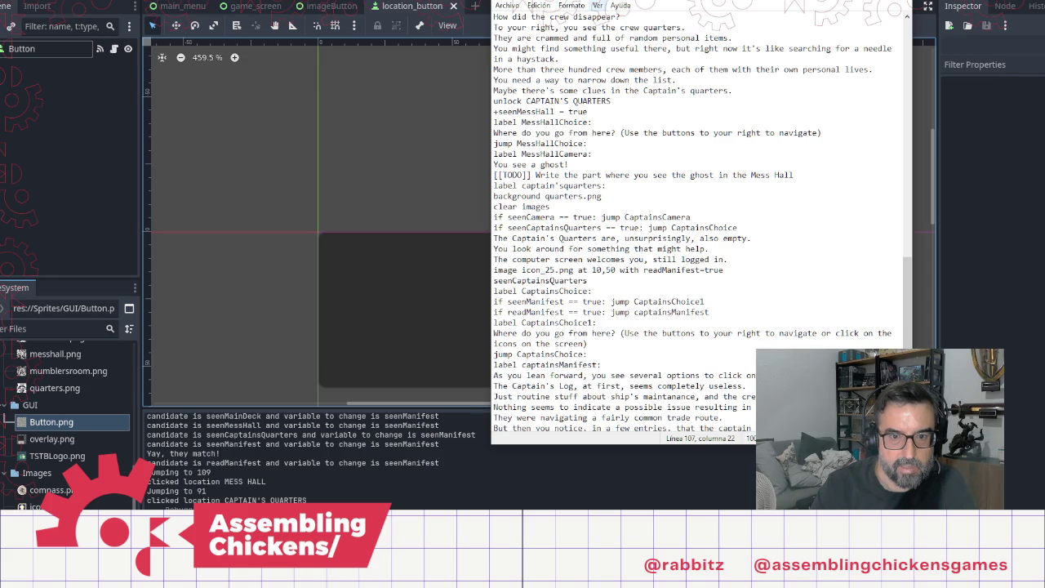
key(shift+End)
key(Delete)
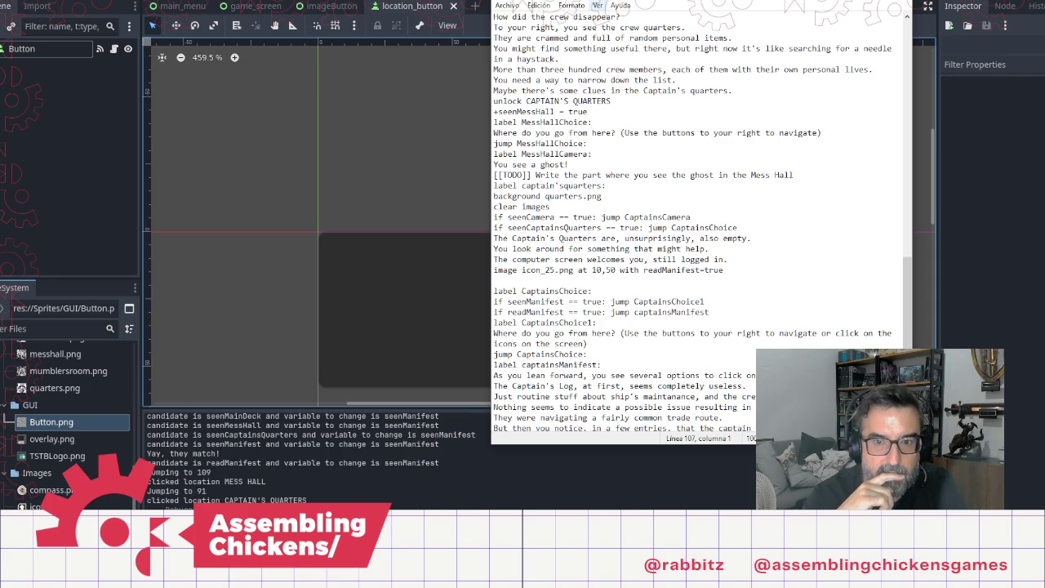
key(BackSpace)
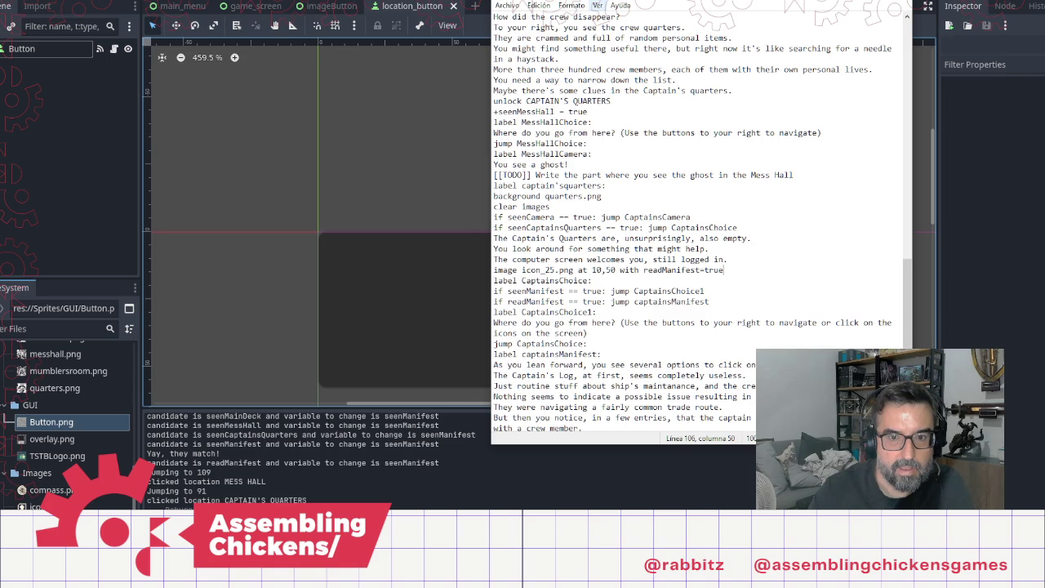
key(Return)
Step: Copy the seenCaptainsQuarters check onto that line as +seenCaptainsQuarters = true
key(Up)
key(Up)
key(Up)
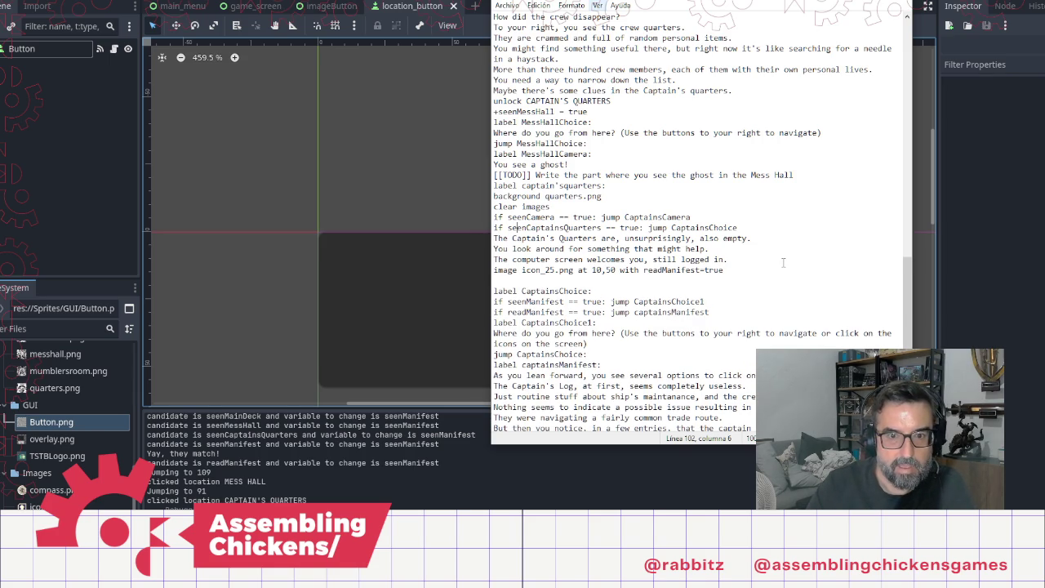
key(shift+Right)
key(shift+Right)
key(shift+Right)
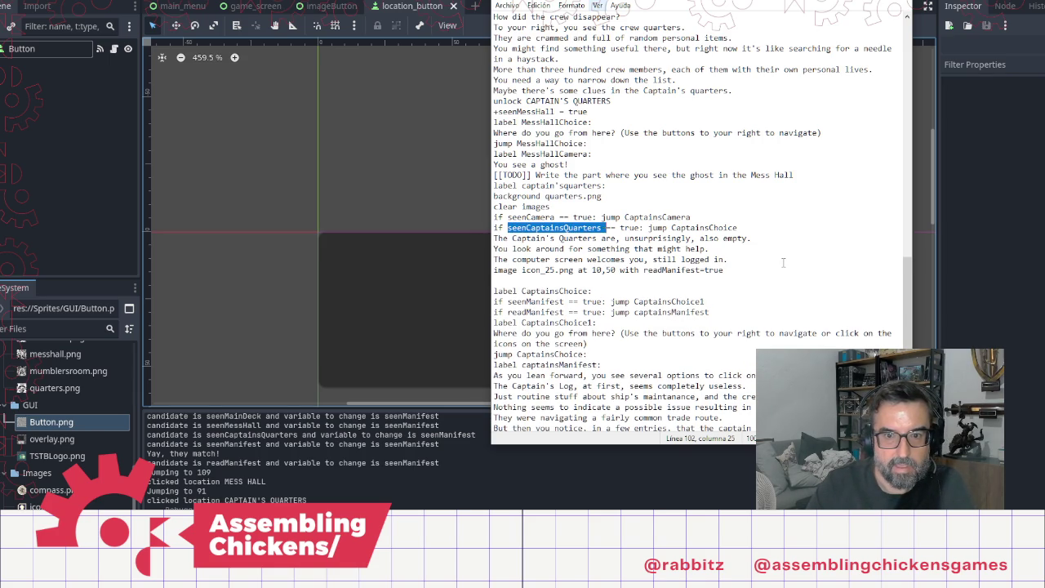
key(shift+Right)
key(shift+Right)
key(shift+Right)
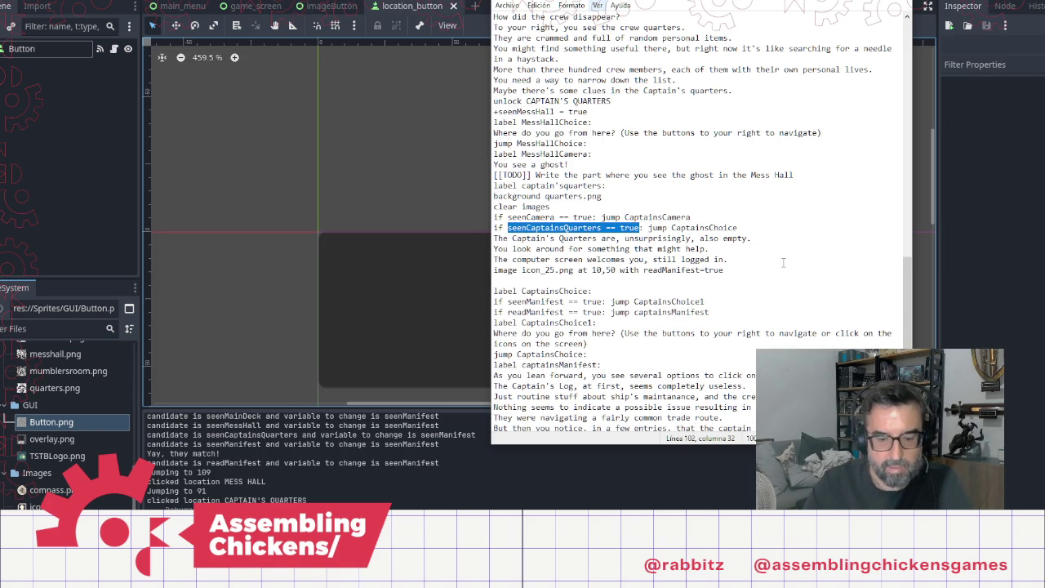
key(Down)
key(Down)
key(Down)
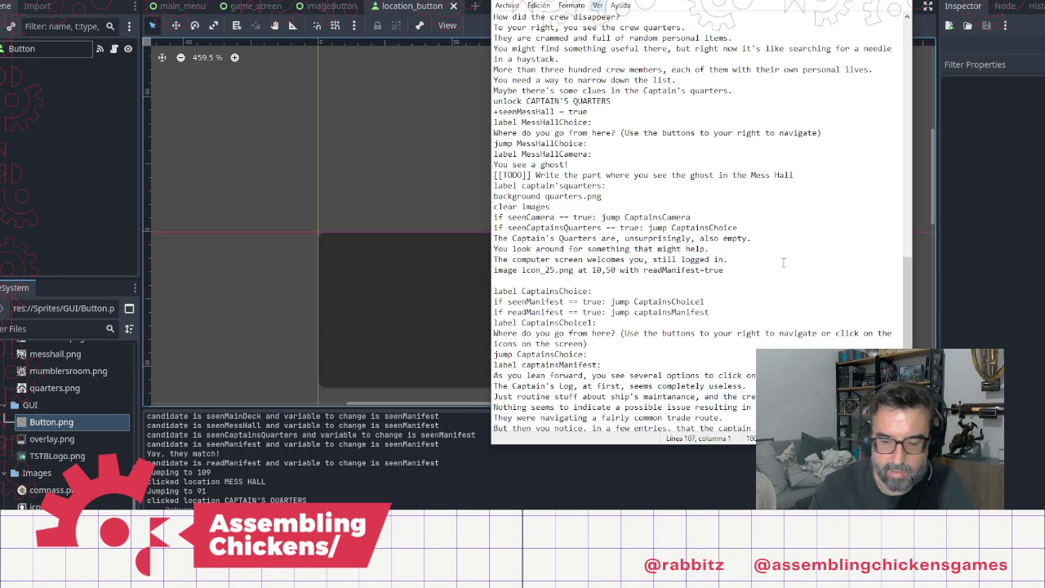
text(+)
text(seenCaptainsQuarters == true)
key(Down)
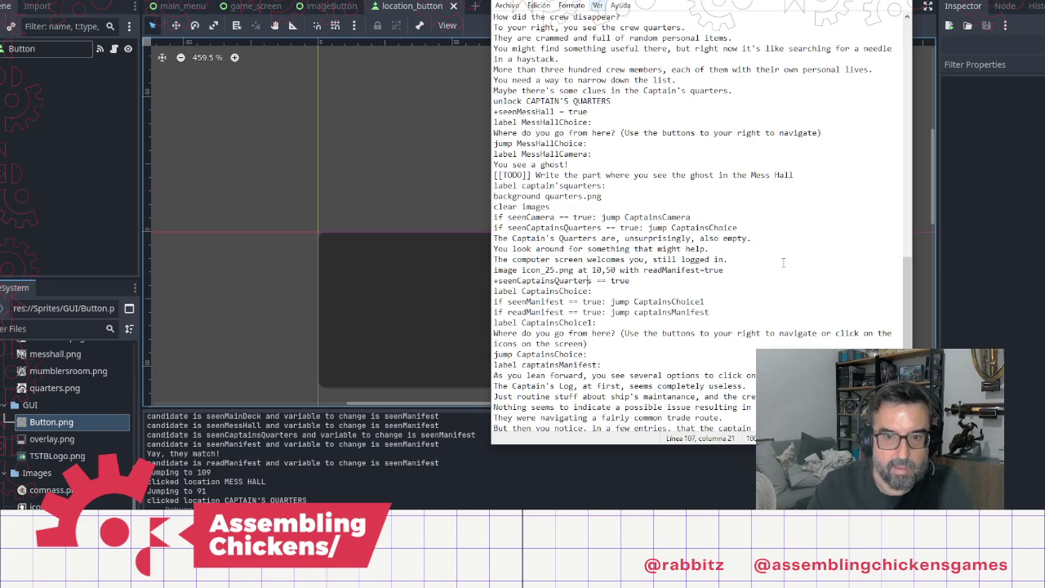
key(Delete)
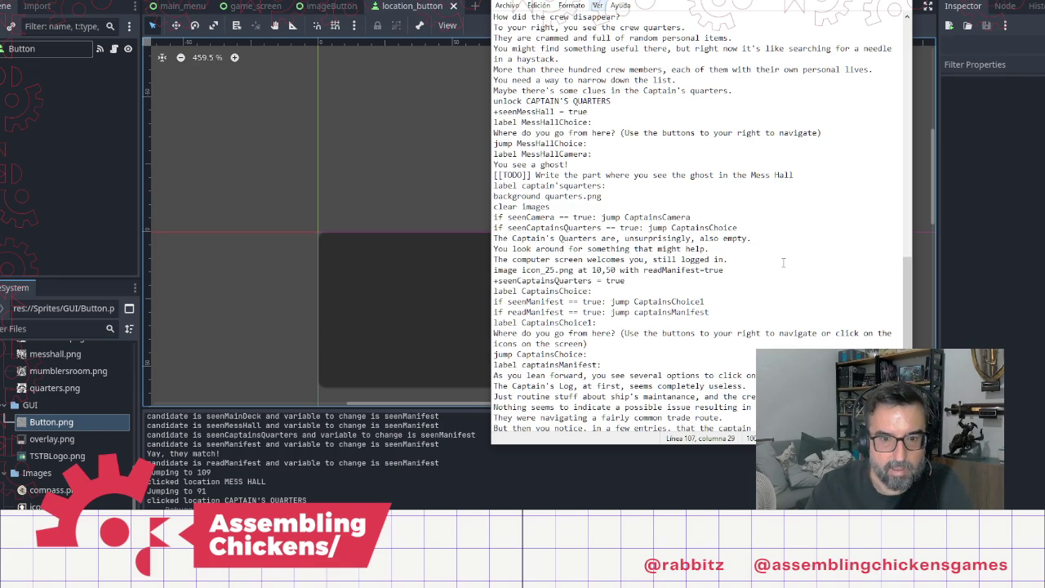
scroll(739, 267, down, 4)
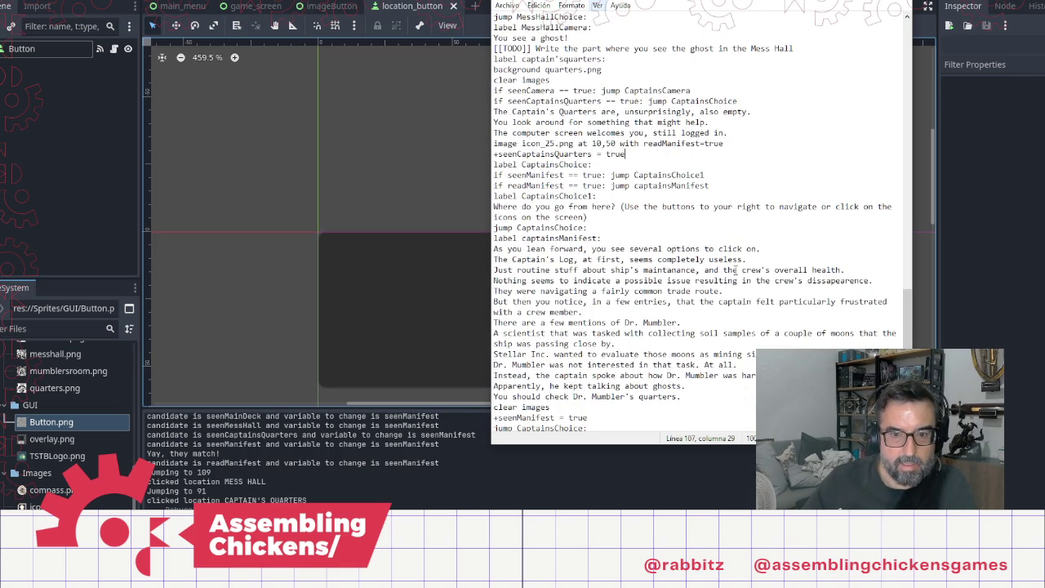
scroll(737, 269, up, 2)
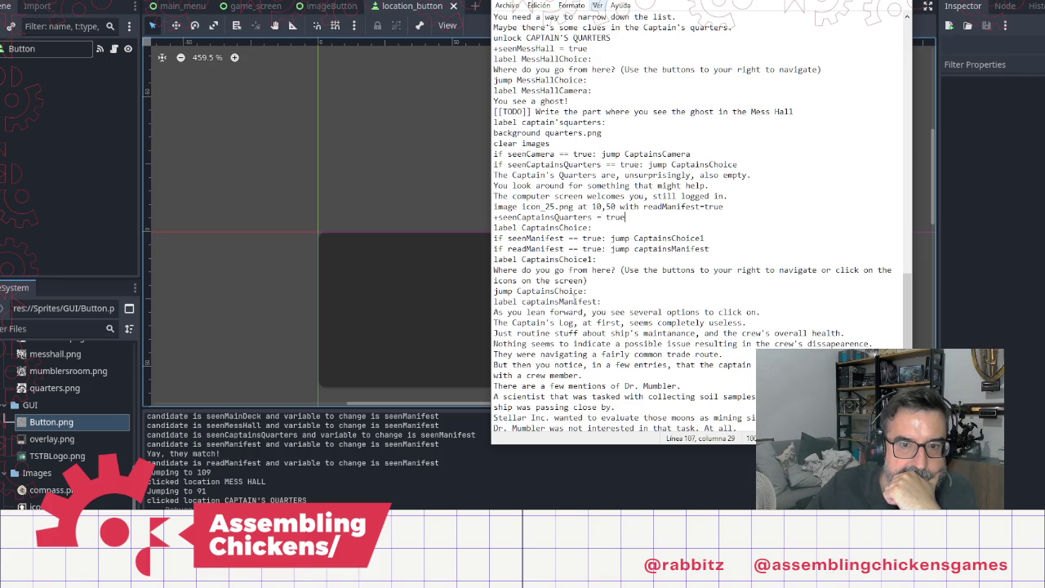
scroll(621, 326, down, 4)
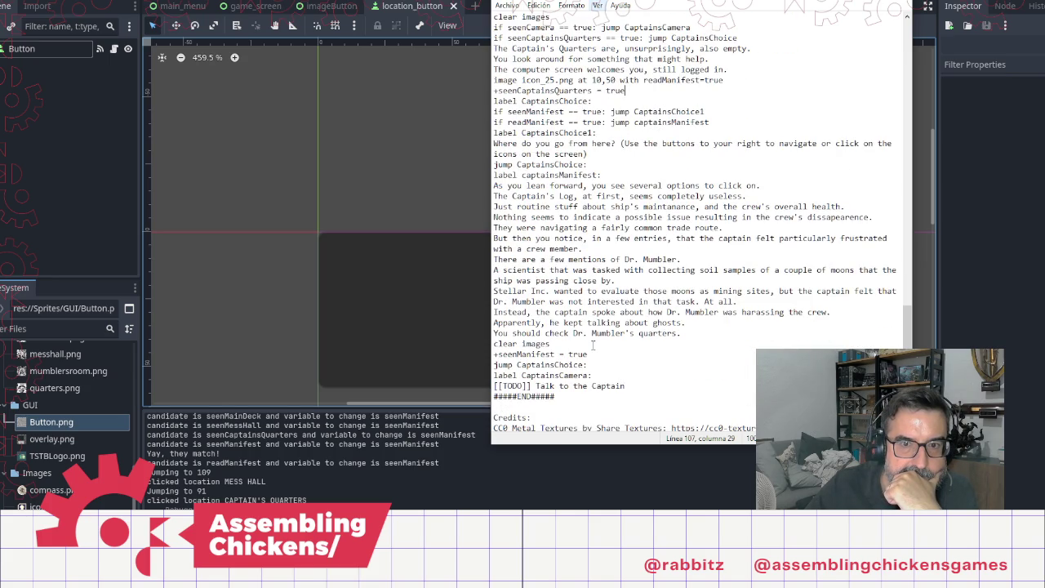
Step: Copy the computer-screen and icon_25.png lines to just after the readManifest check
scroll(594, 345, up, 2)
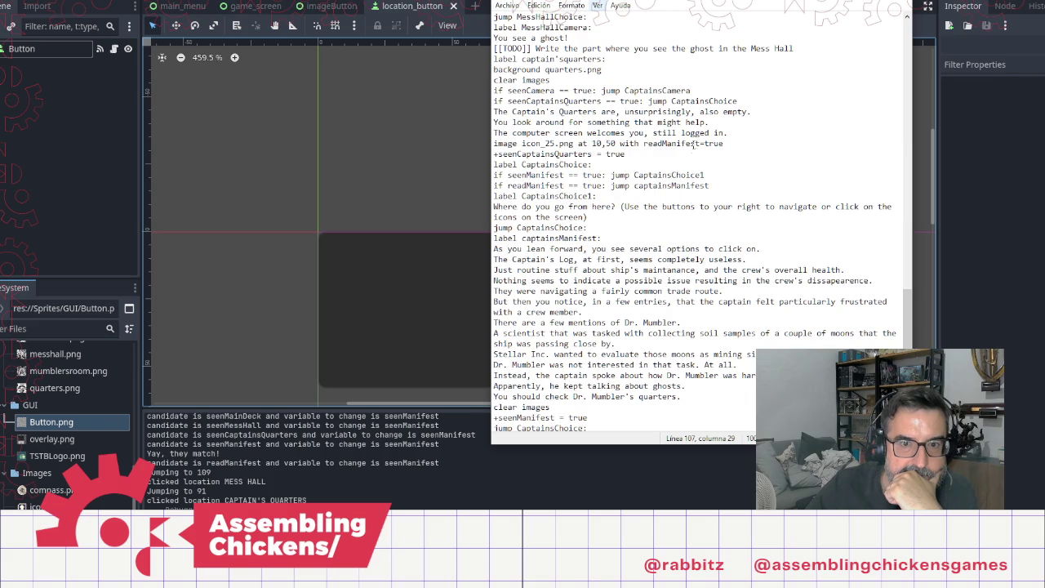
key(Down)
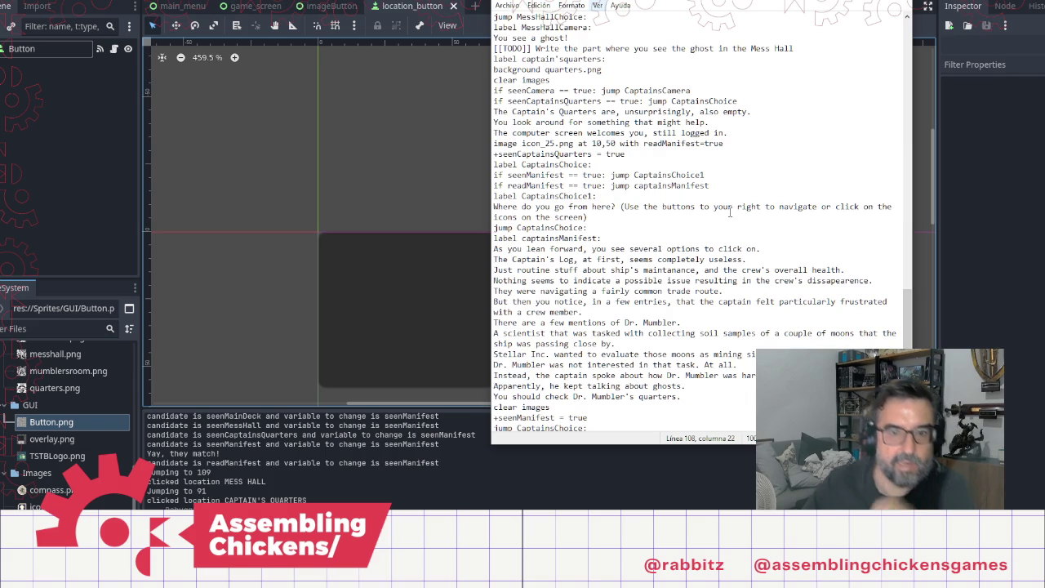
key(Down)
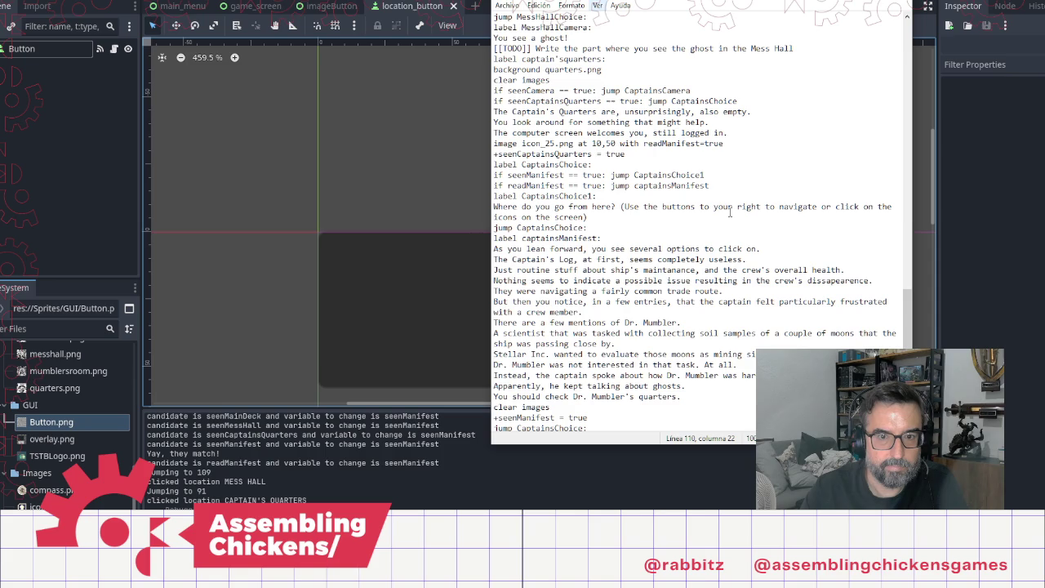
key(Return)
key(Up)
key(Up)
key(Up)
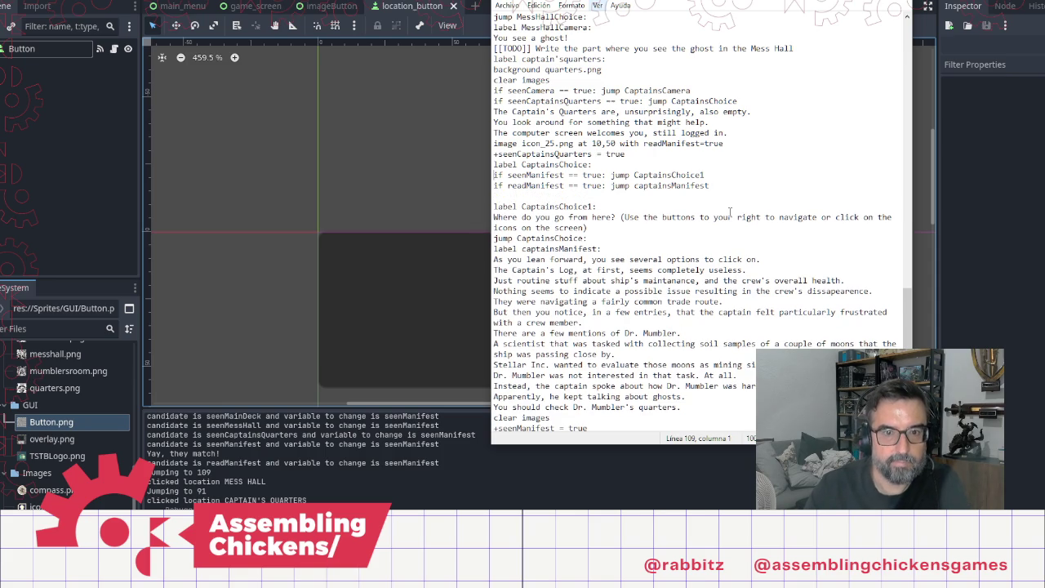
key(shift+Up)
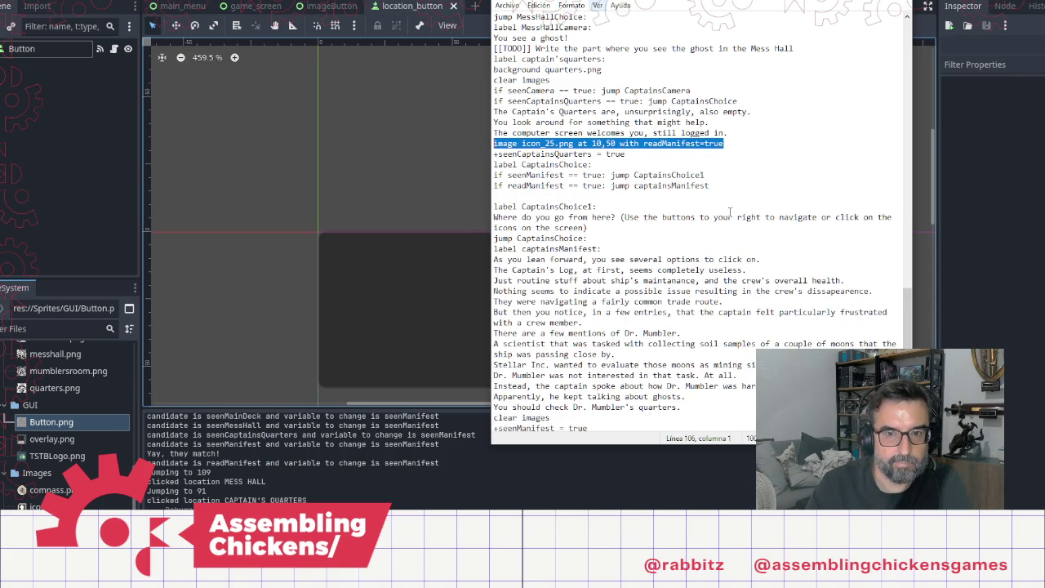
key(shift+Up)
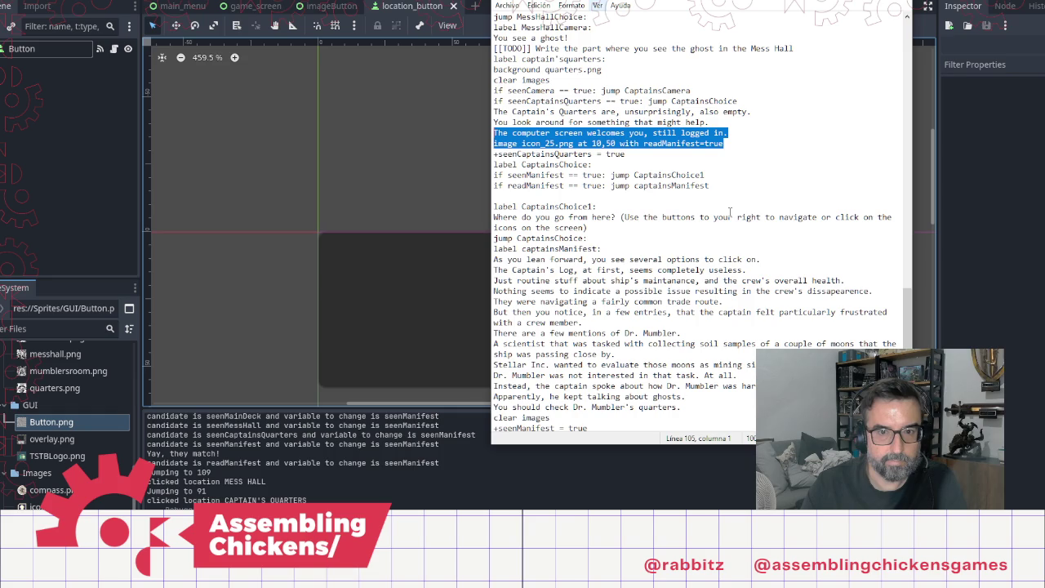
key(Right)
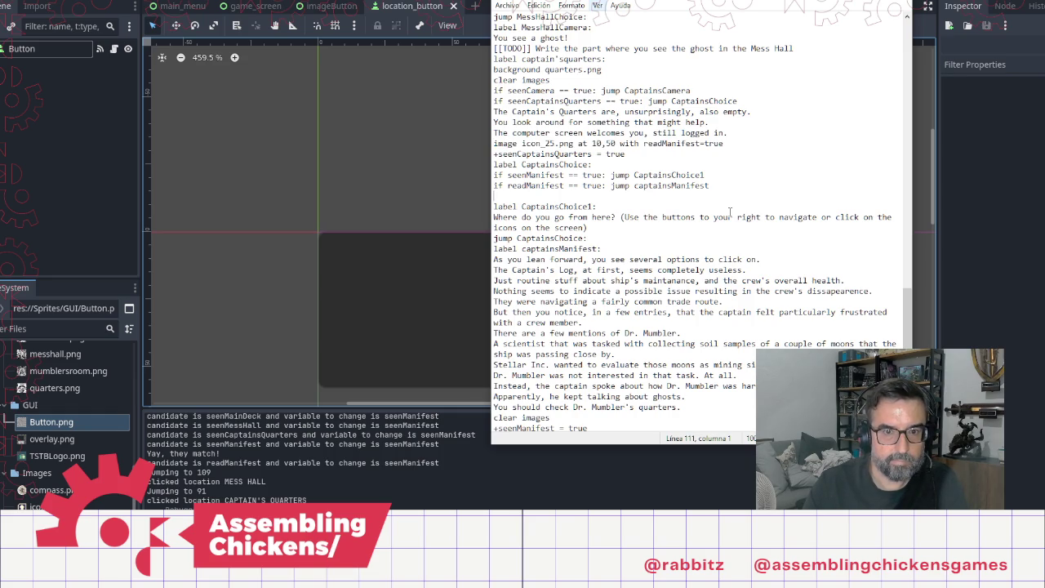
text(The computer screen welcomes you, still logged in. image icon_25.png at 10,50 with readManifest-true)
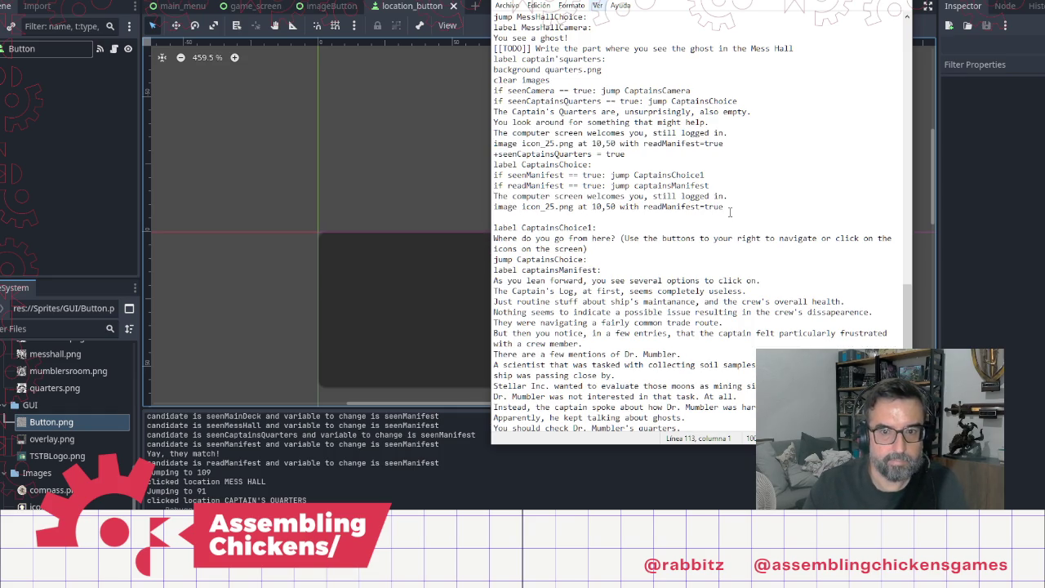
key(BackSpace)
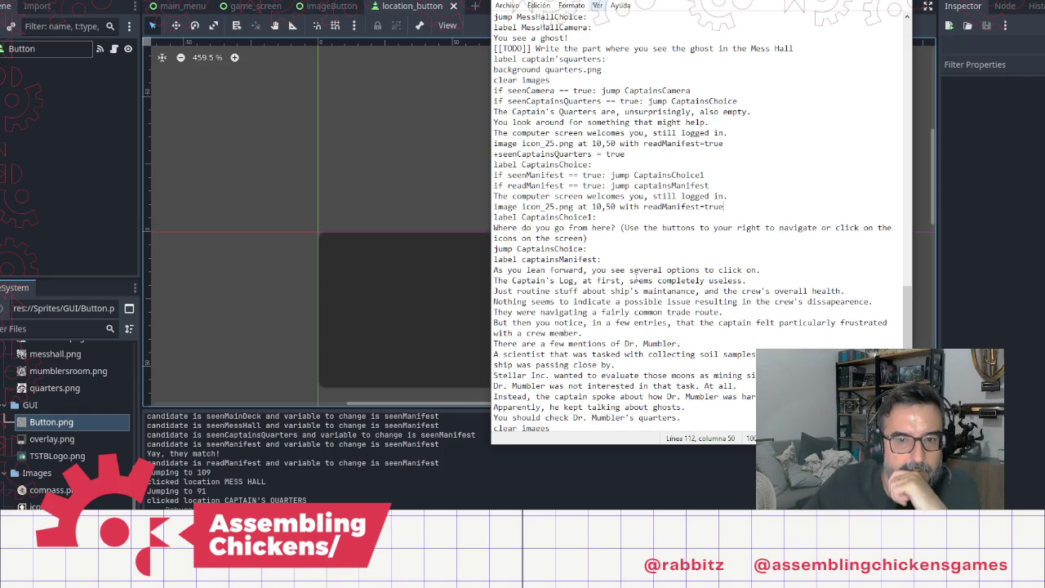
Step: Scroll up to the MainDeckChoice label, then switch to Godot
scroll(653, 212, up, 12)
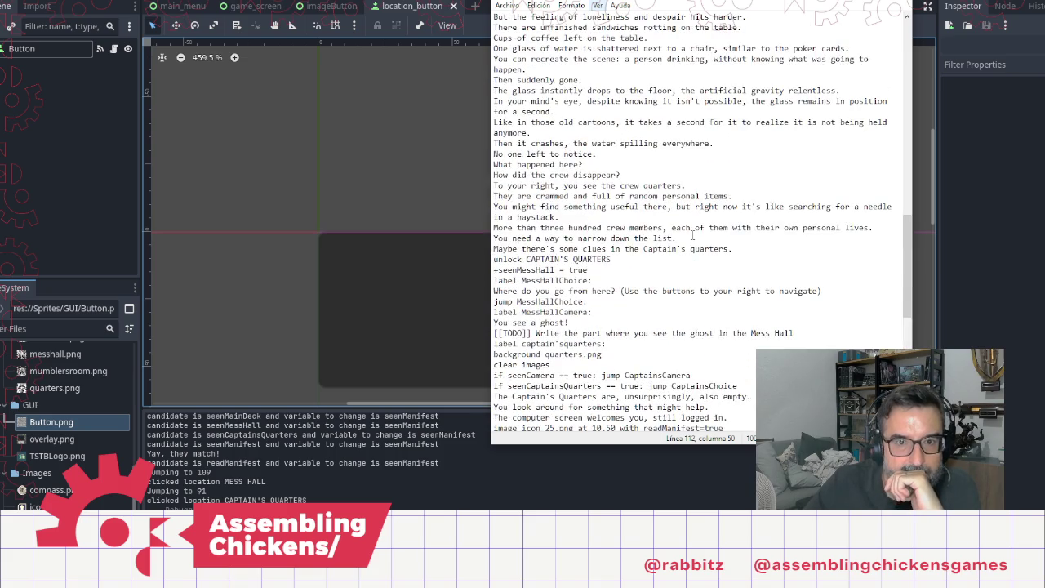
scroll(653, 213, up, 4)
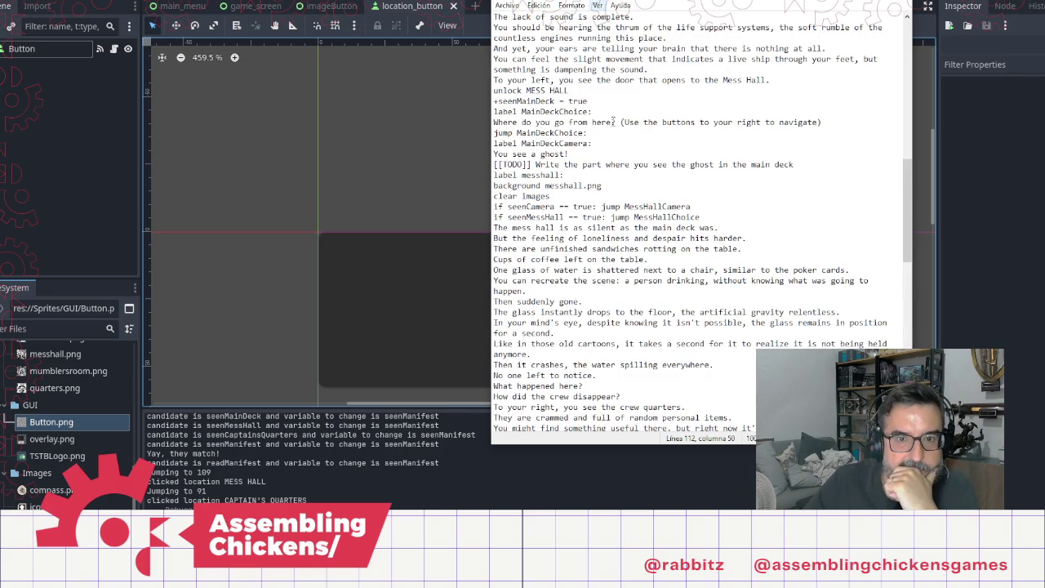
click(614, 114)
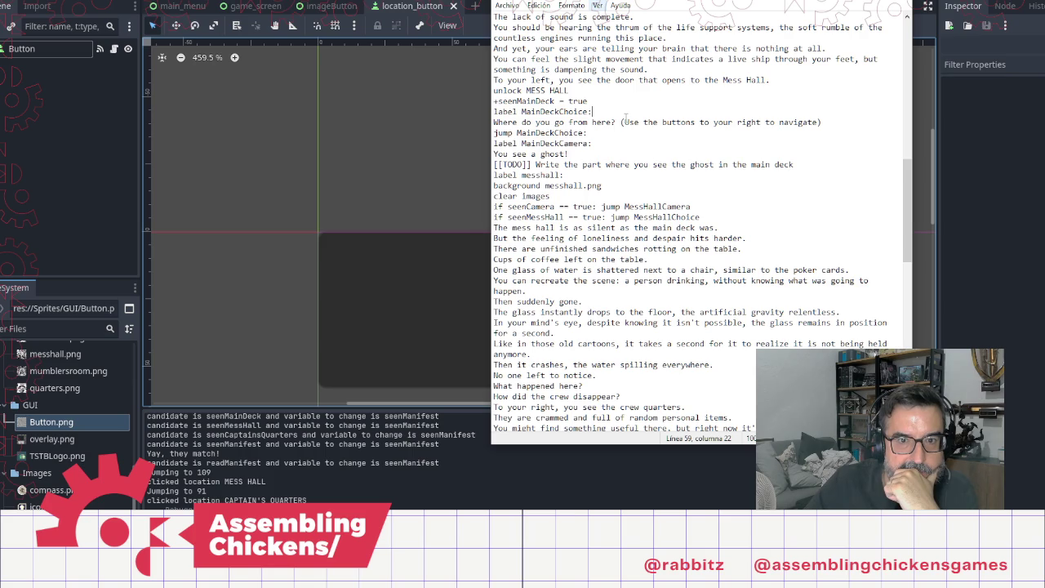
scroll(640, 122, up, 7)
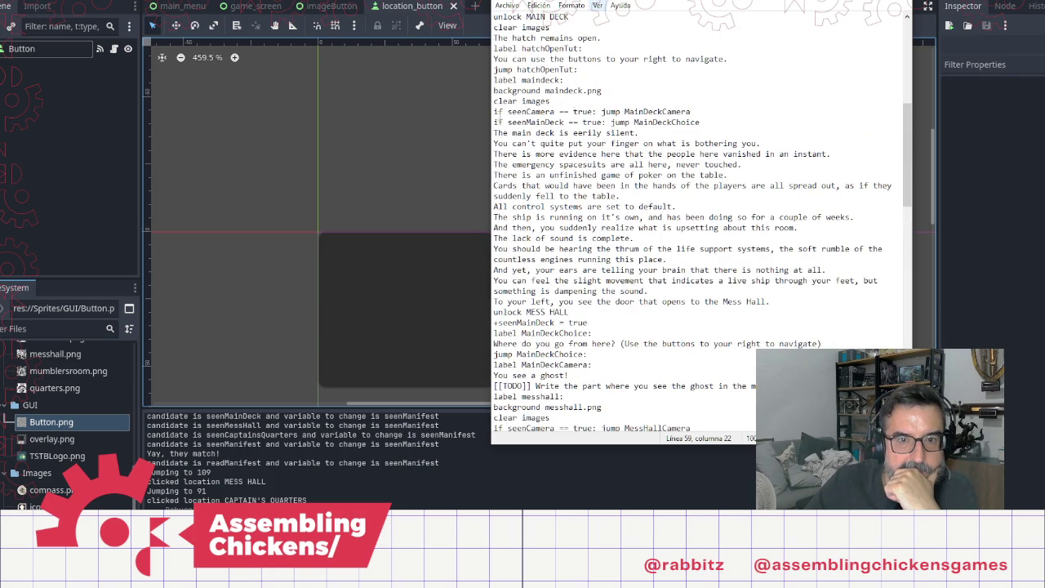
key(alt+Tab)
Step: Launch the game and play through the hatch, main deck and mess hall to the Captain's Quarters
key(ctrl+s)
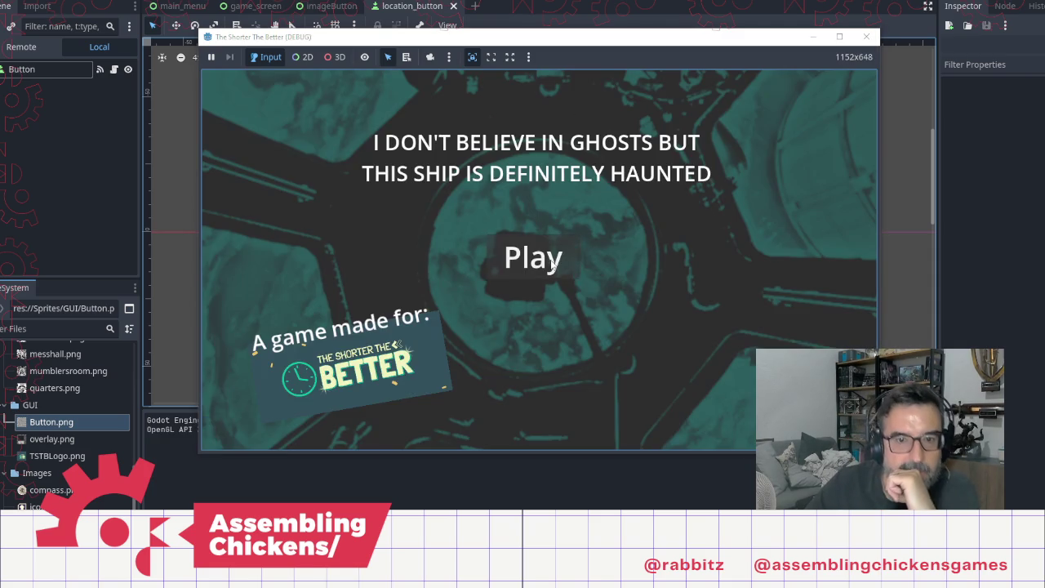
click(552, 265)
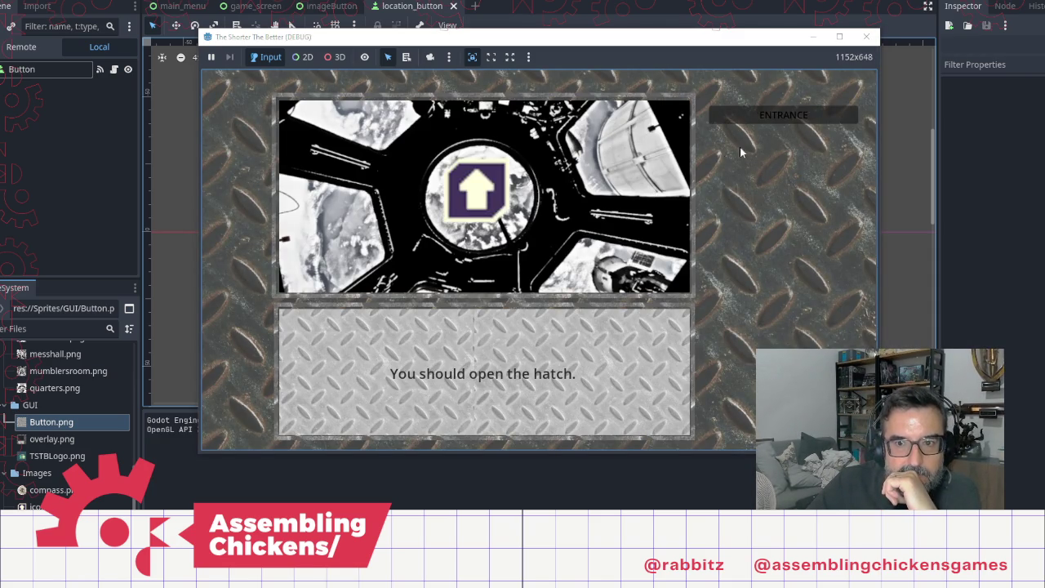
click(443, 185)
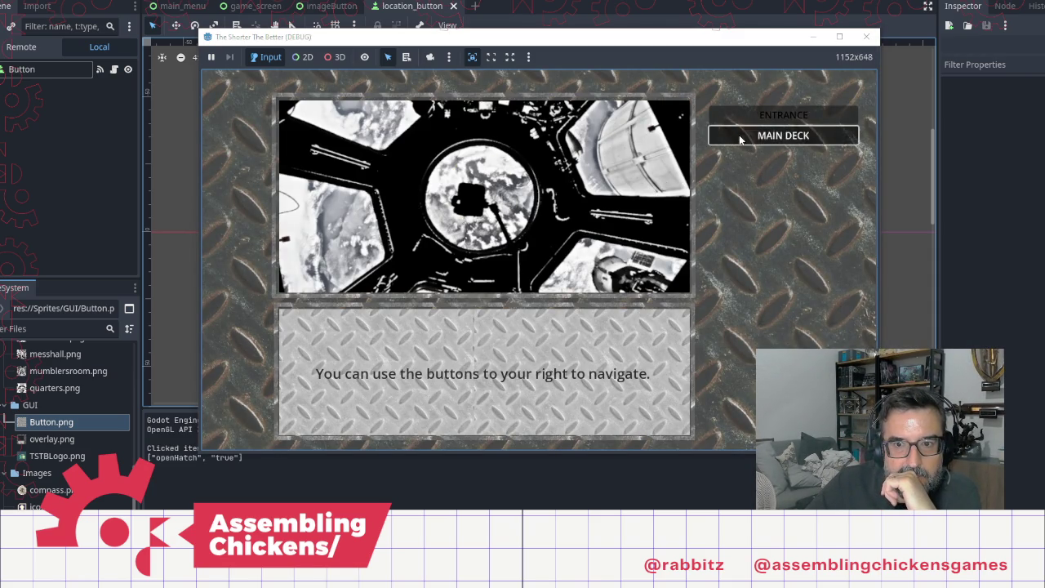
click(783, 136)
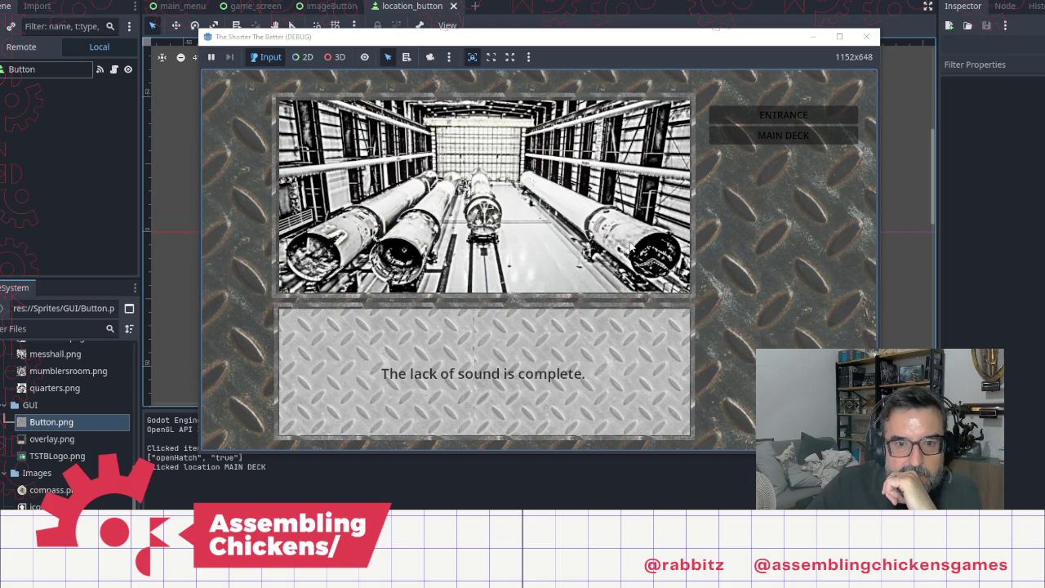
click(752, 154)
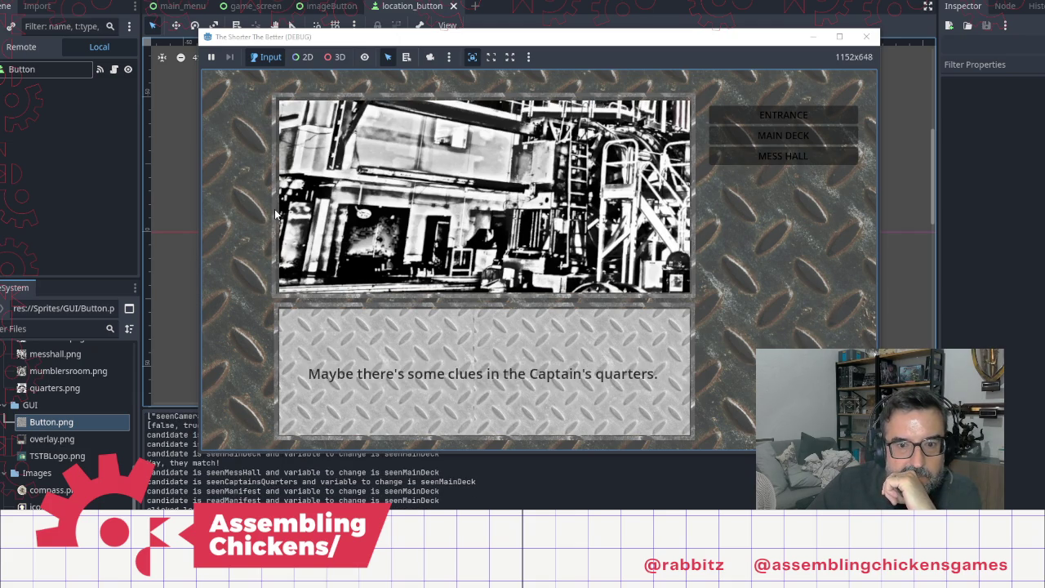
click(756, 176)
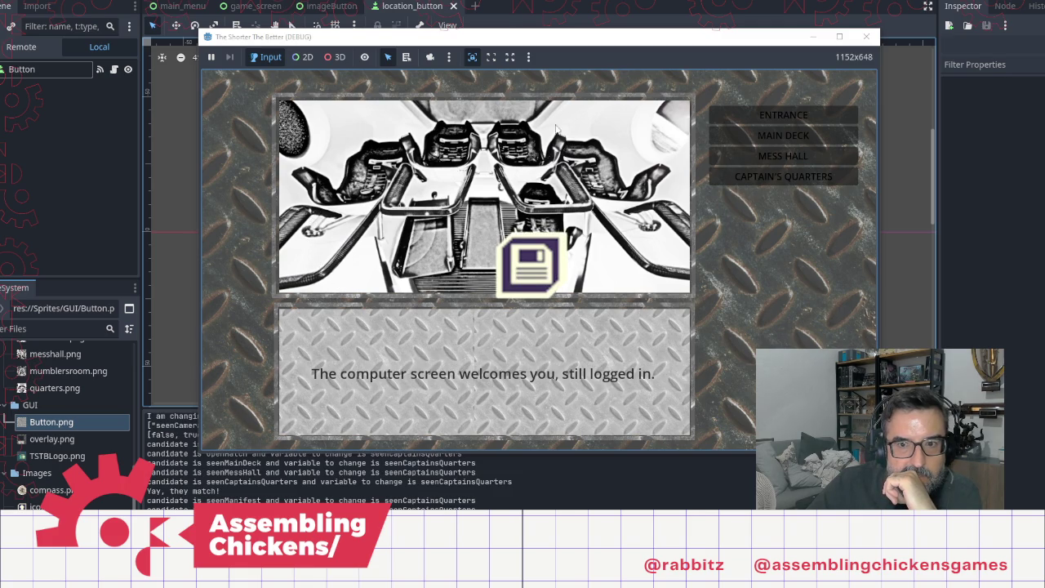
Step: Revisit the Captain's Quarters, examine the computer screen, revisit again, then stop the playtest
click(783, 155)
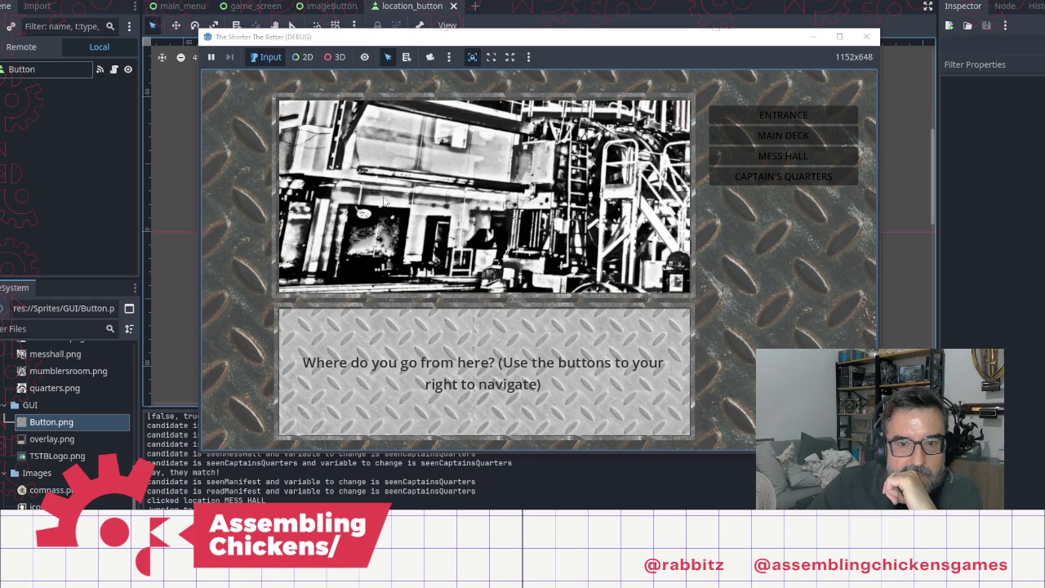
click(783, 176)
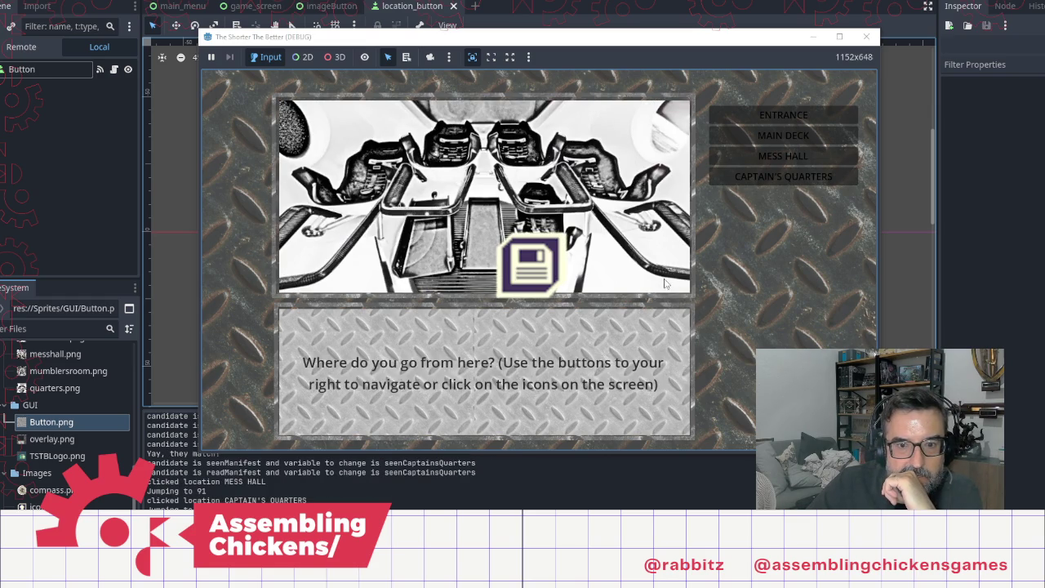
click(573, 282)
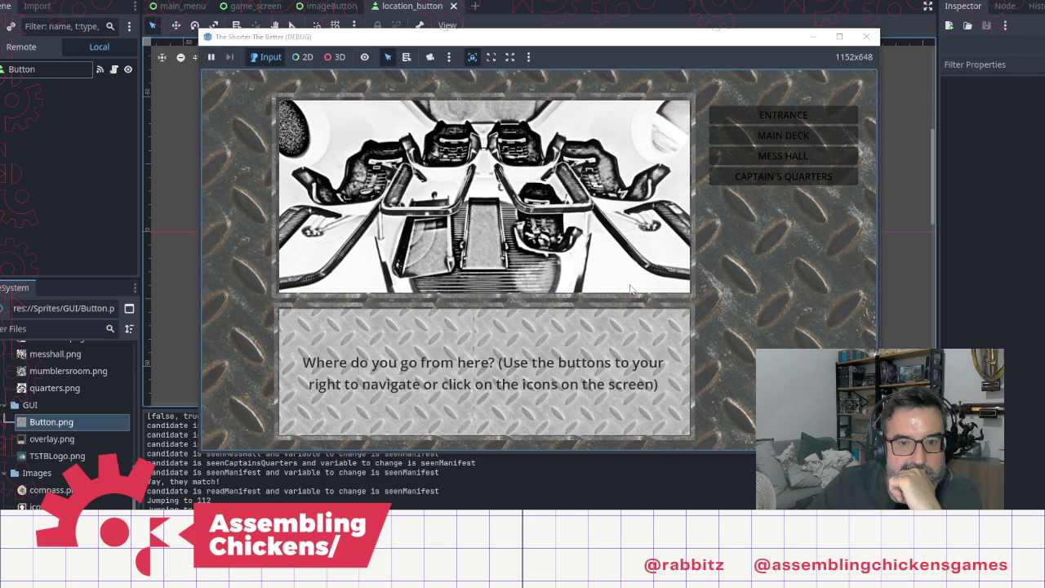
click(780, 162)
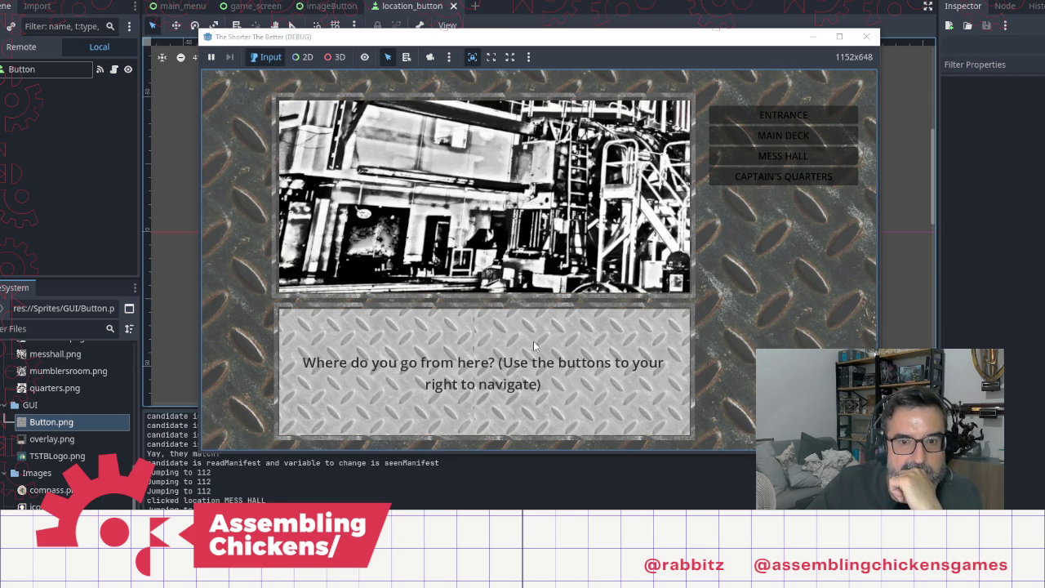
click(810, 178)
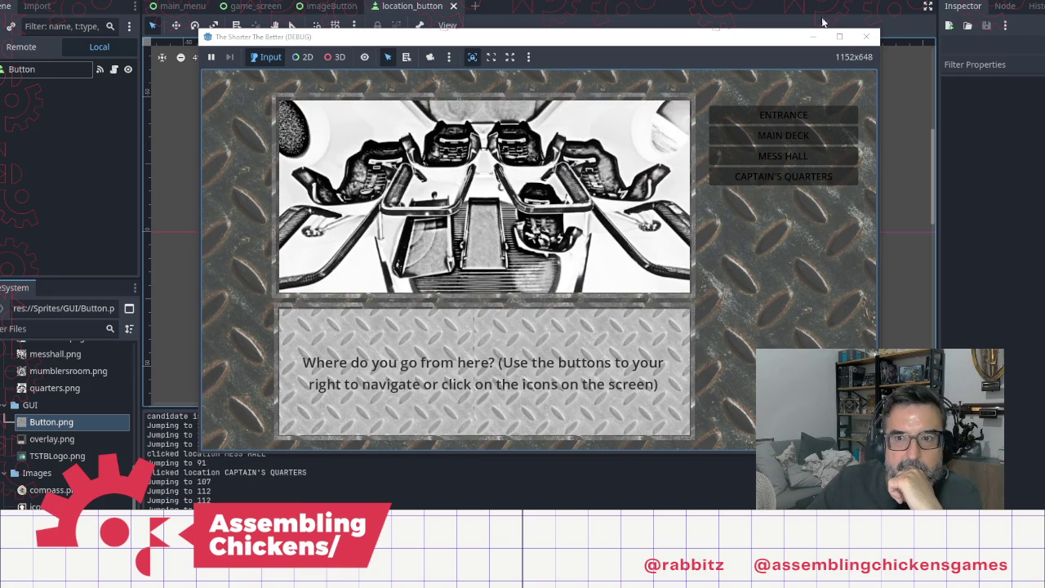
click(825, 23)
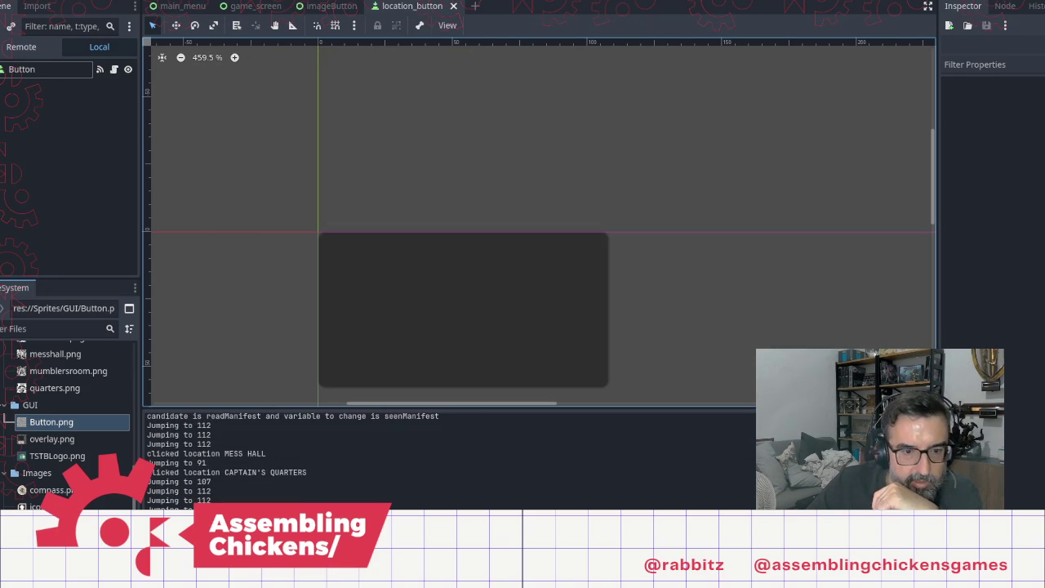
Step: Add an 'unlock MUMBLER'S ROOM' line after the Dr. Mumbler hint
key(alt+Tab)
scroll(702, 220, down, 15)
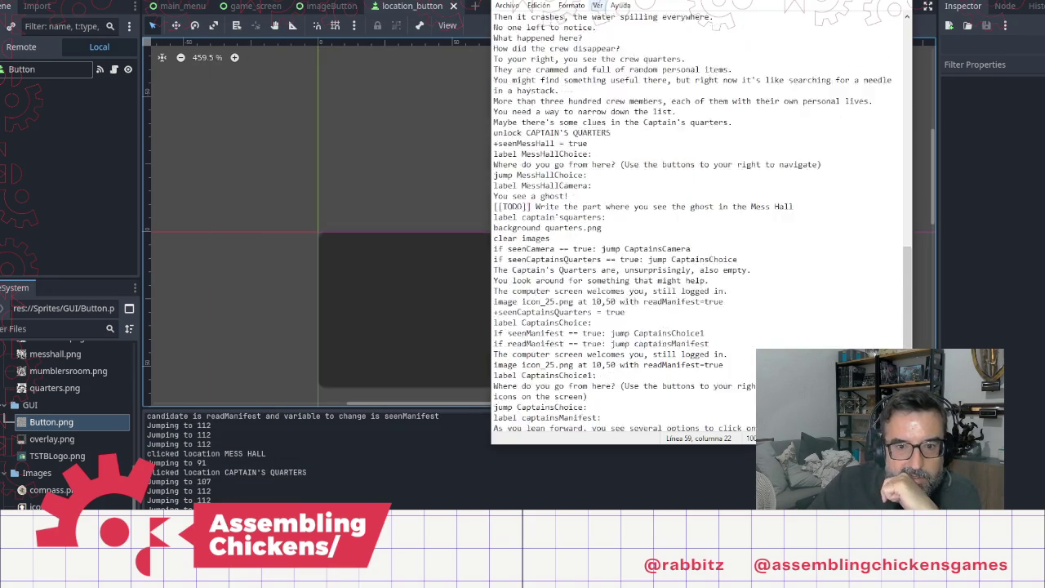
scroll(702, 221, down, 9)
click(705, 292)
scroll(657, 279, up, 6)
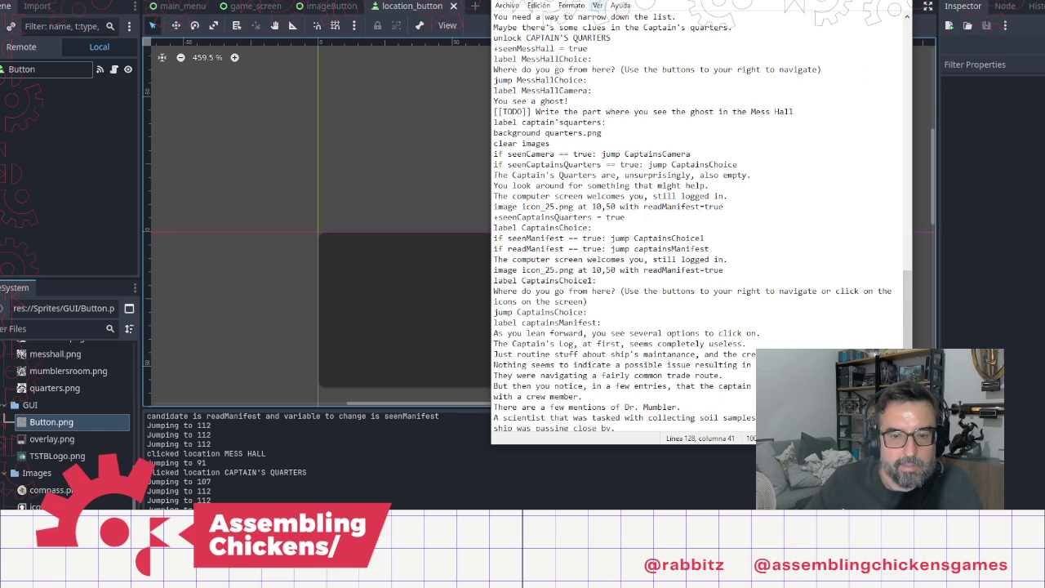
scroll(702, 220, down, 6)
key(Return)
text(unlock)
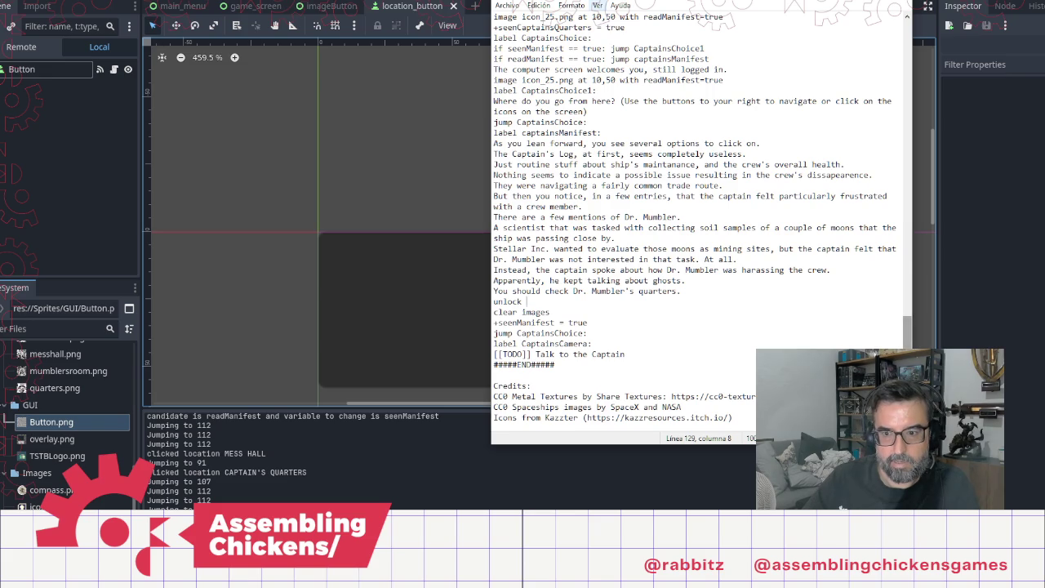
drag(907, 331, 907, 49)
drag(560, 69, 498, 69)
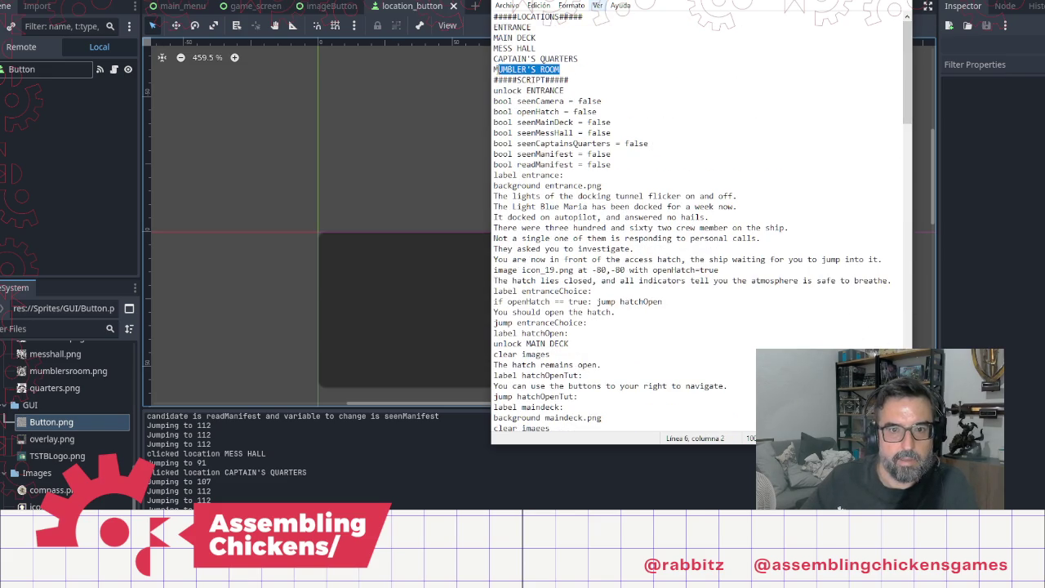
key(Home)
scroll(785, 313, down, 15)
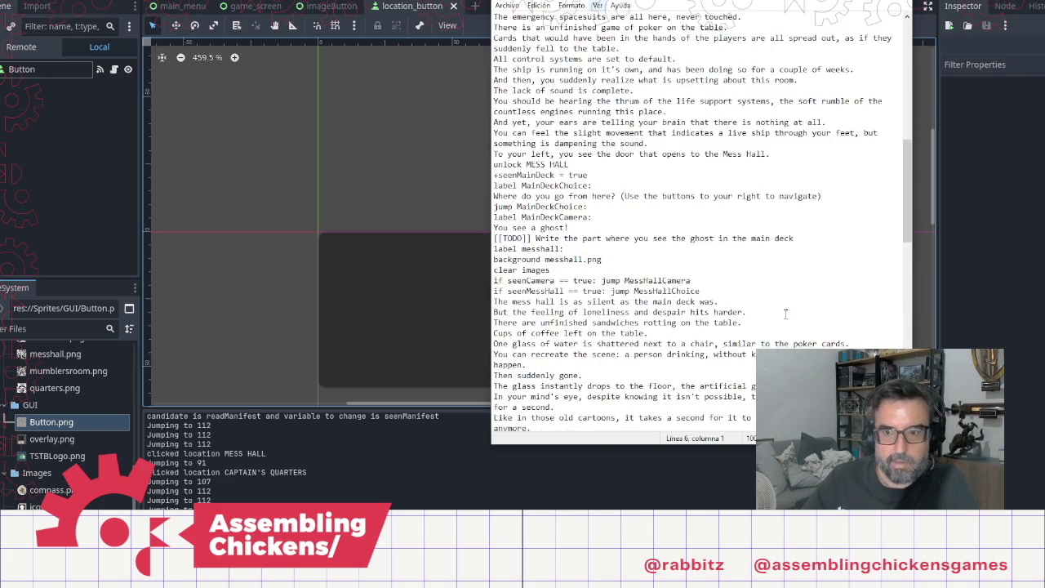
scroll(785, 313, down, 15)
click(545, 292)
text(MUMBLER'S ROOM)
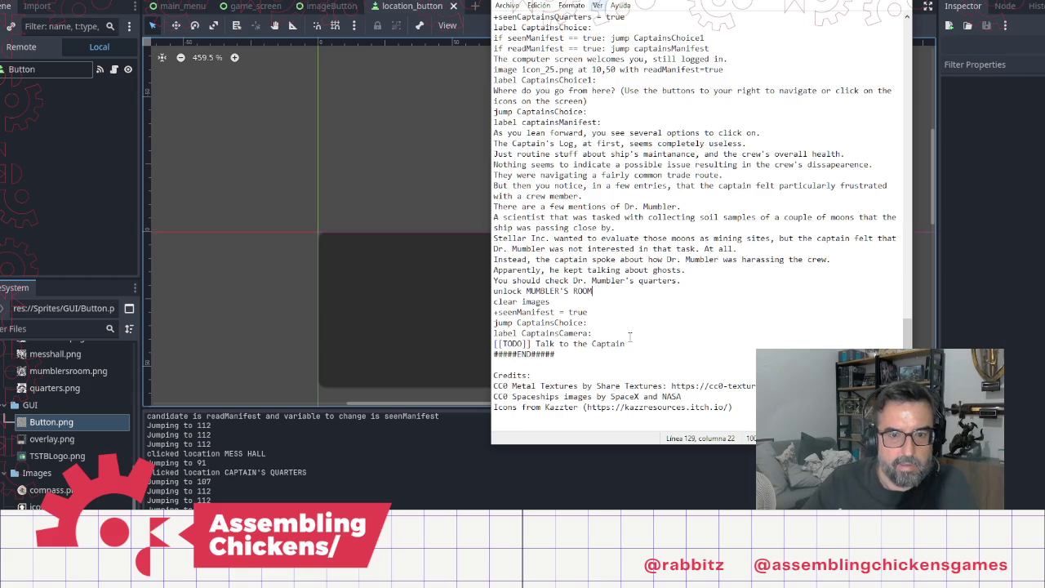
Step: Add an empty line below the Talk to the Captain note
click(653, 346)
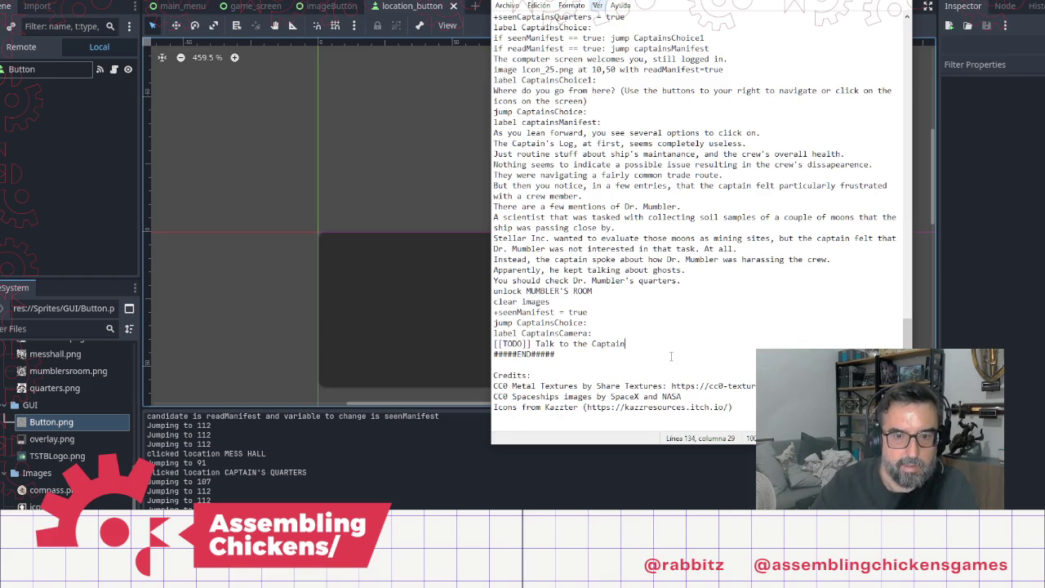
key(Return)
scroll(654, 186, up, 15)
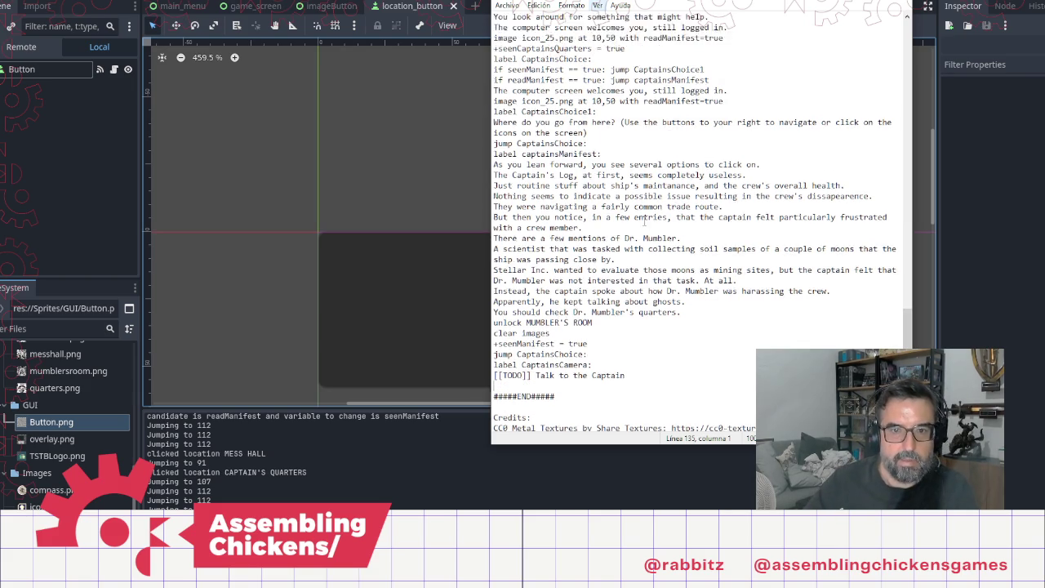
scroll(658, 184, up, 13)
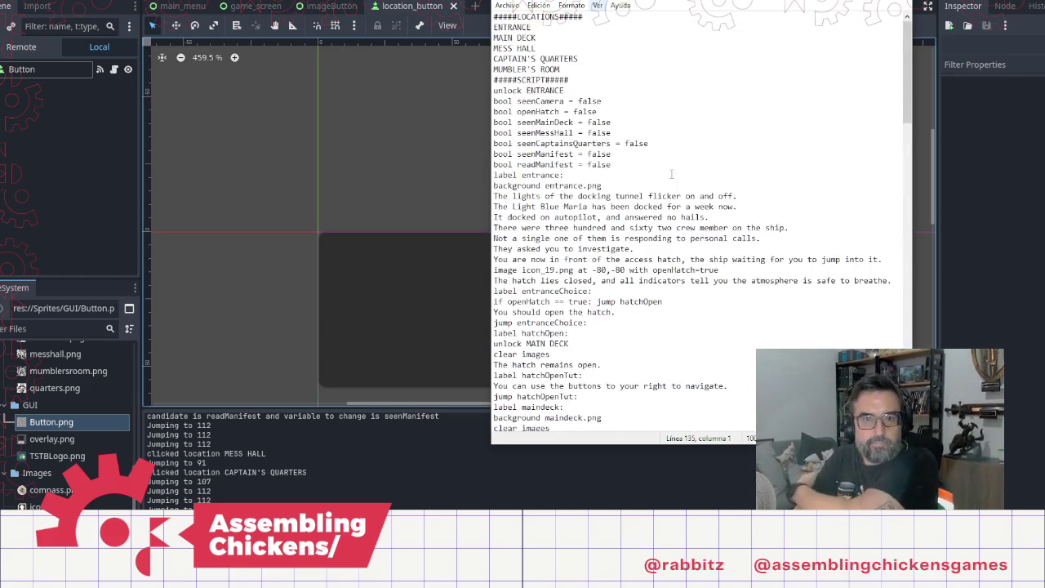
Step: Type 'label mumbler'sroom:' below the Talk to the Captain note, using the captain'squarters section as a model, and start a new line
scroll(681, 155, down, 9)
scroll(687, 168, down, 18)
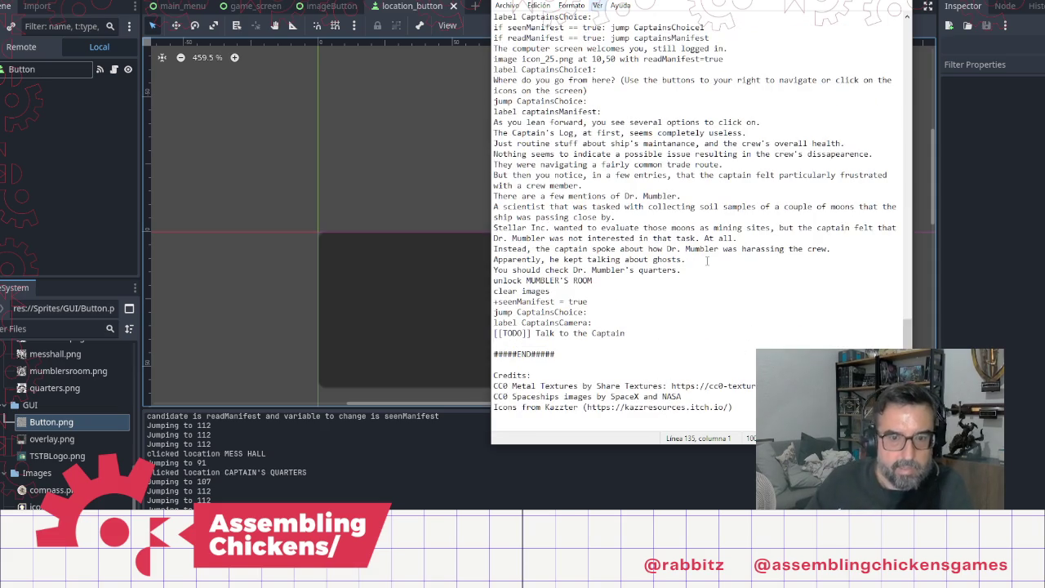
text(label )
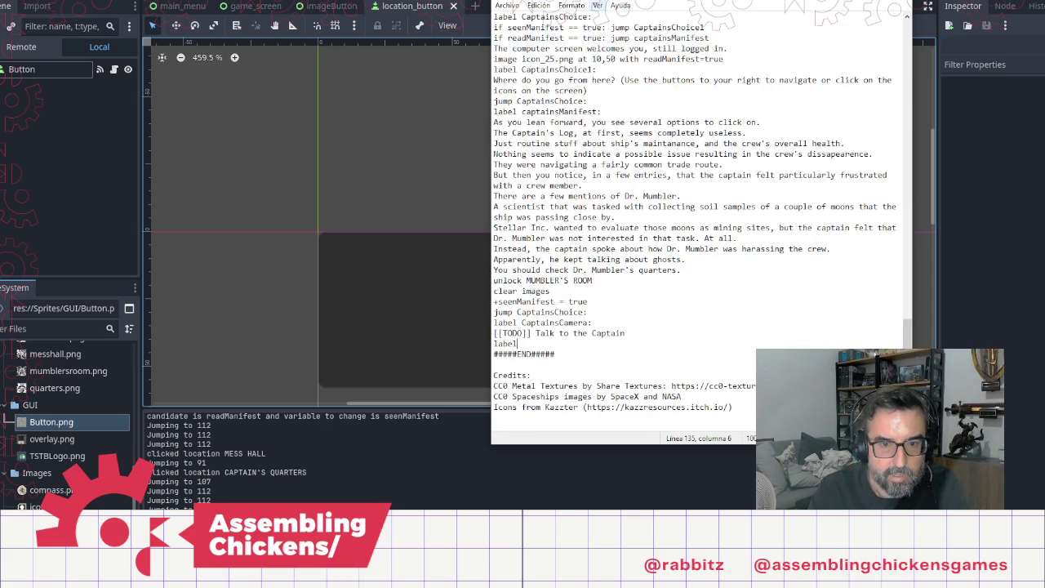
text(mumblers')
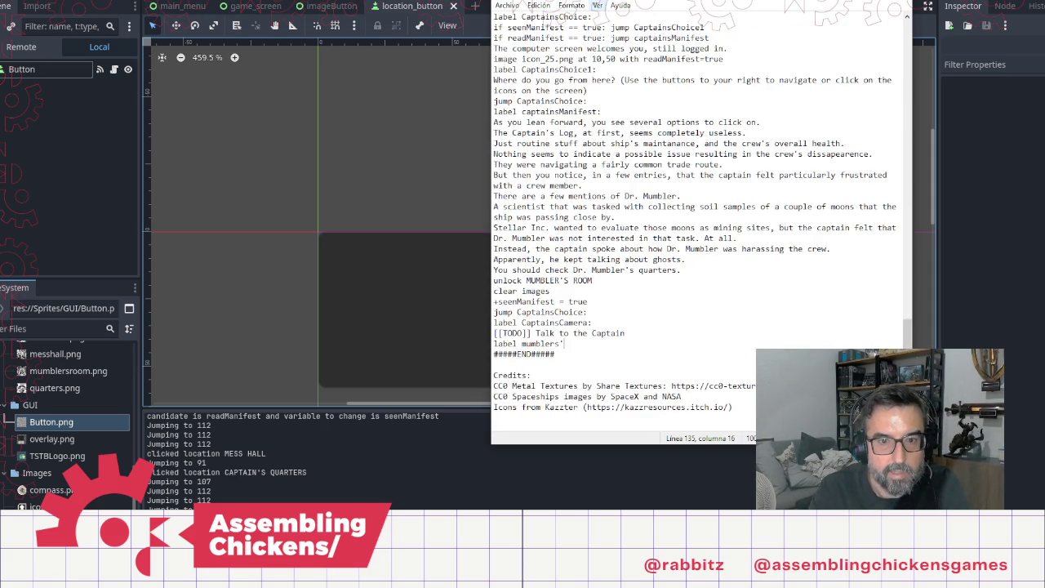
key(BackSpace)
key(BackSpace)
text('sroom)
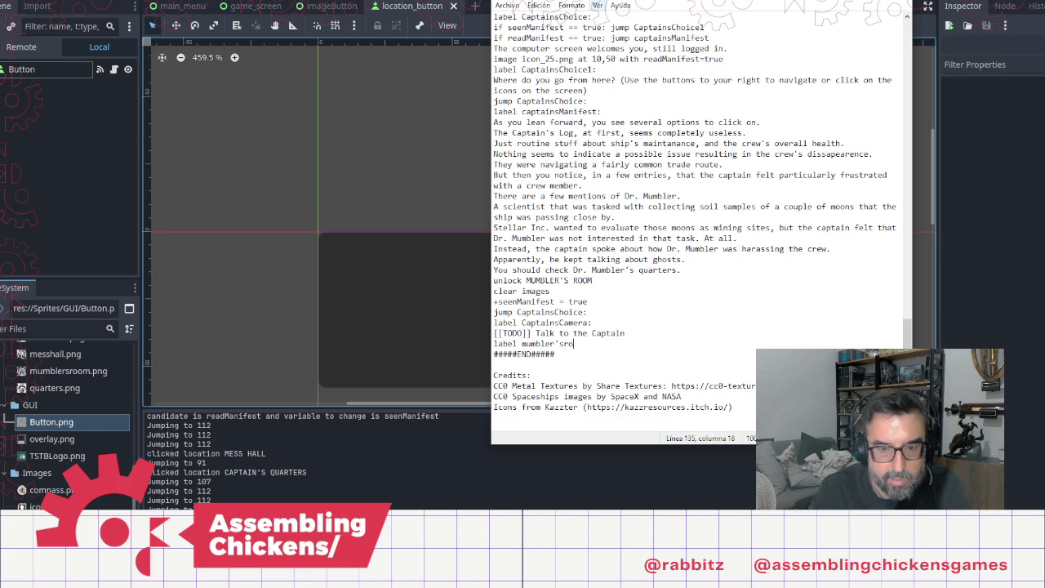
scroll(652, 144, up, 4)
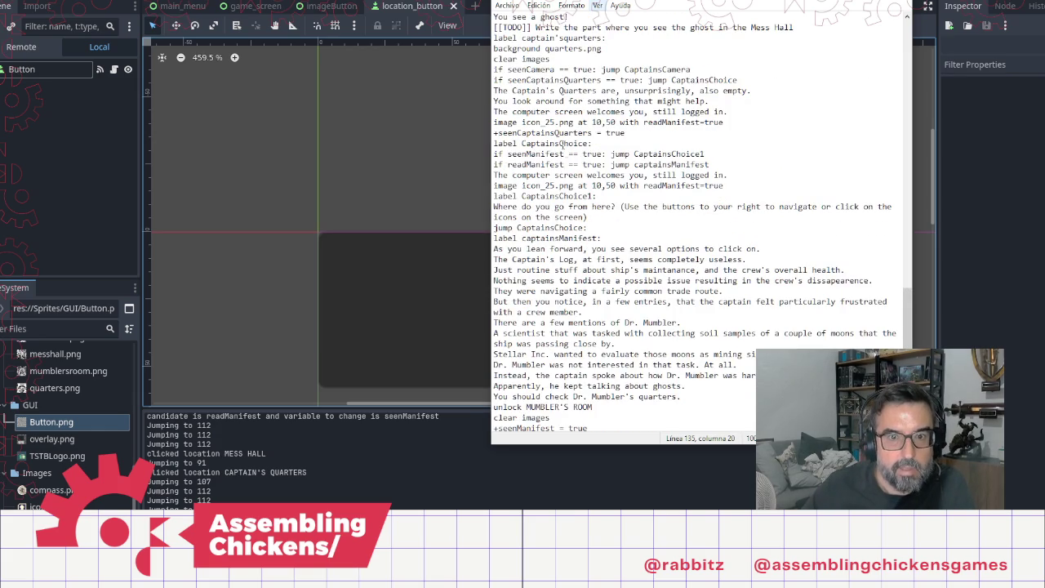
scroll(563, 148, up, 4)
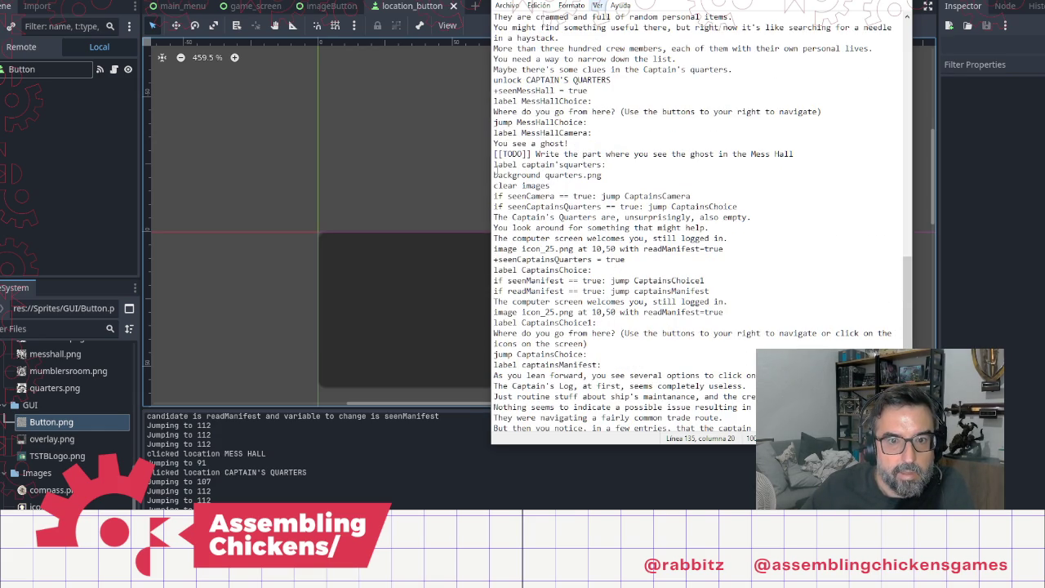
mouse_move(495, 165)
mouse_down()
mouse_move(710, 241)
mouse_move(591, 249)
mouse_move(592, 272)
mouse_move(589, 242)
mouse_move(622, 250)
mouse_move(632, 271)
mouse_move(634, 246)
mouse_move(643, 263)
mouse_up()
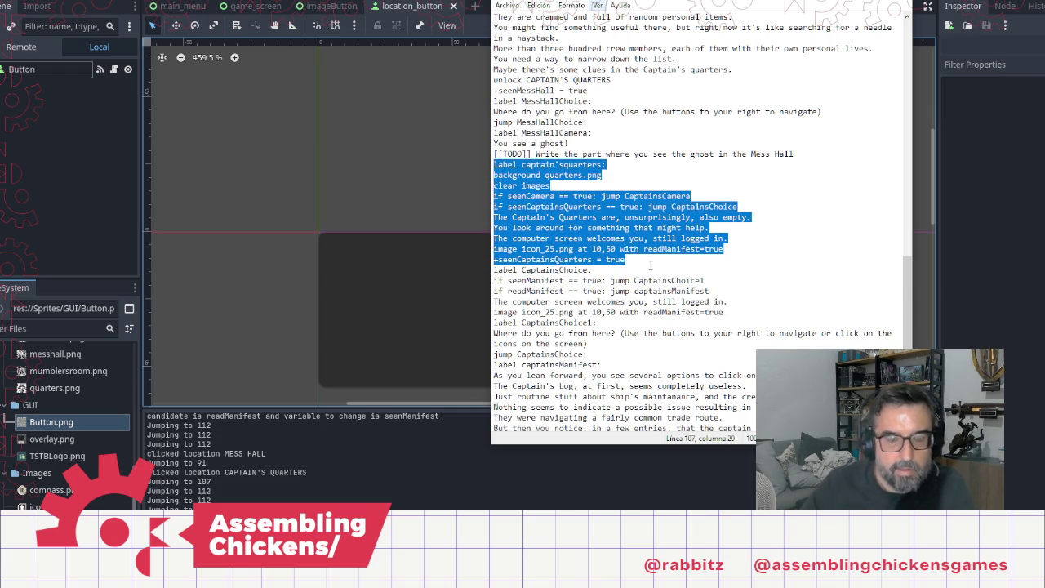
scroll(570, 350, down, 8)
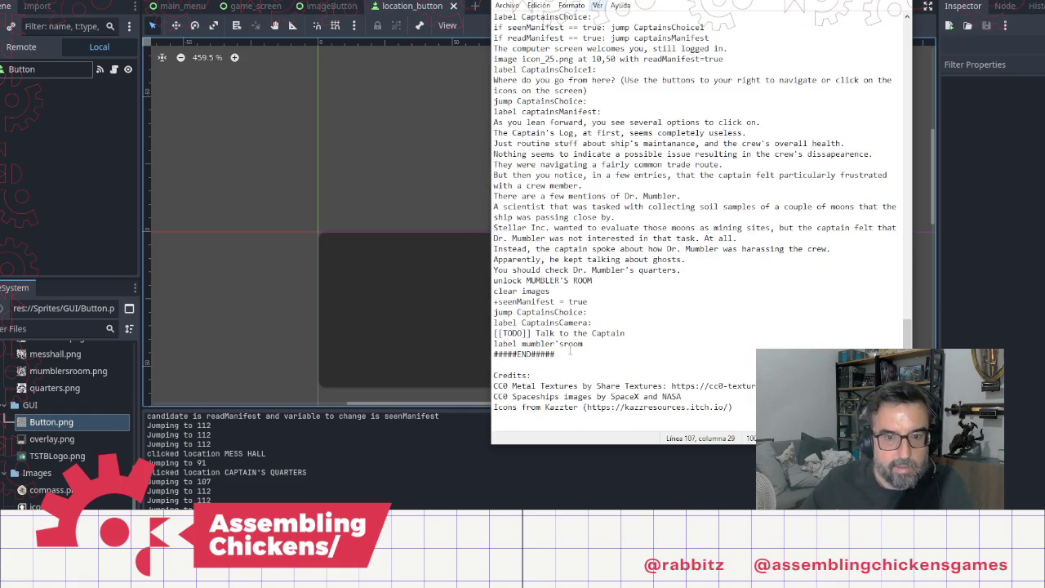
click(614, 346)
text(:)
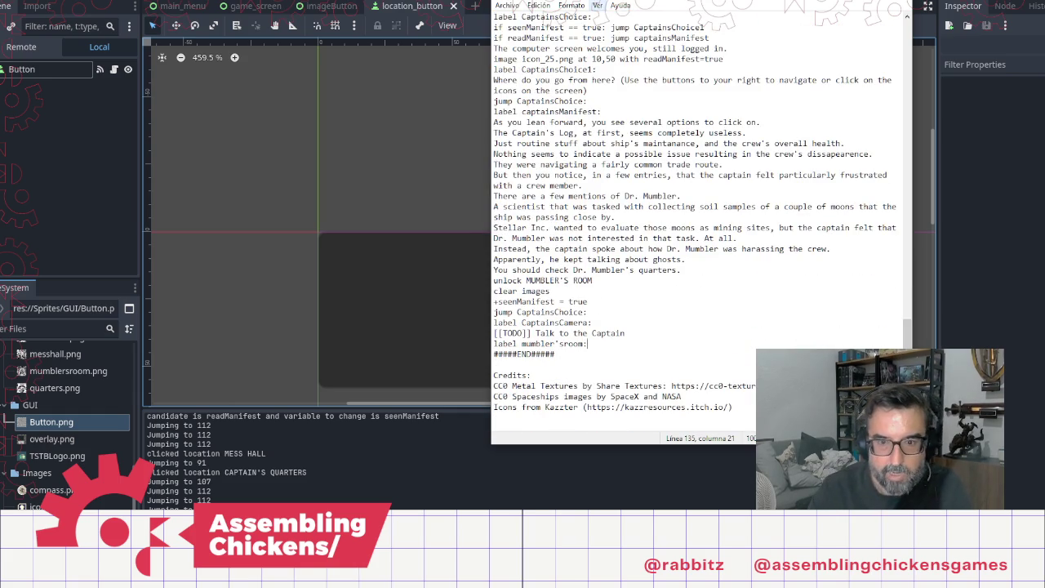
key(Return)
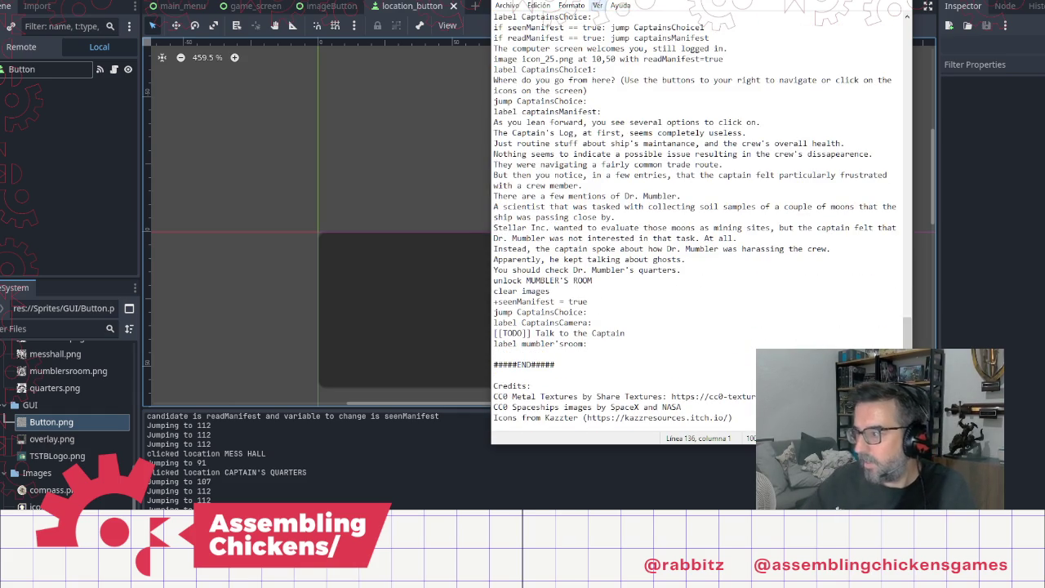
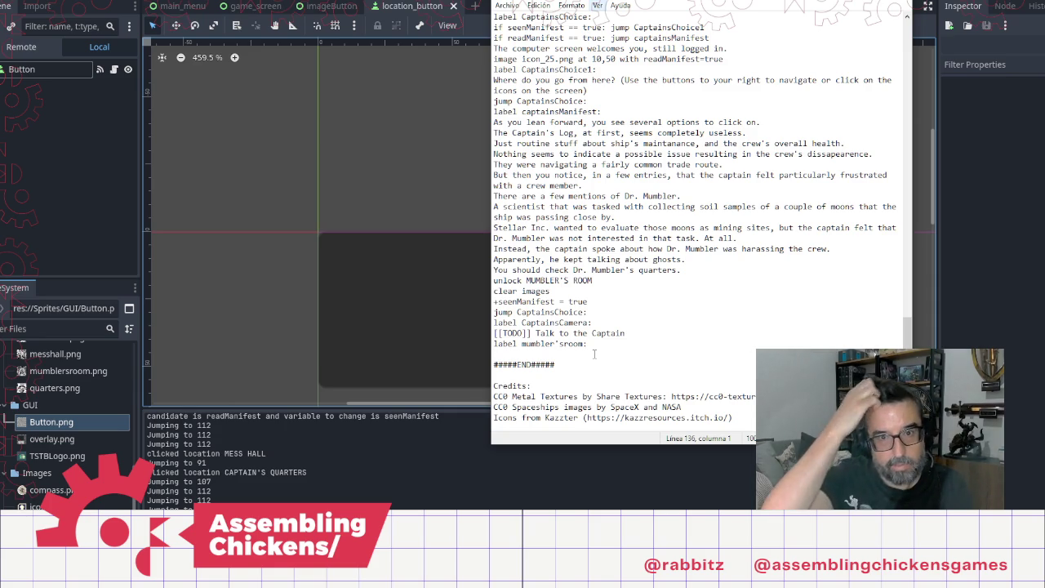
Step: Add 'background mumblersroom.png' and 'clear images' lines under the mumbler'sroom label
scroll(594, 354, up, 3)
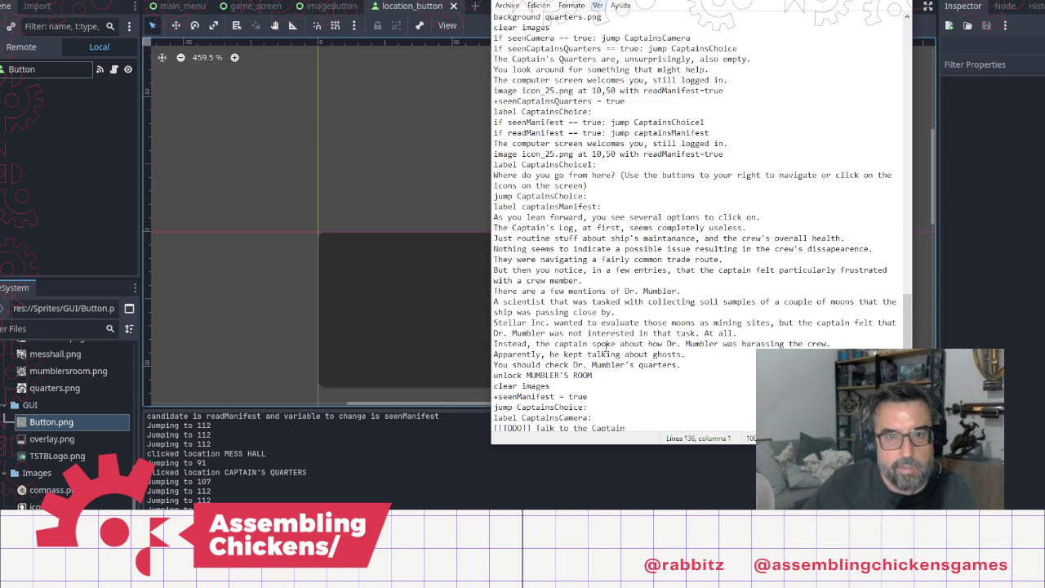
scroll(595, 353, down, 3)
text(background)
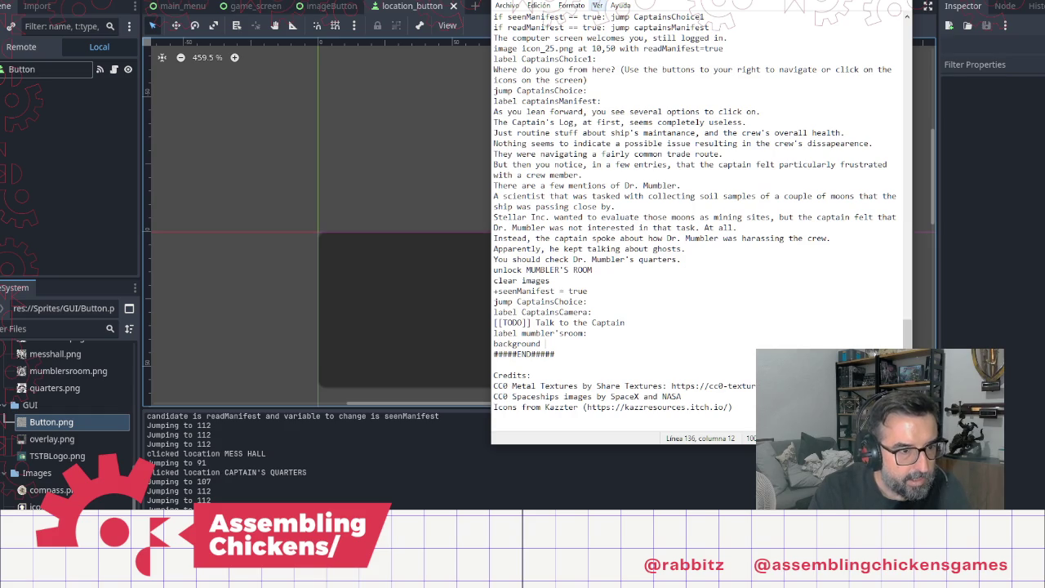
text( mumb)
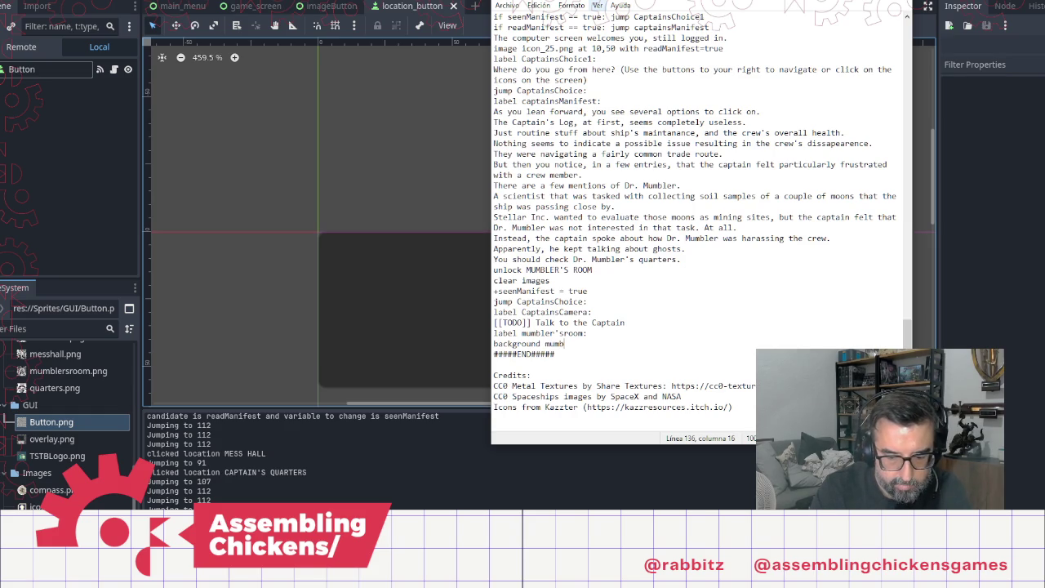
text(lersroom)
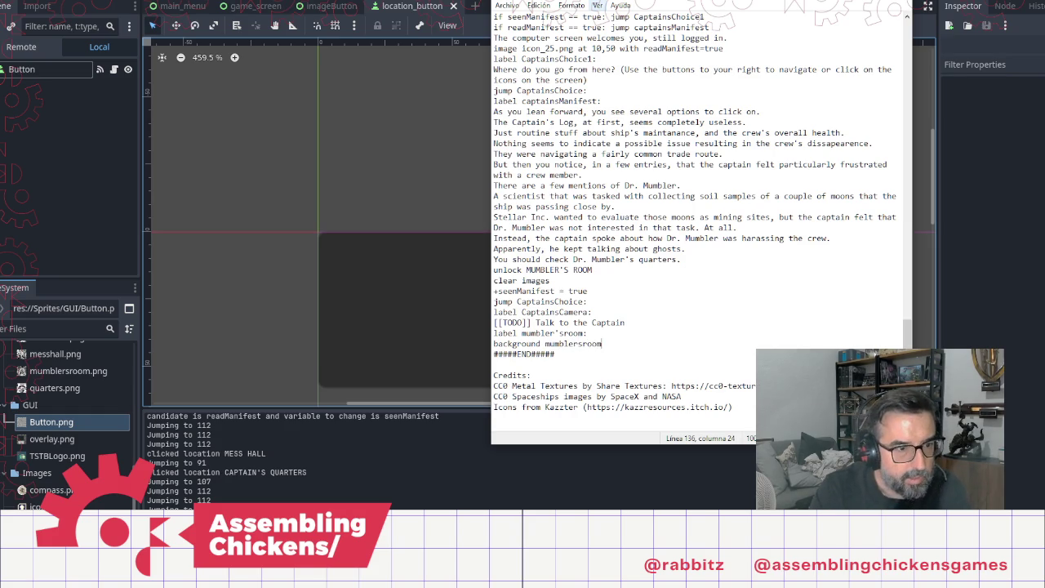
text(.png)
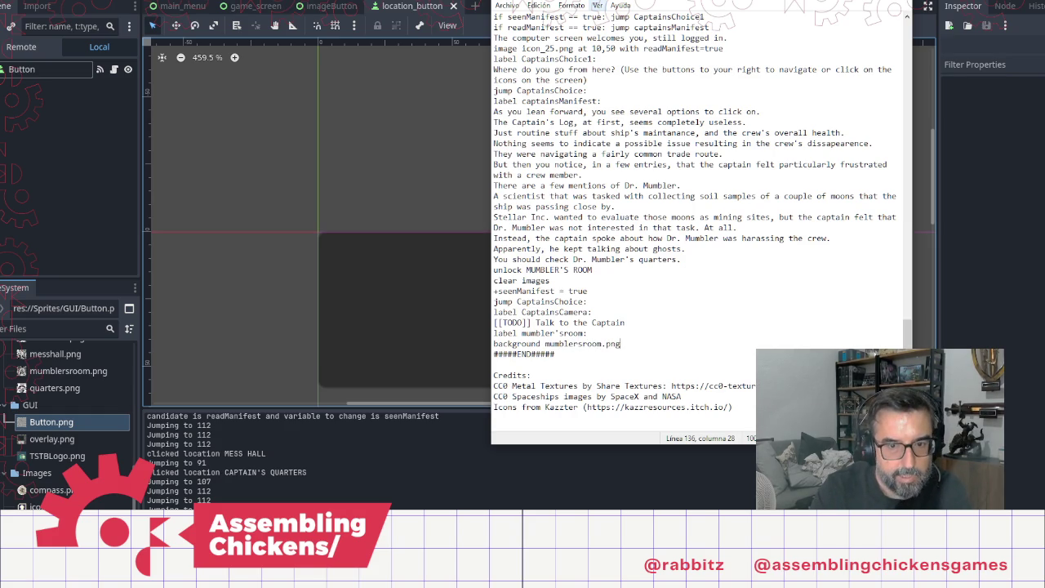
key(Return)
text(clear )
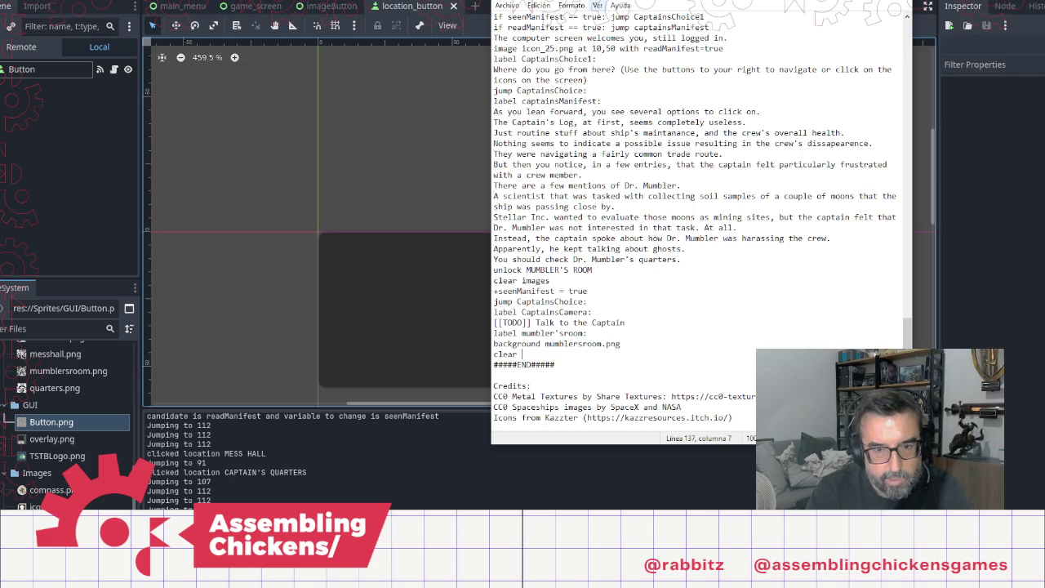
text(images)
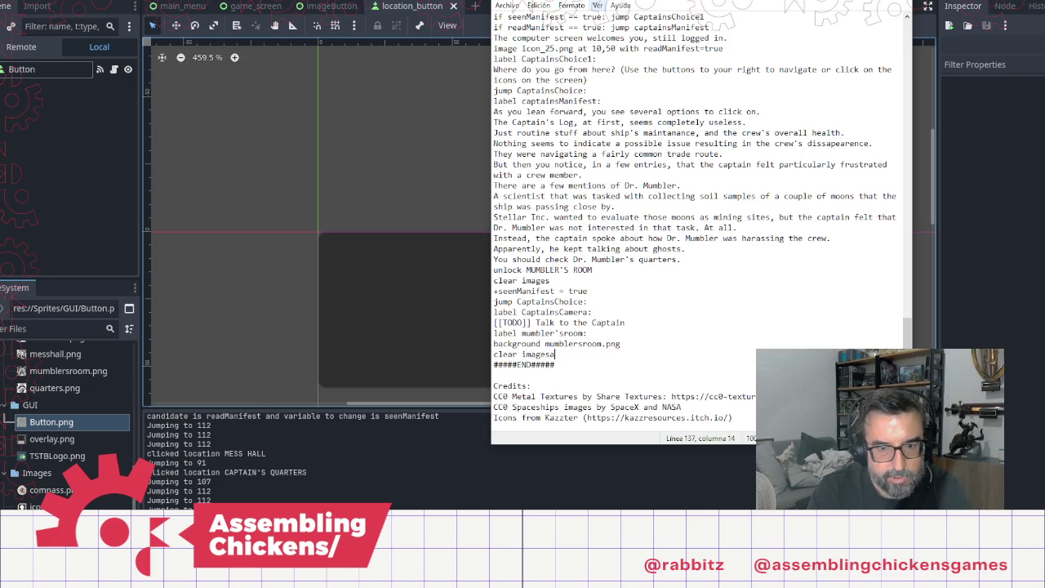
key(Return)
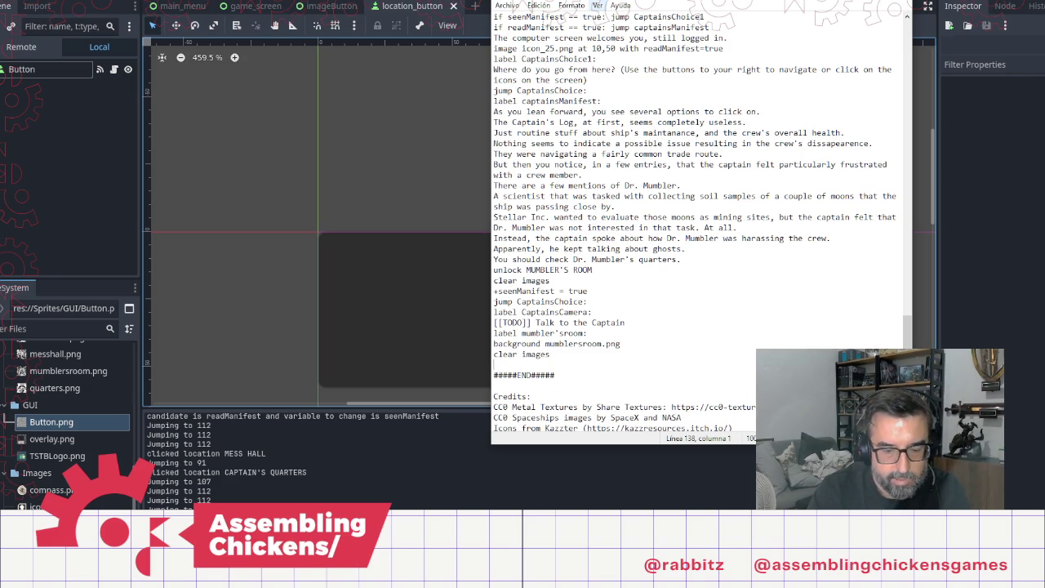
Step: Add the line 'if seenMumblers == true: jump MumblersChoice' below them
text(The)
key(BackSpace)
key(BackSpace)
key(BackSpace)
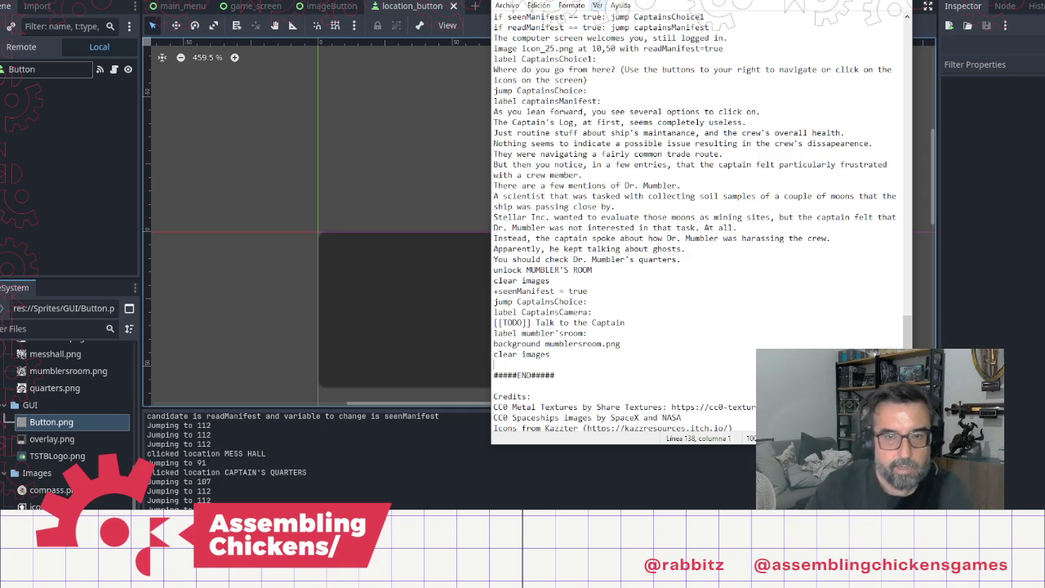
text(if seenM)
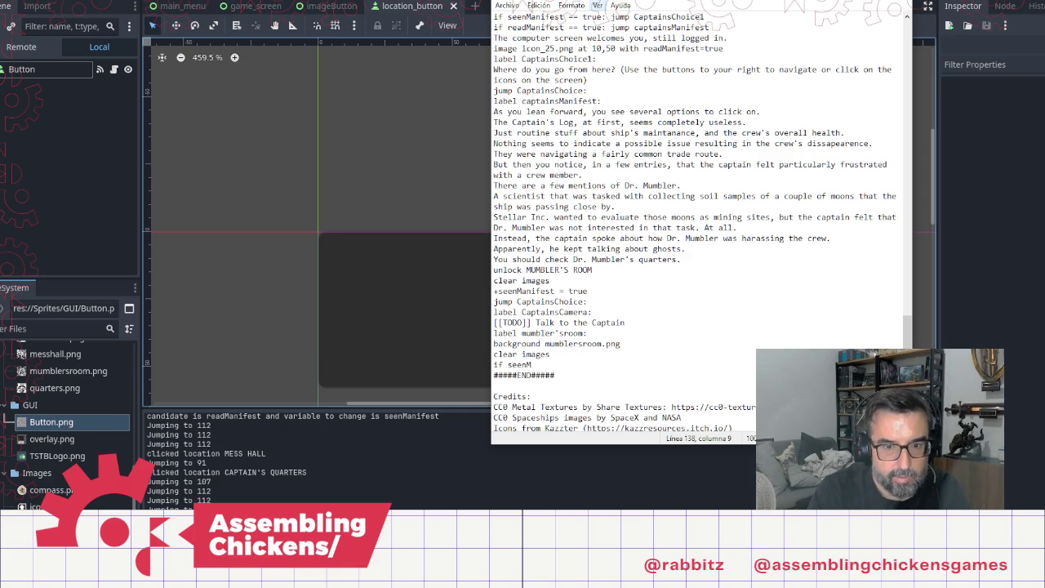
text(umblers)
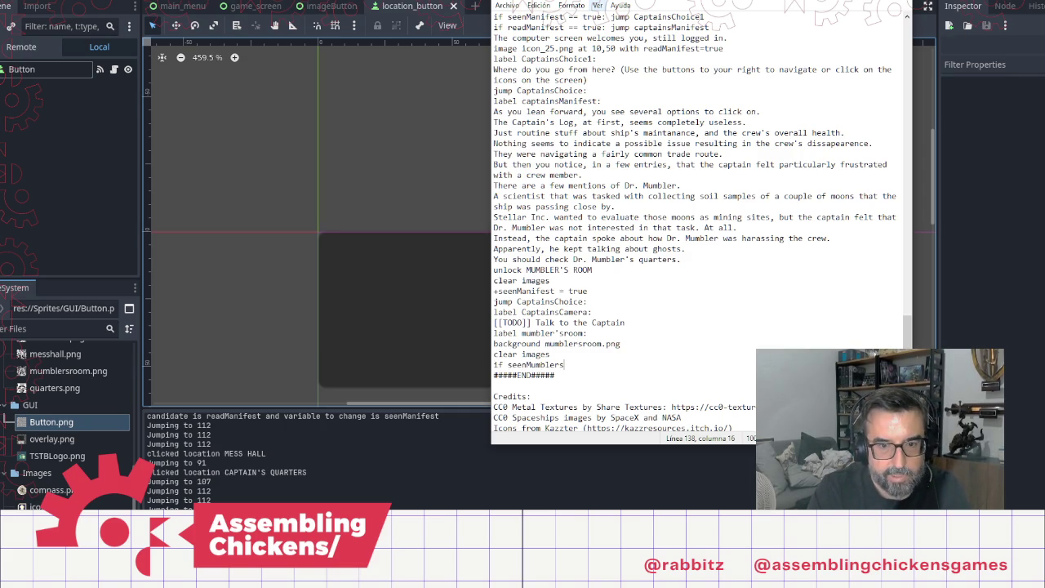
text(== true:)
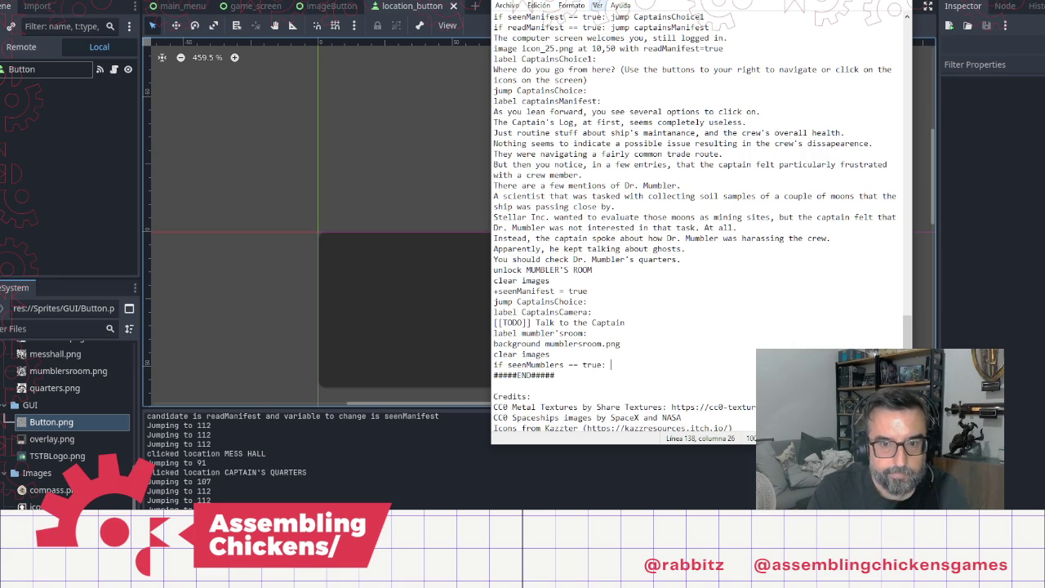
text(jump)
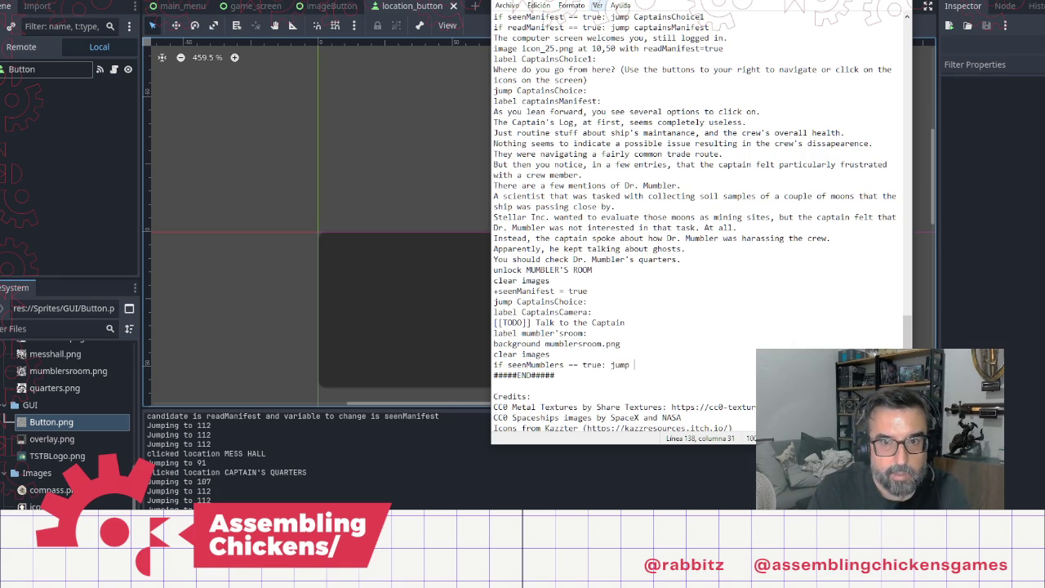
text(M)
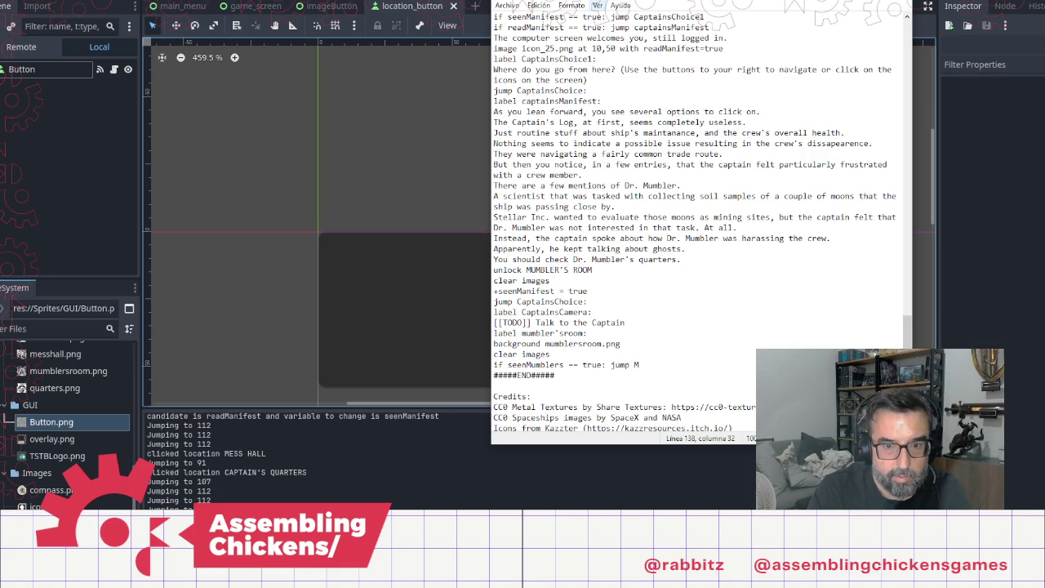
text(umble)
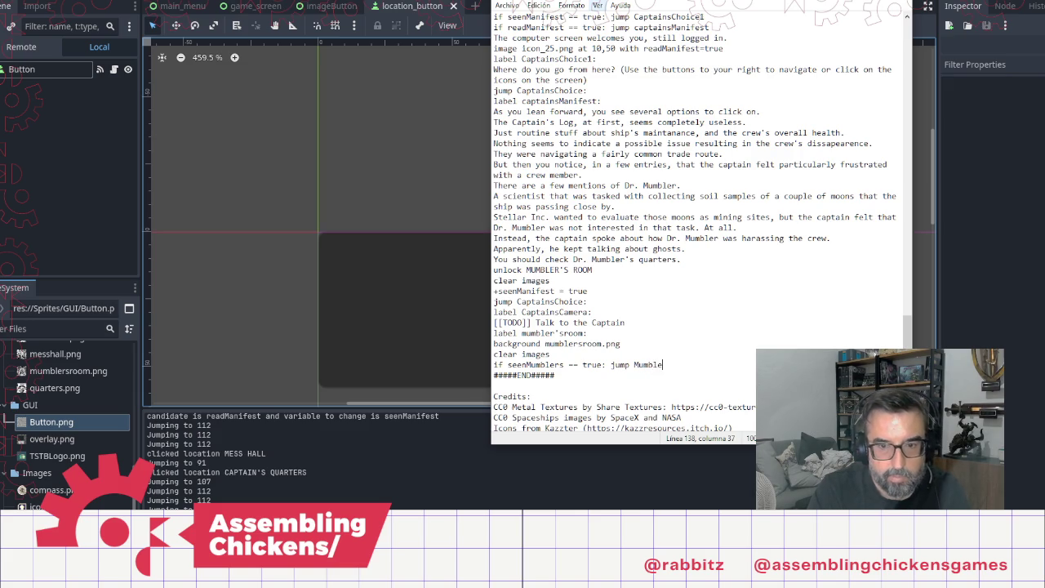
text(rs'Cho)
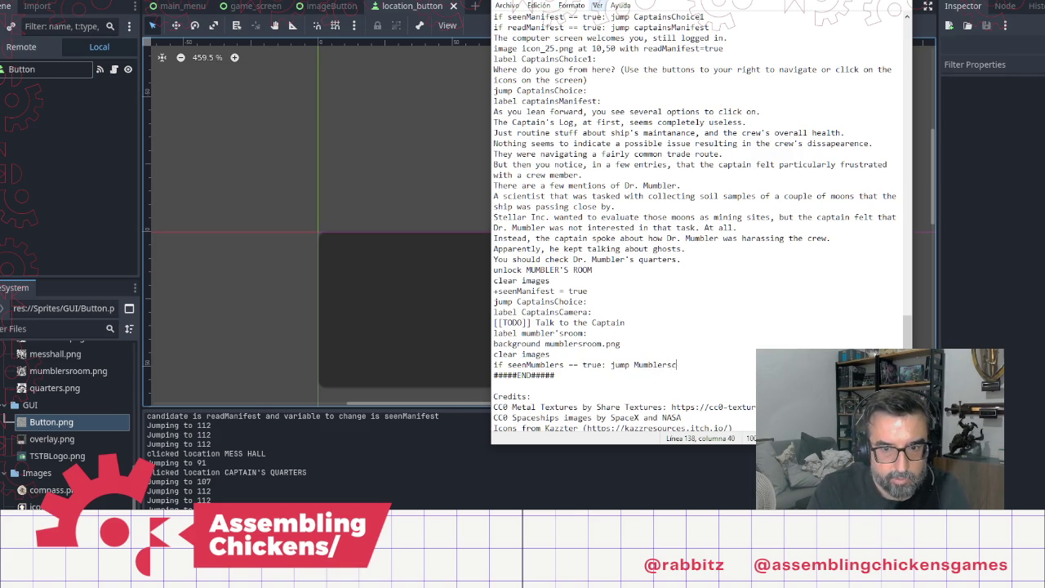
text(ice)
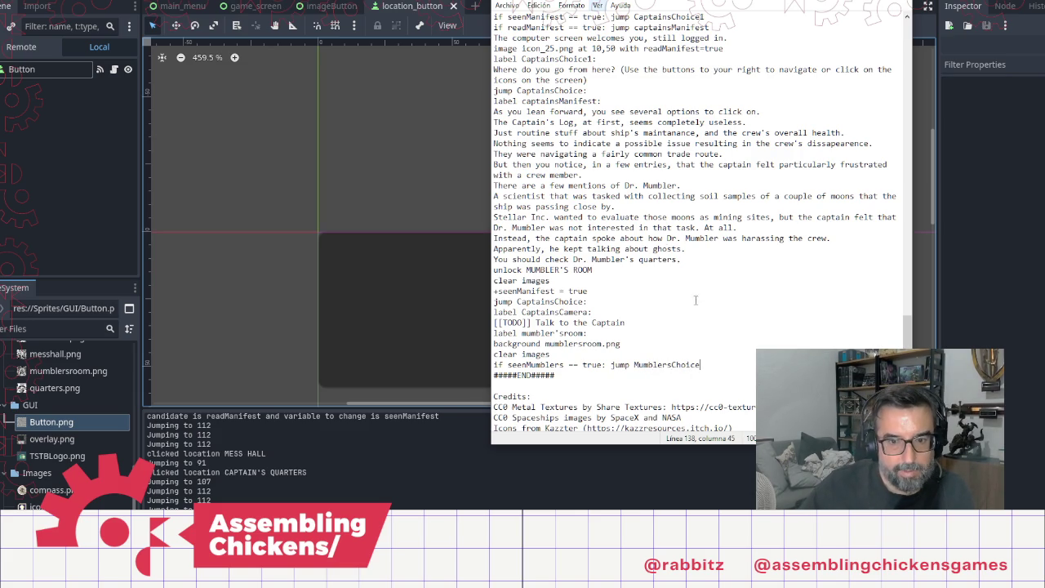
scroll(698, 221, up, 10)
scroll(700, 164, up, 15)
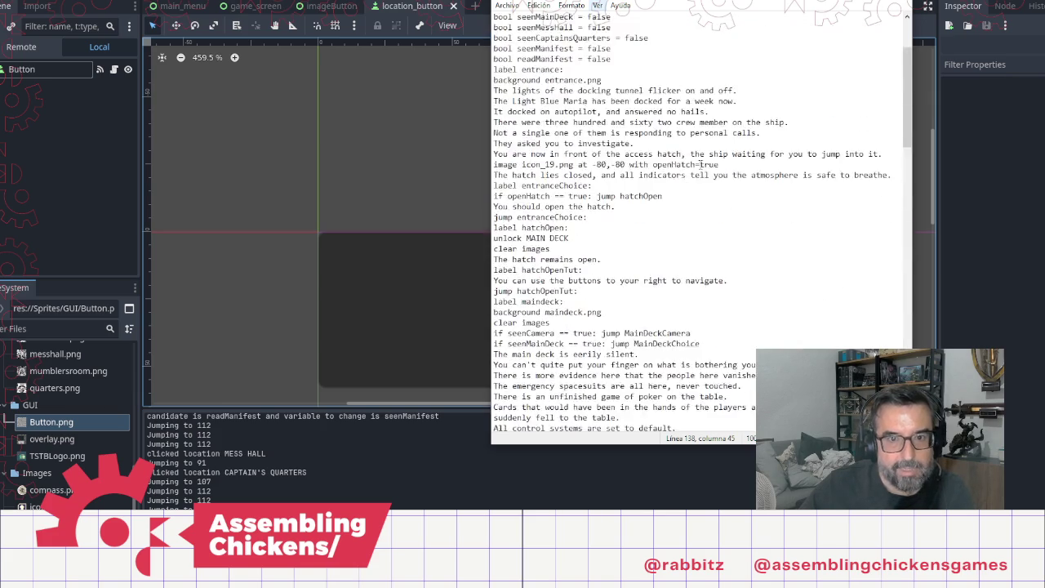
Step: Declare 'bool seenMumblers = false' below the flag declarations at the top of the script
click(622, 163)
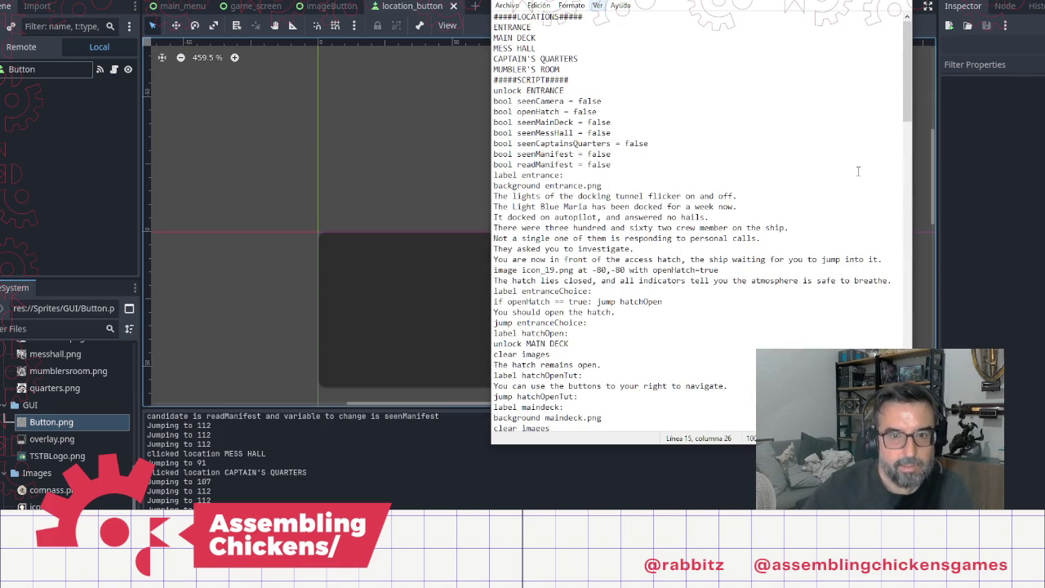
key(Return)
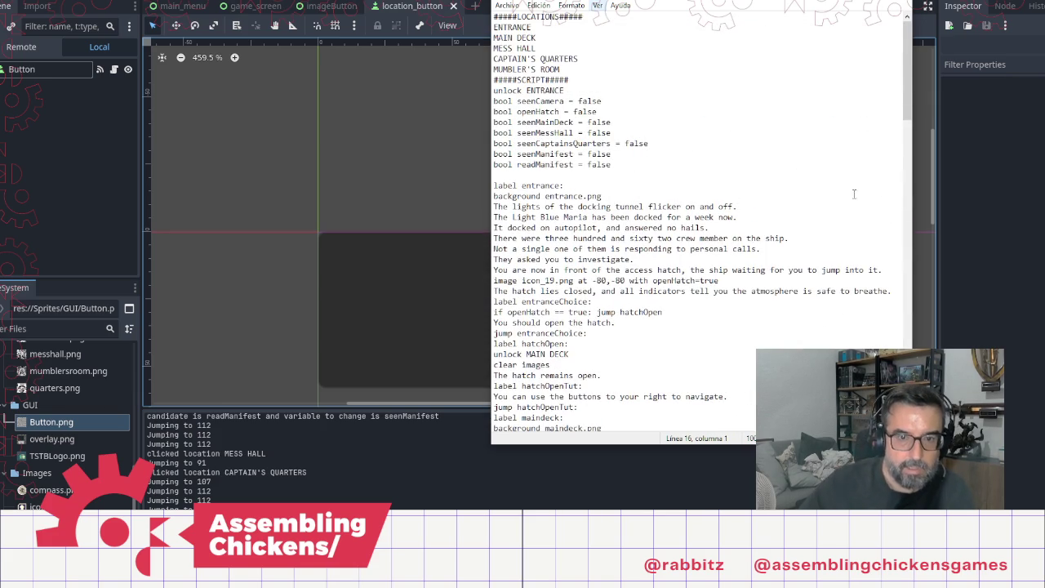
scroll(853, 193, down, 20)
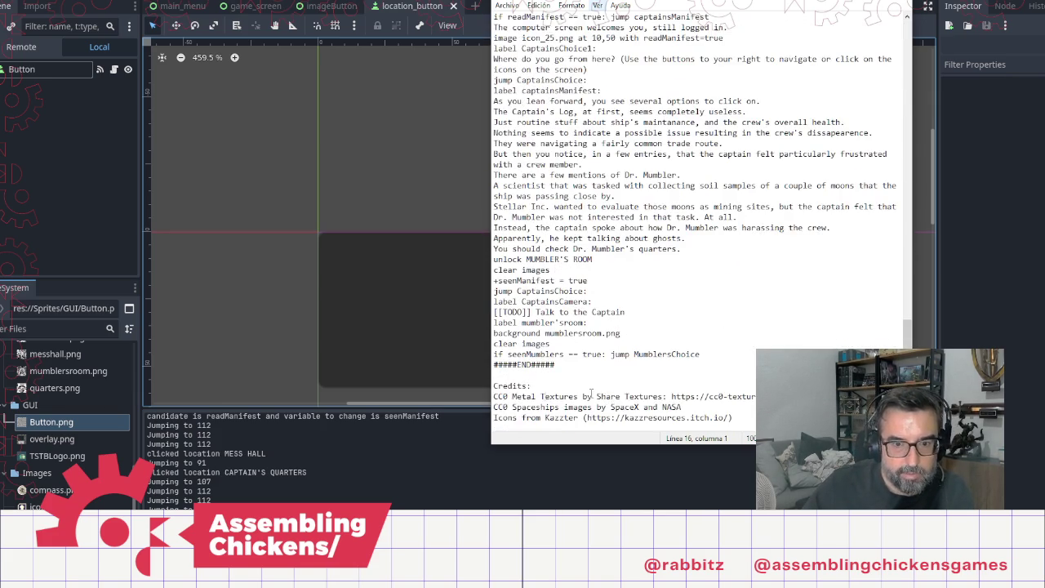
double_click(562, 354)
key(ctrl+c)
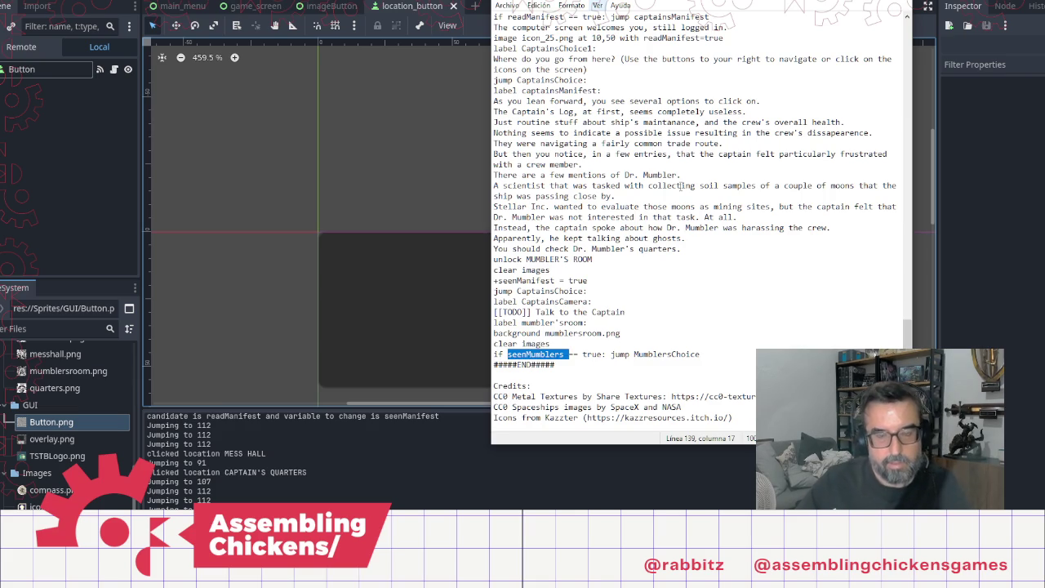
scroll(680, 185, up, 20)
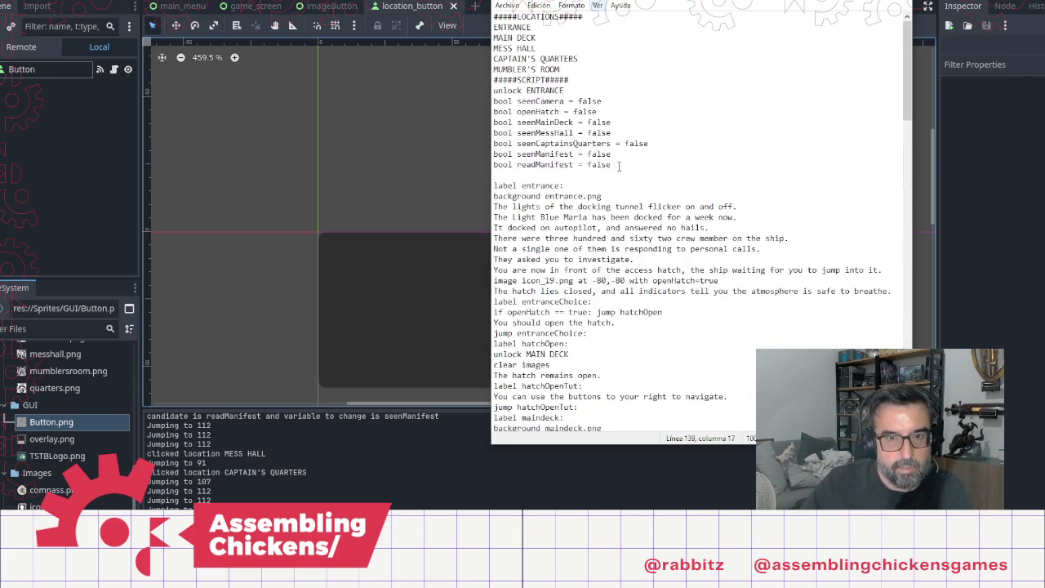
click(551, 176)
text(bool)
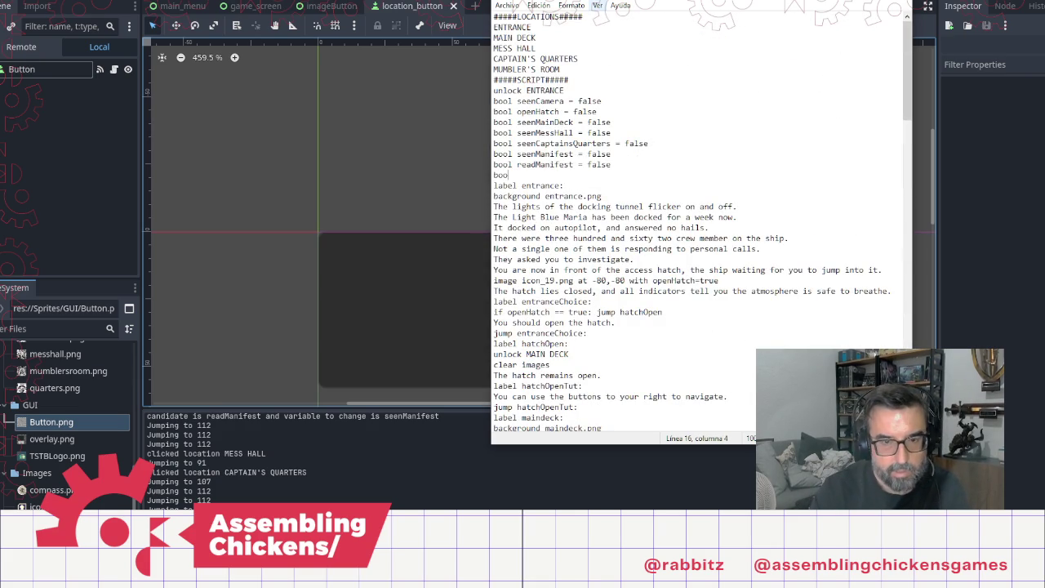
key(ctrl+v)
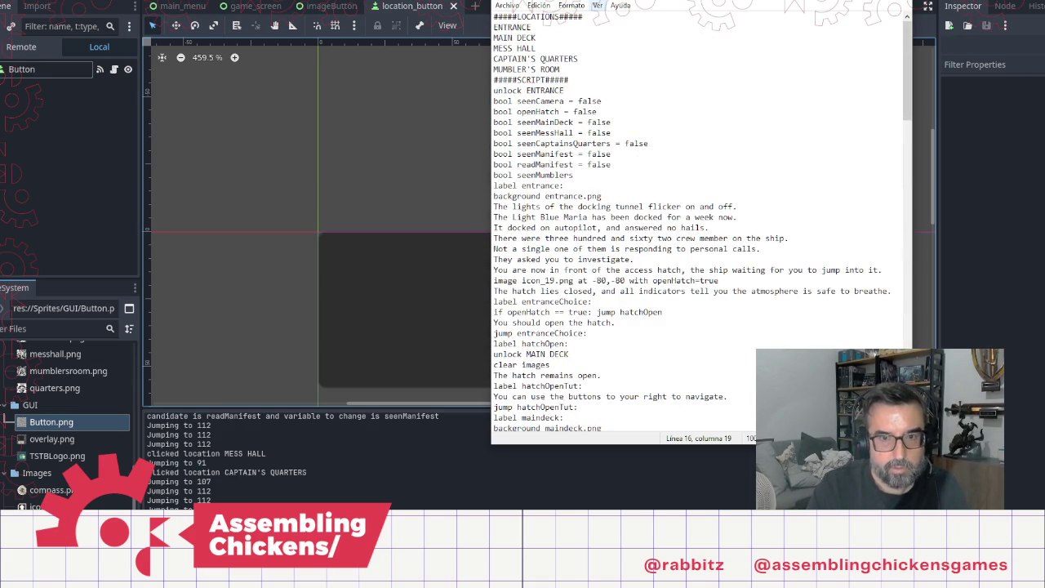
key(ctrl+z)
key(ctrl+z)
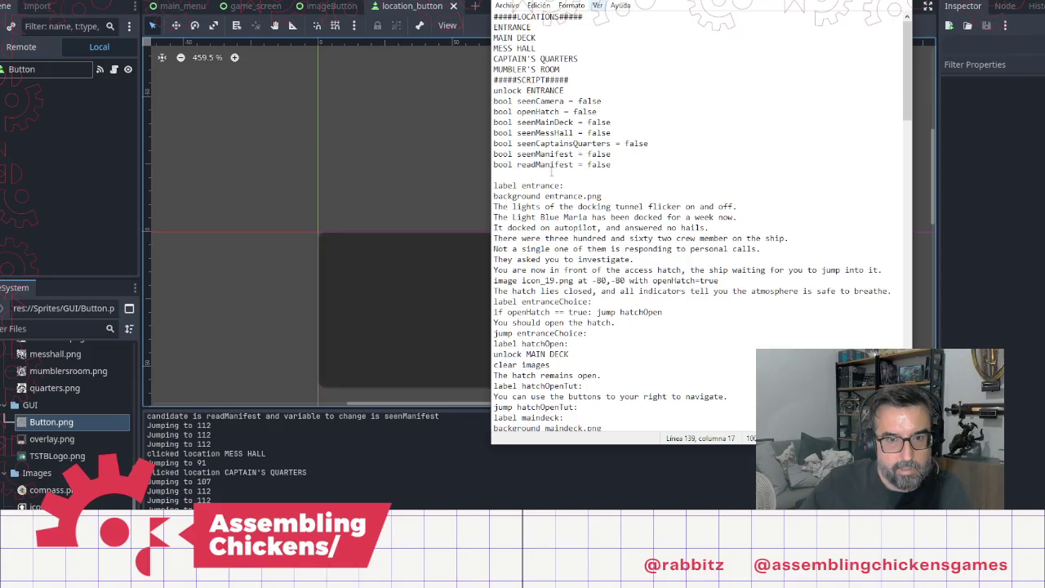
text(bool)
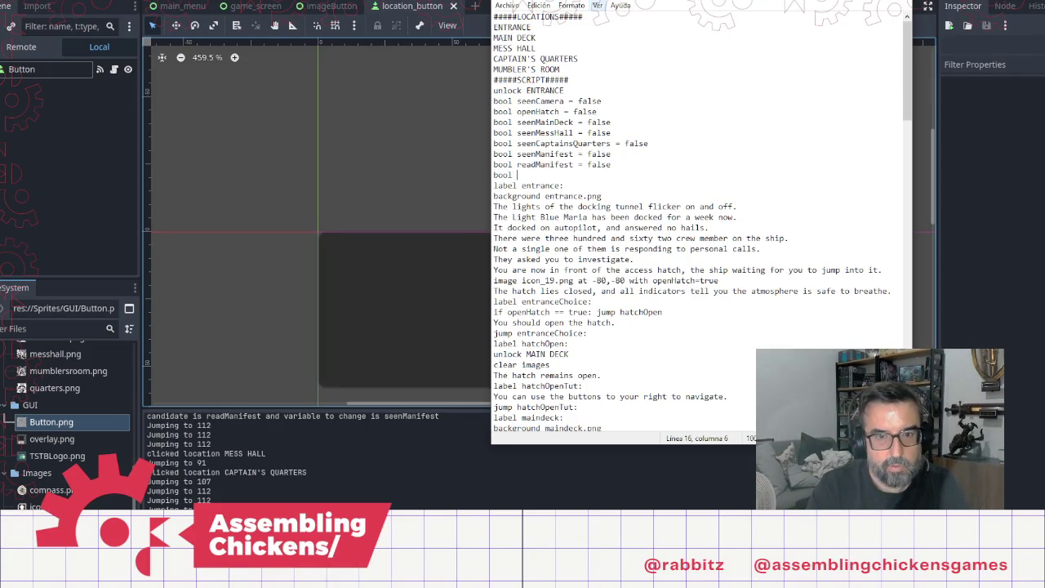
key(ctrl+v)
text(= )
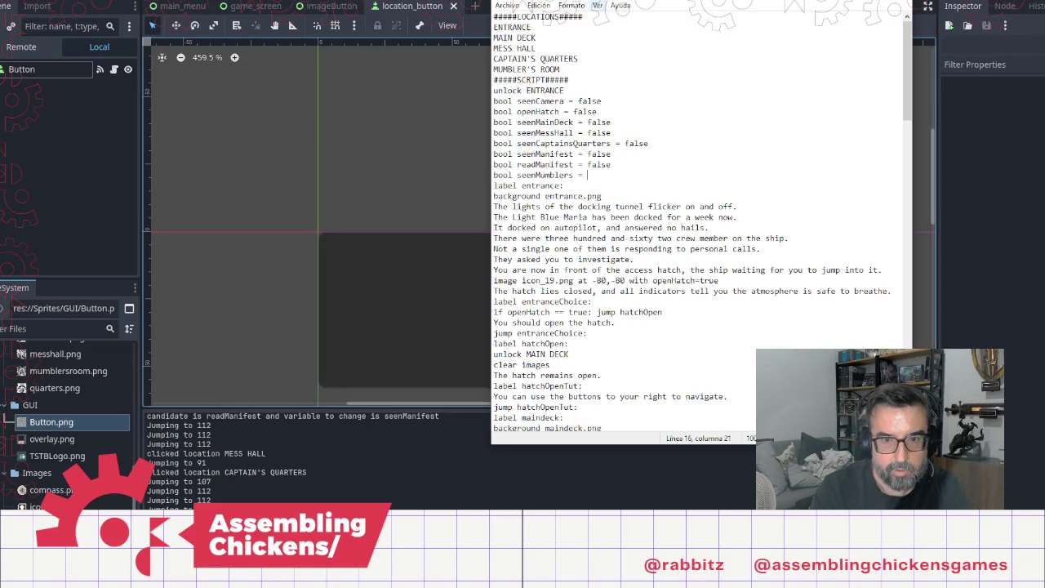
text(false)
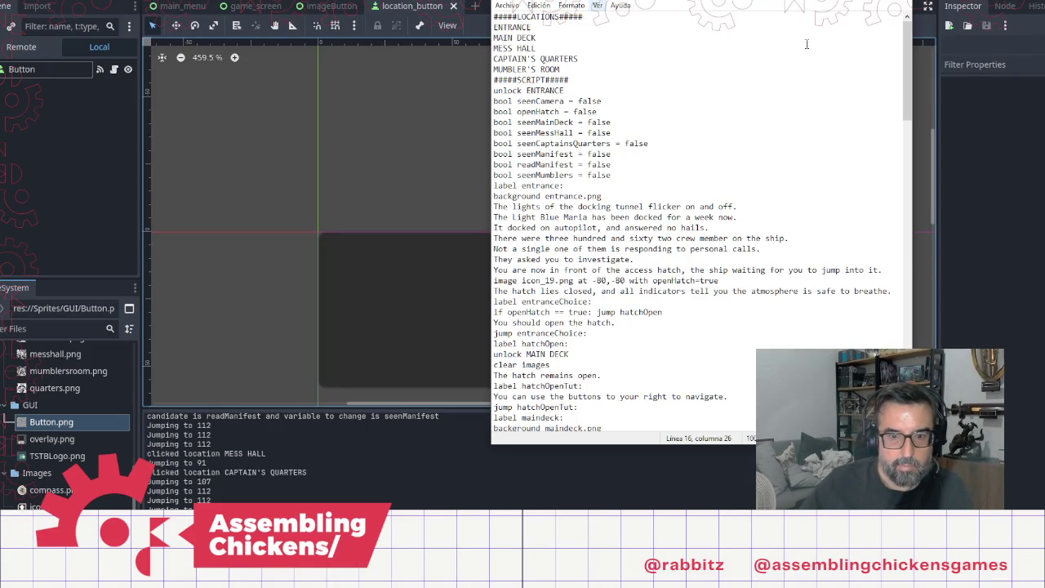
scroll(636, 334, down, 20)
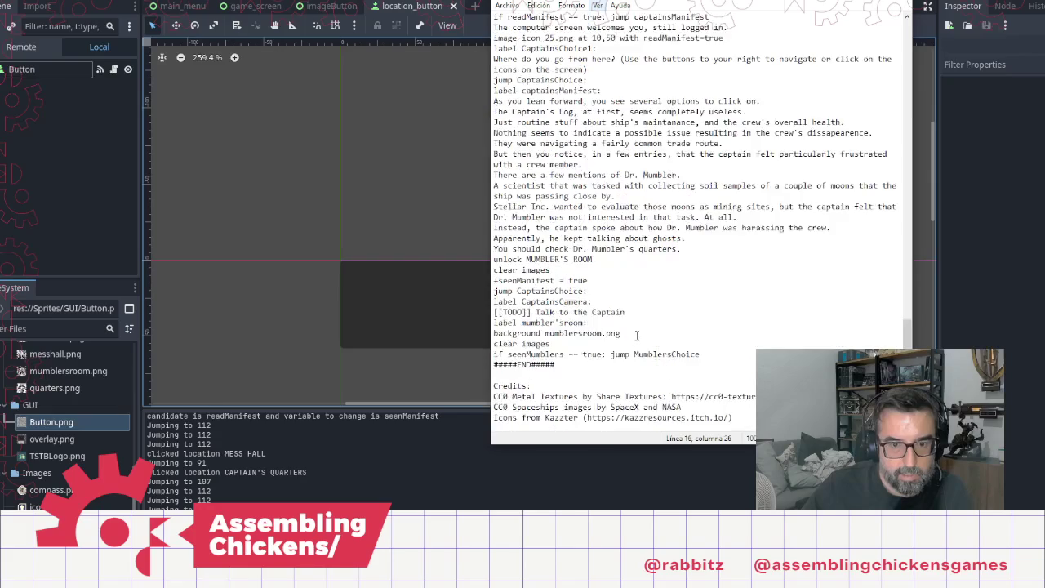
Step: Add 'The room is messy and full of strange equipment.' and 'There's a camera on a table.' lines
click(723, 343)
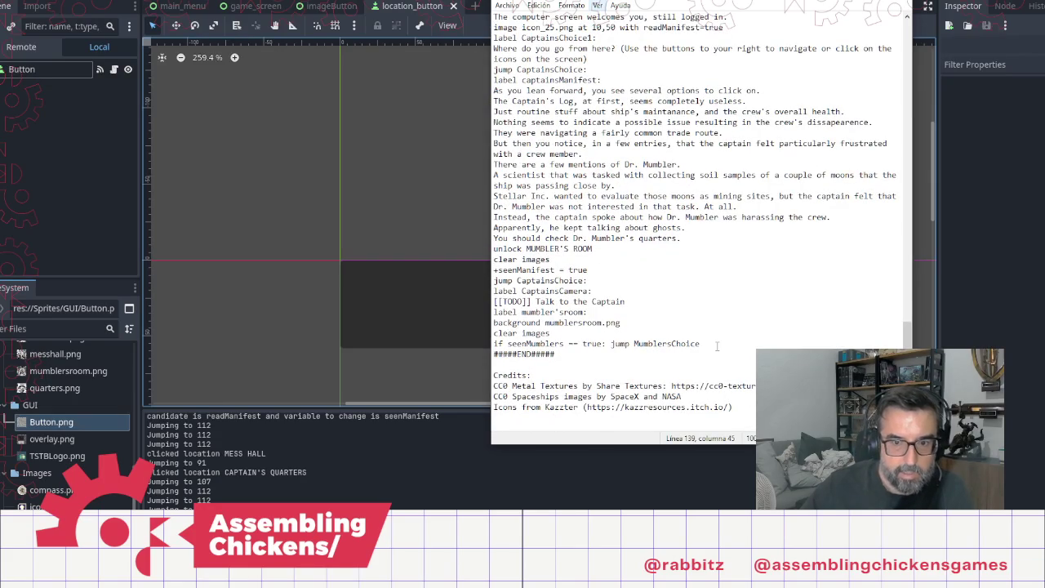
key(Return)
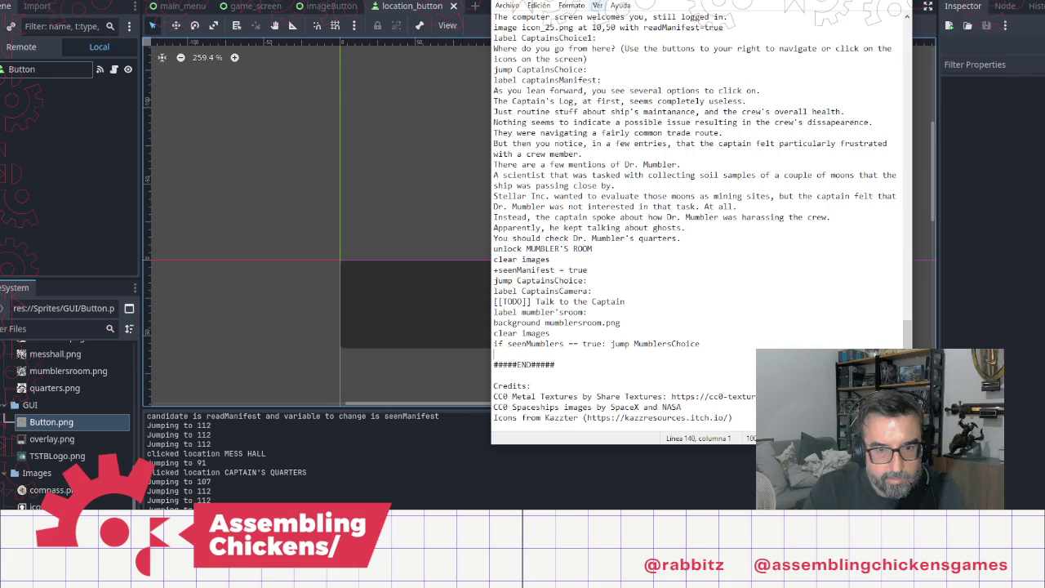
text(The room is )
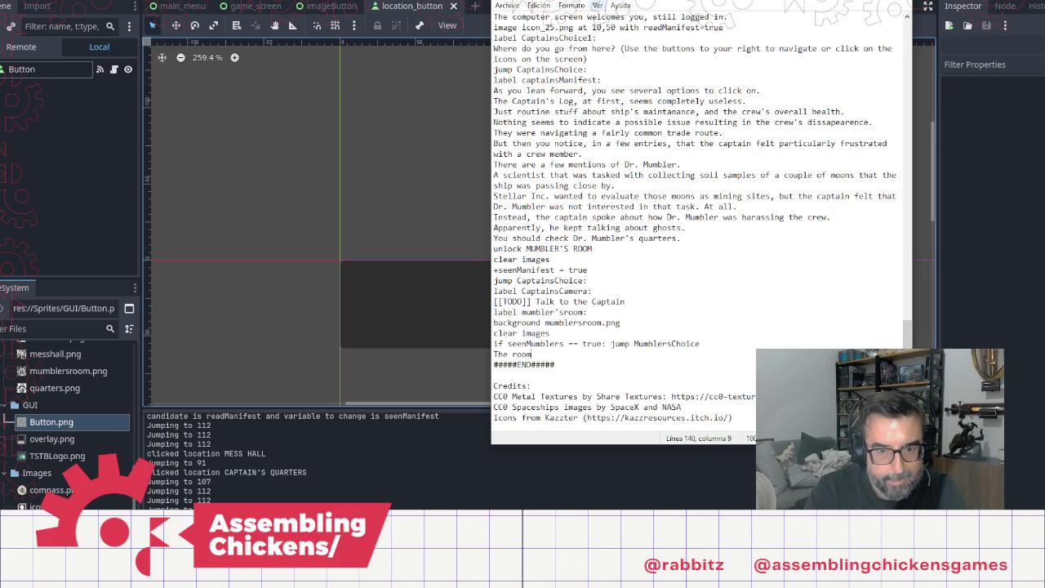
text(mes)
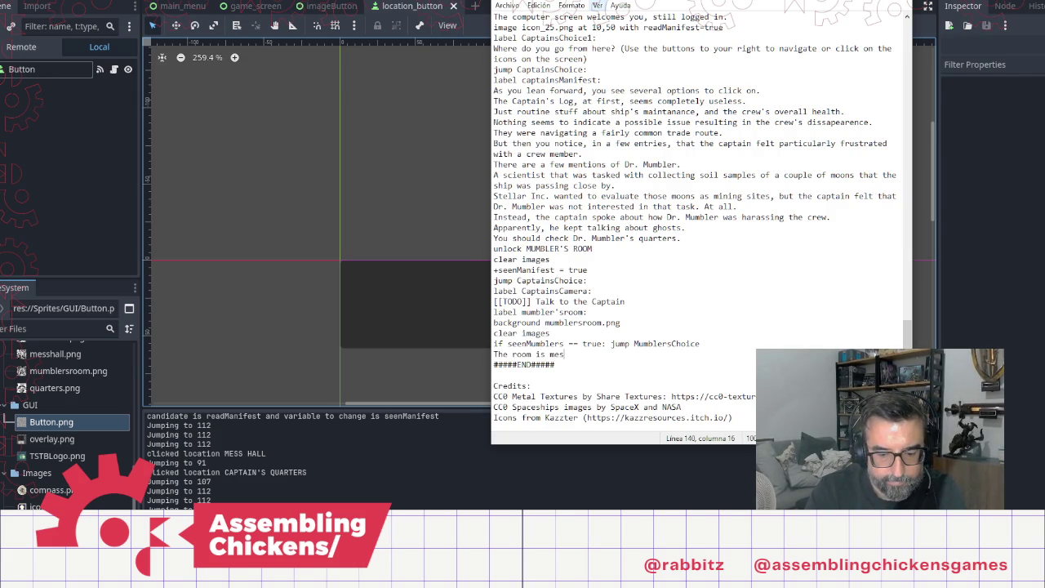
text(sy and ful)
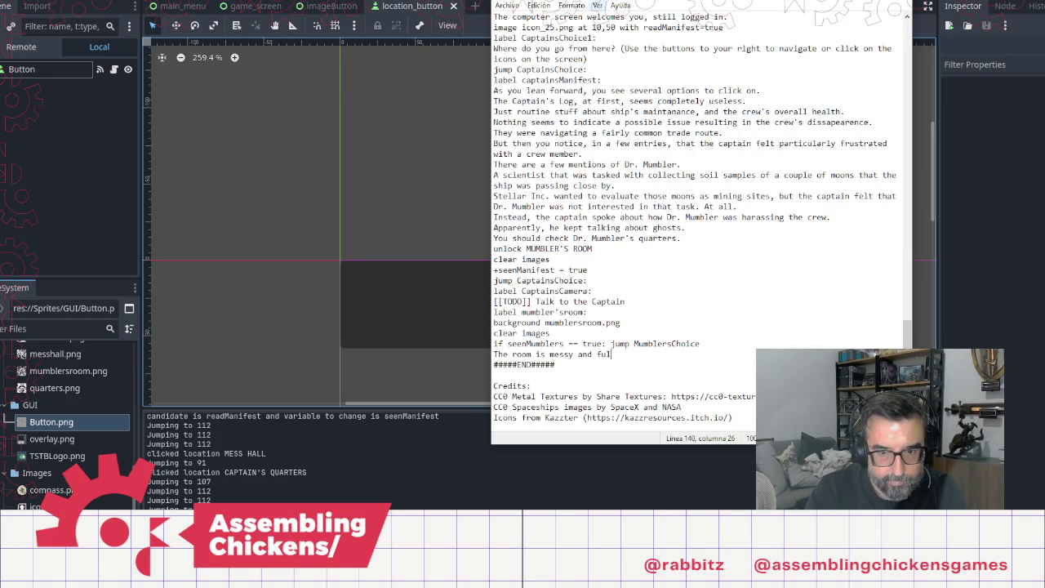
text(l of strange equipment.)
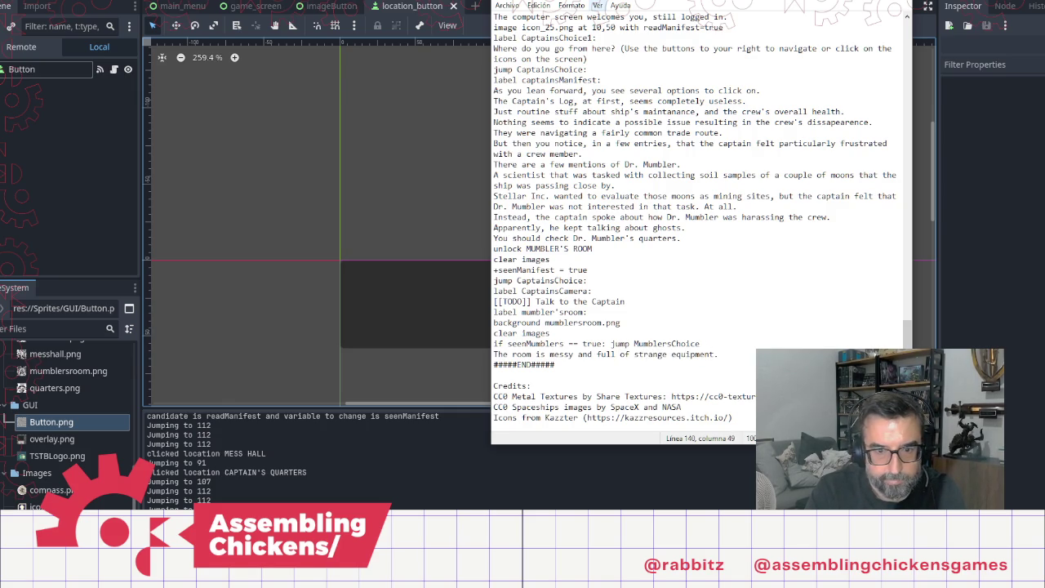
key(Return)
text(There's )
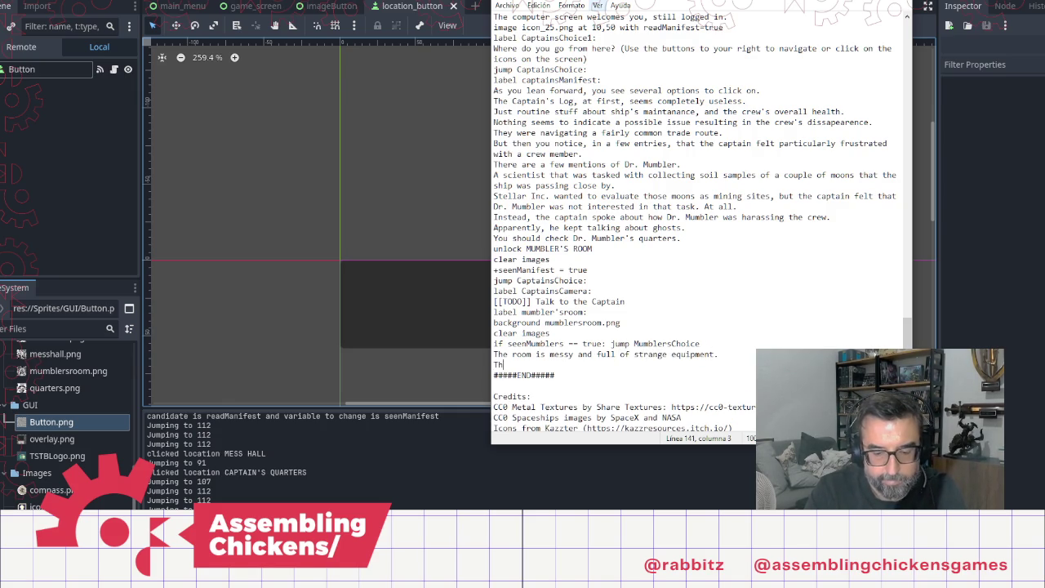
text(a cam)
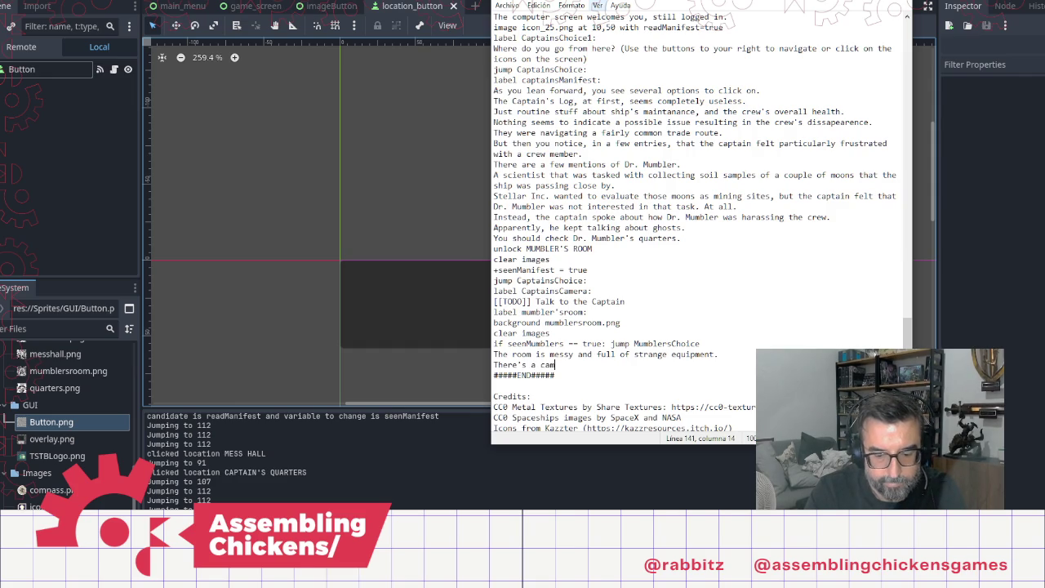
text(era on a )
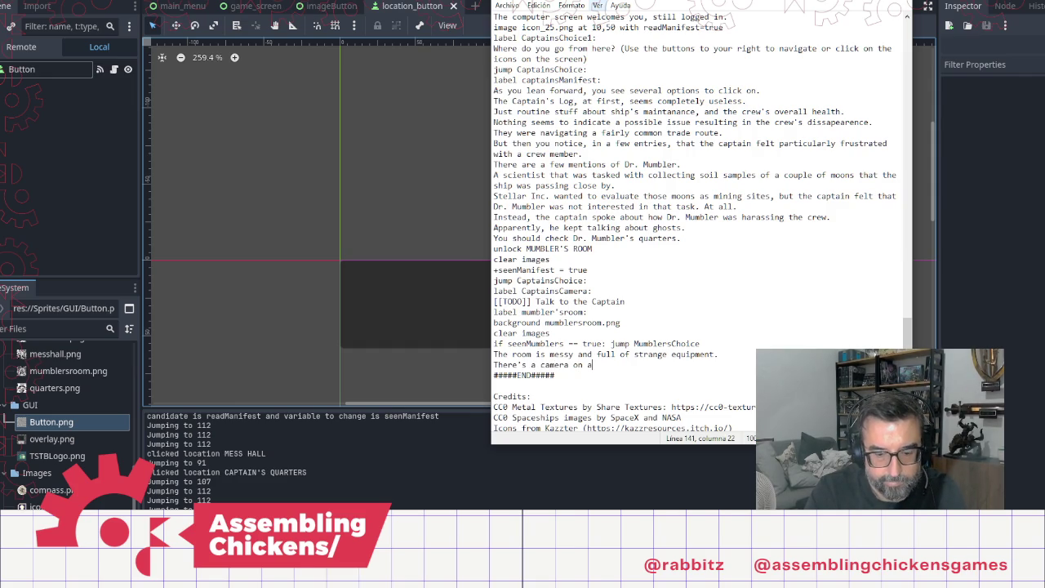
text(table.)
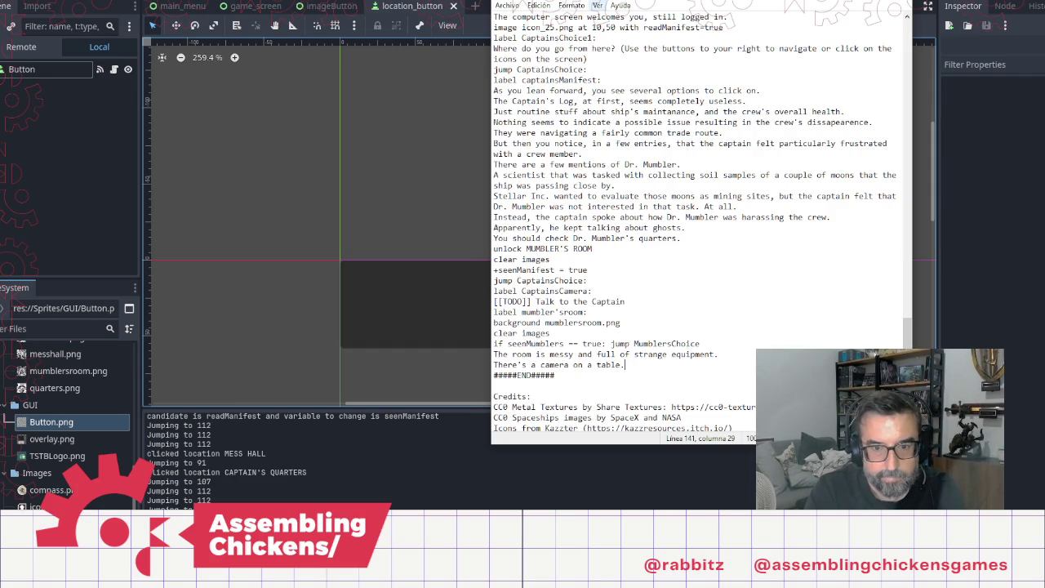
key(Return)
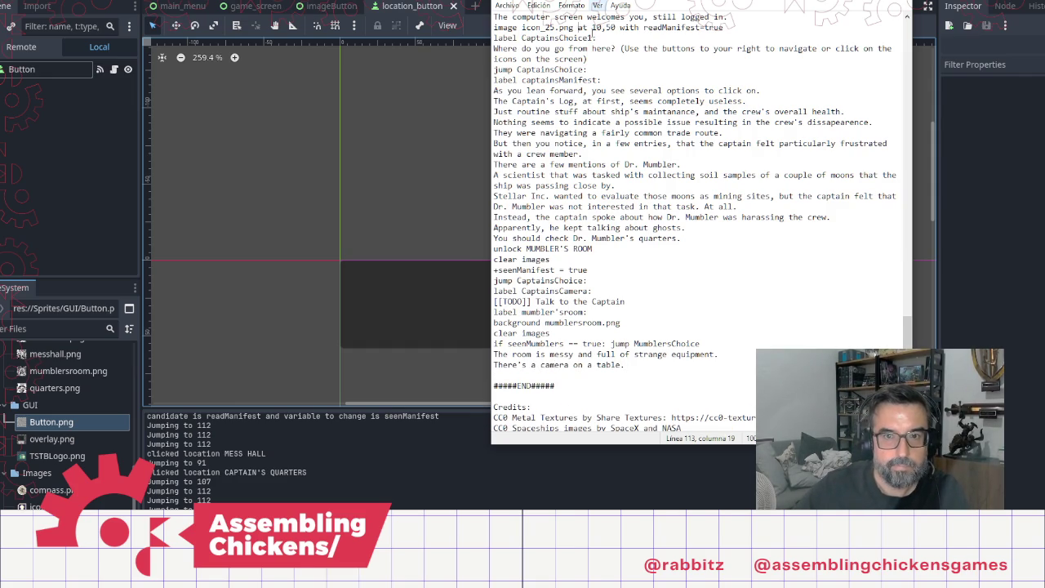
Step: Copy the icon_25.png image line below them, changing its flag to grabCamera=true
drag(724, 27, 495, 28)
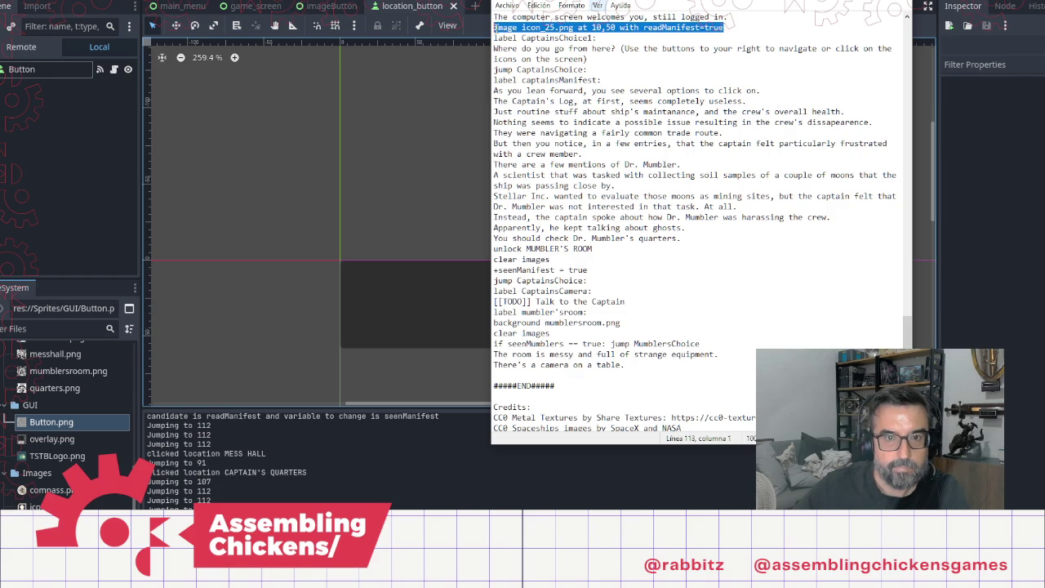
key(ctrl+c)
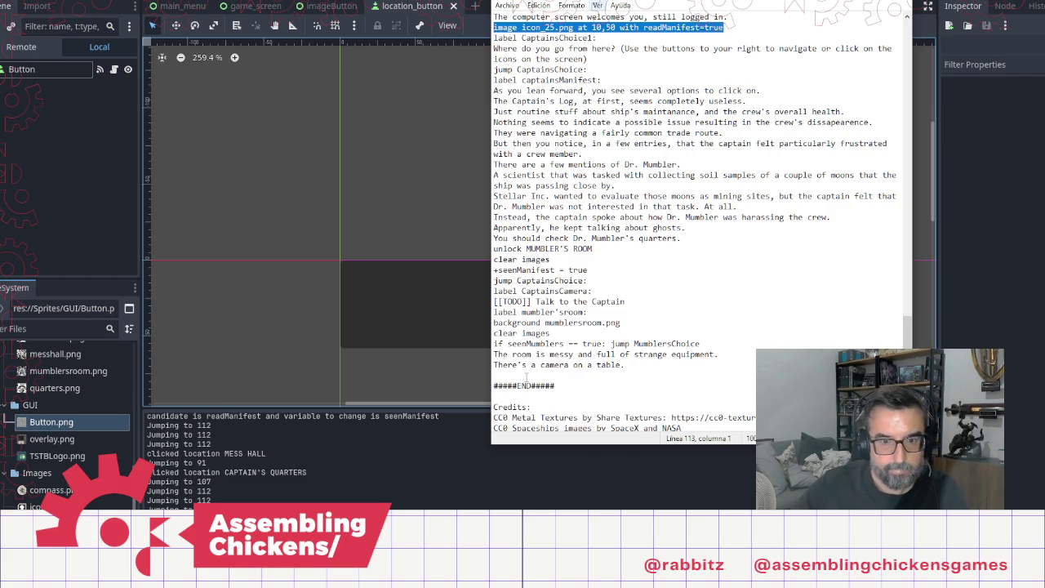
click(680, 375)
key(ctrl+v)
click(644, 374)
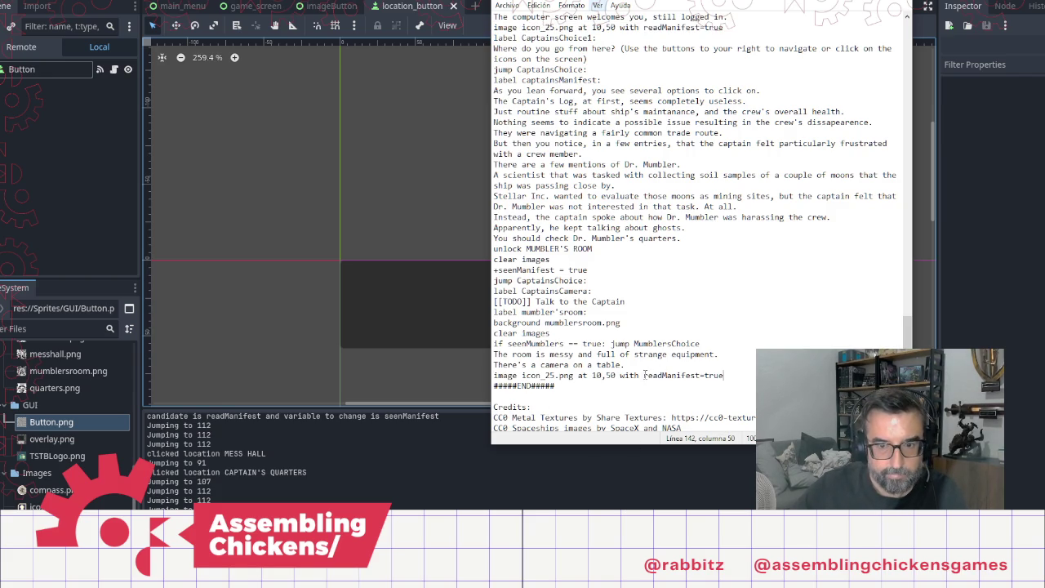
key(shift+Right)
key(shift+Right)
key(shift+Right)
text(grab)
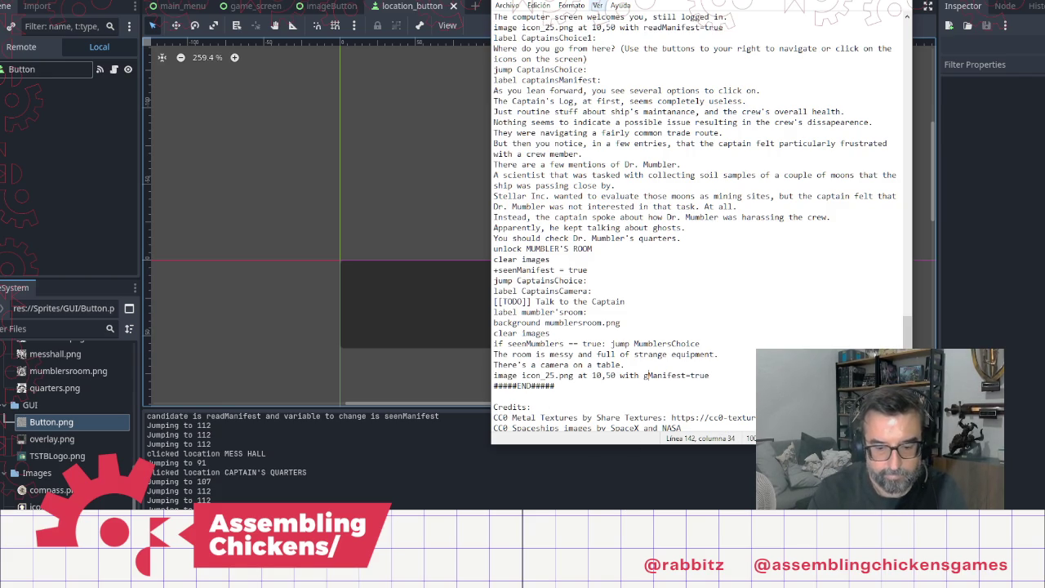
key(shift+Right)
key(shift+Right)
key(shift+Right)
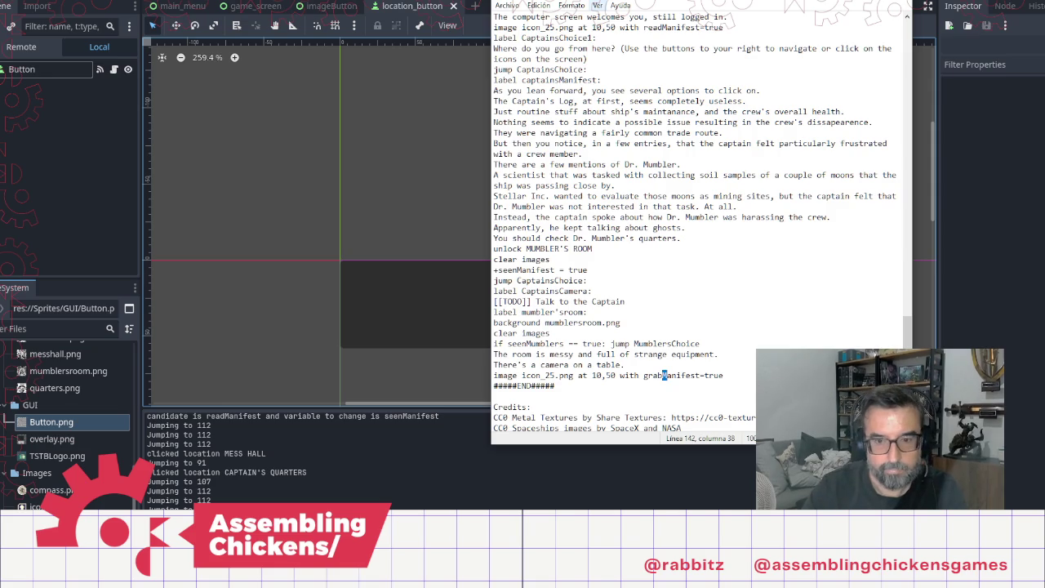
key(shift+Right)
key(shift+Right)
key(shift+Right)
text(Camera)
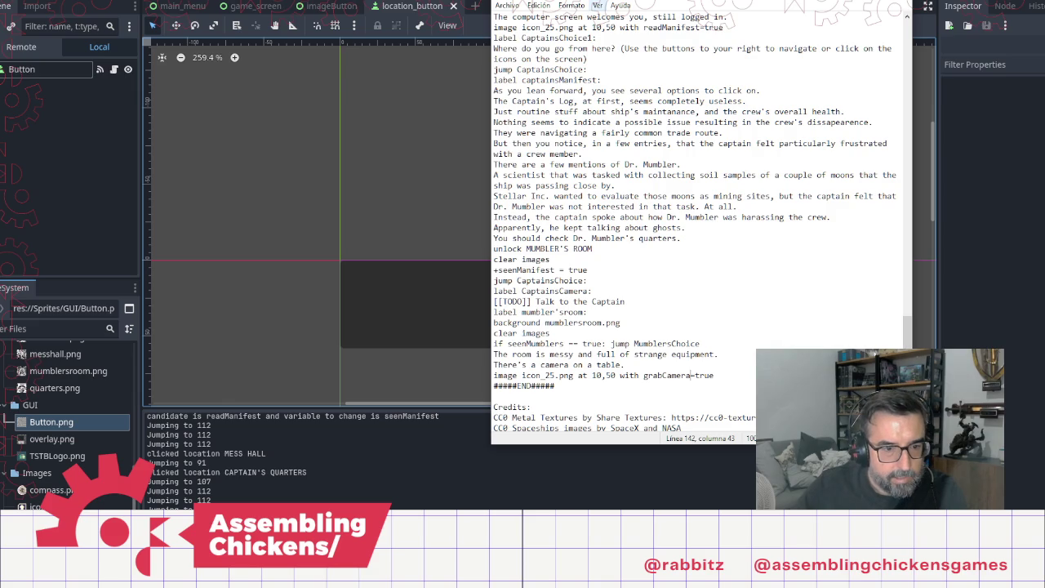
key(alt+Tab)
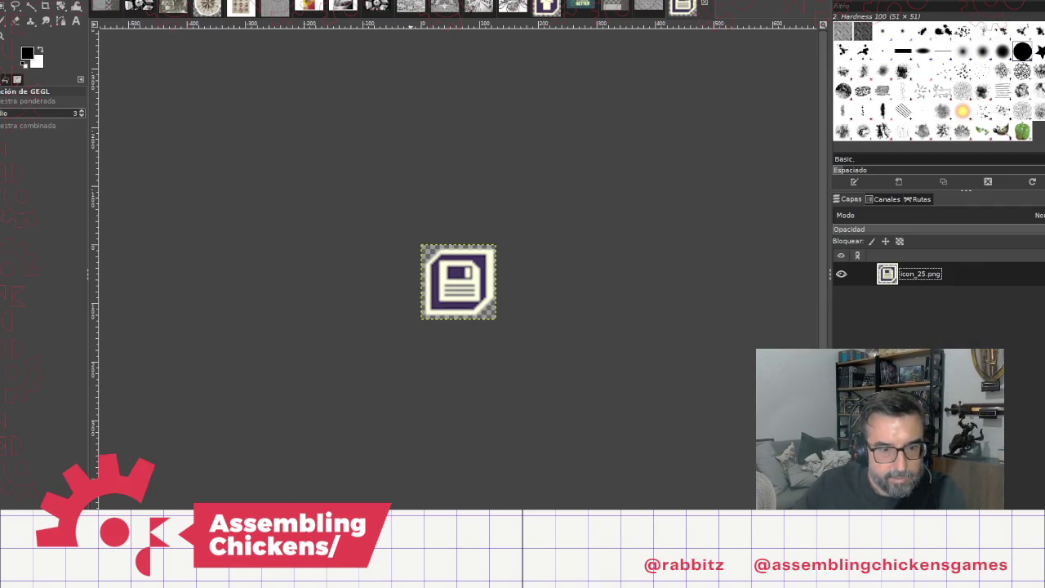
Step: Move icon_47.png into the Images folder in Godot and run the game
key(alt+Tab)
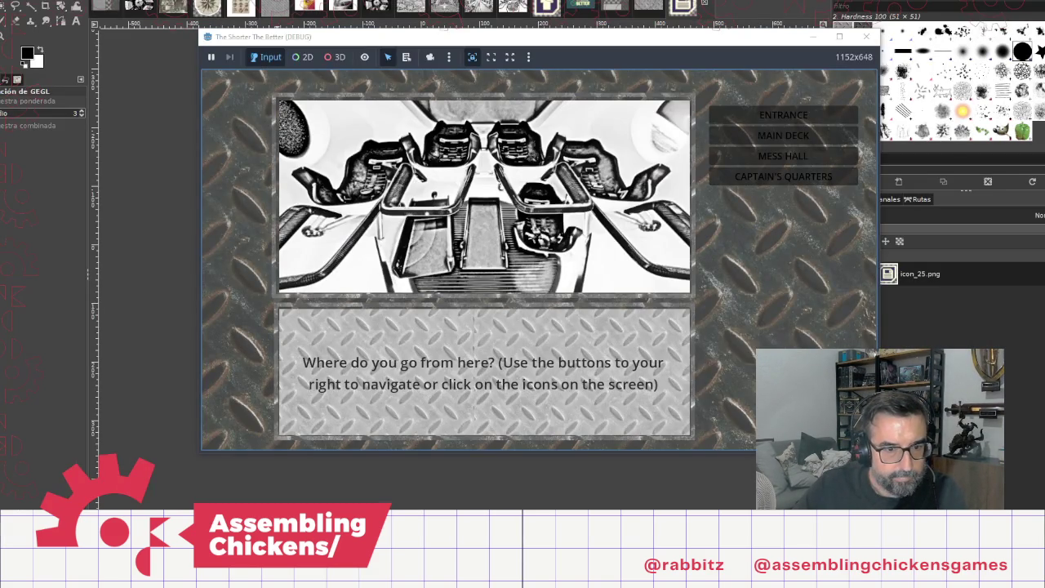
key(alt+Tab)
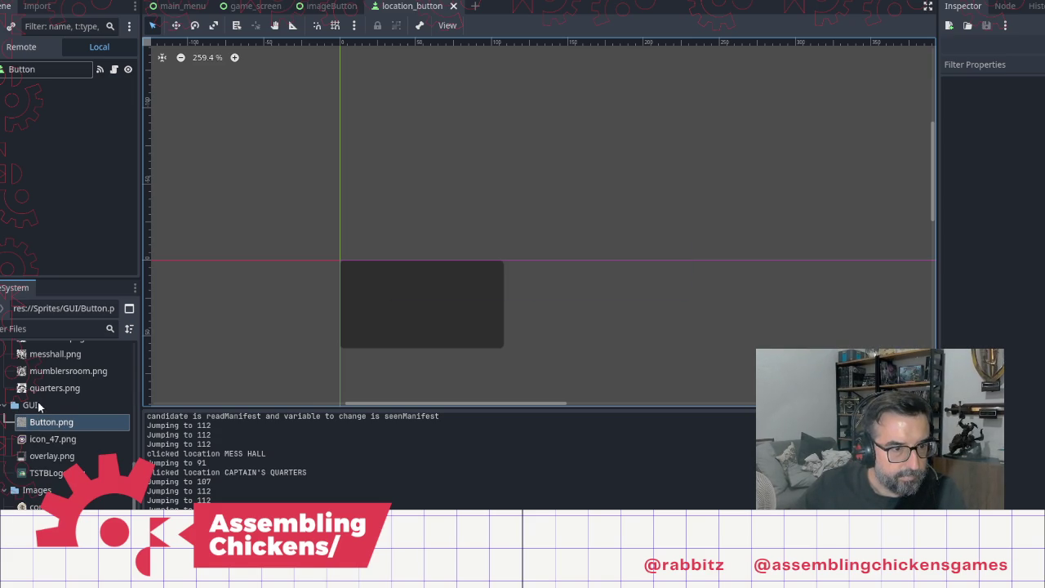
mouse_move(65, 439)
mouse_down()
mouse_move(81, 451)
mouse_move(81, 493)
mouse_up()
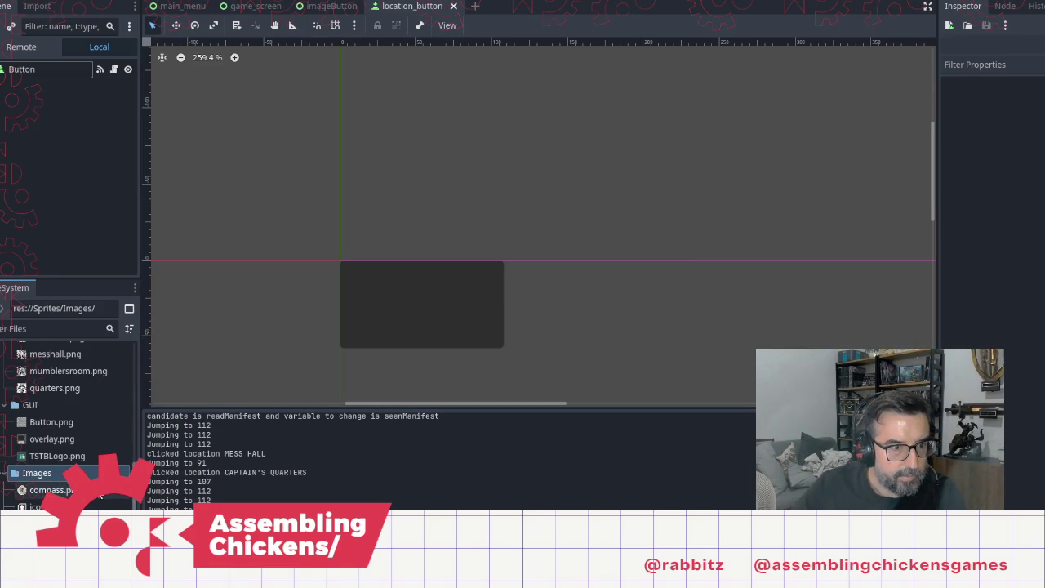
key(F5)
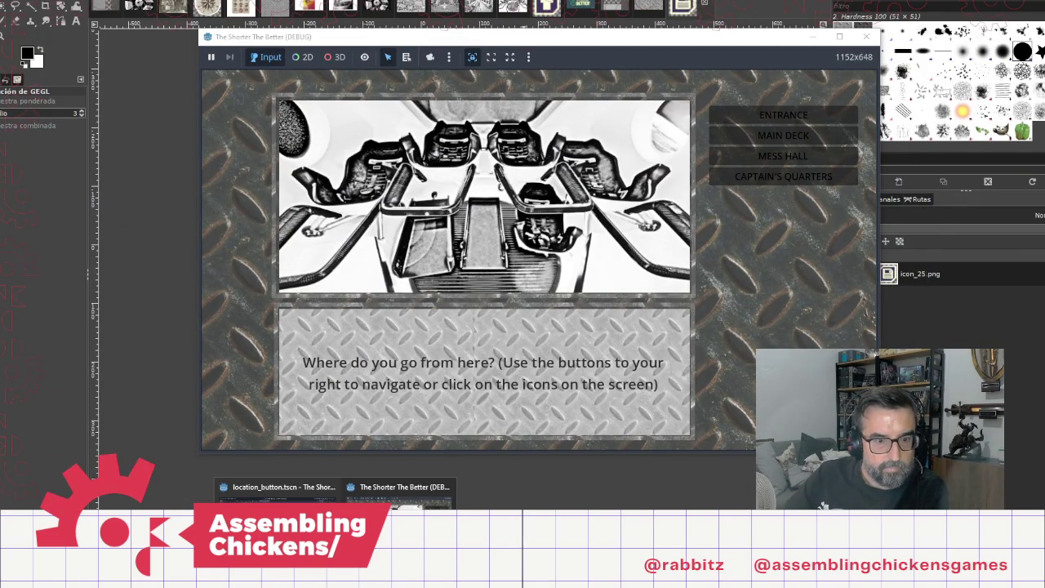
Step: Change the camera image line from icon_25.png to icon_47.png
click(277, 493)
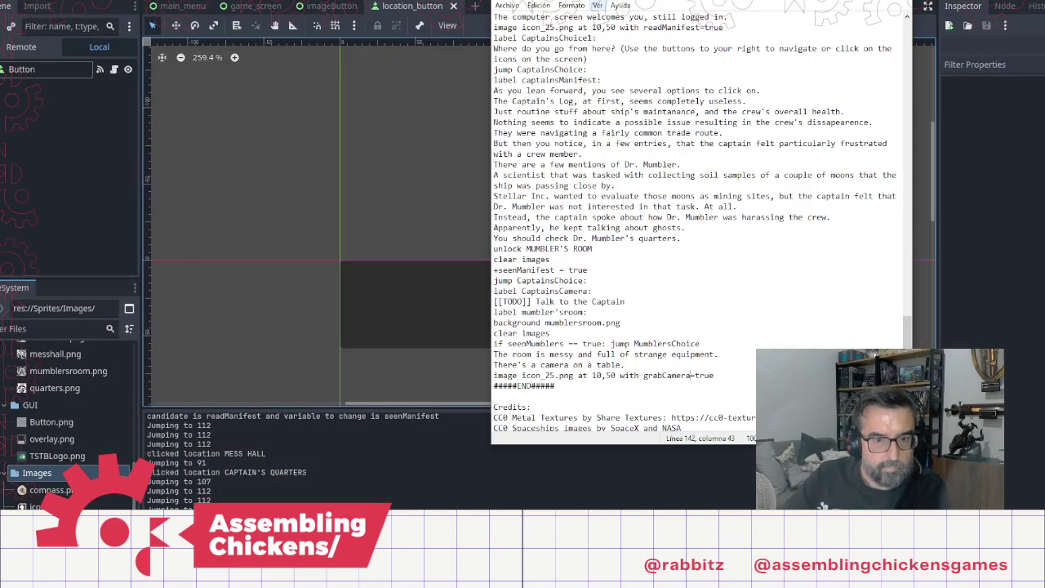
click(541, 375)
key(Delete)
key(Delete)
key(Delete)
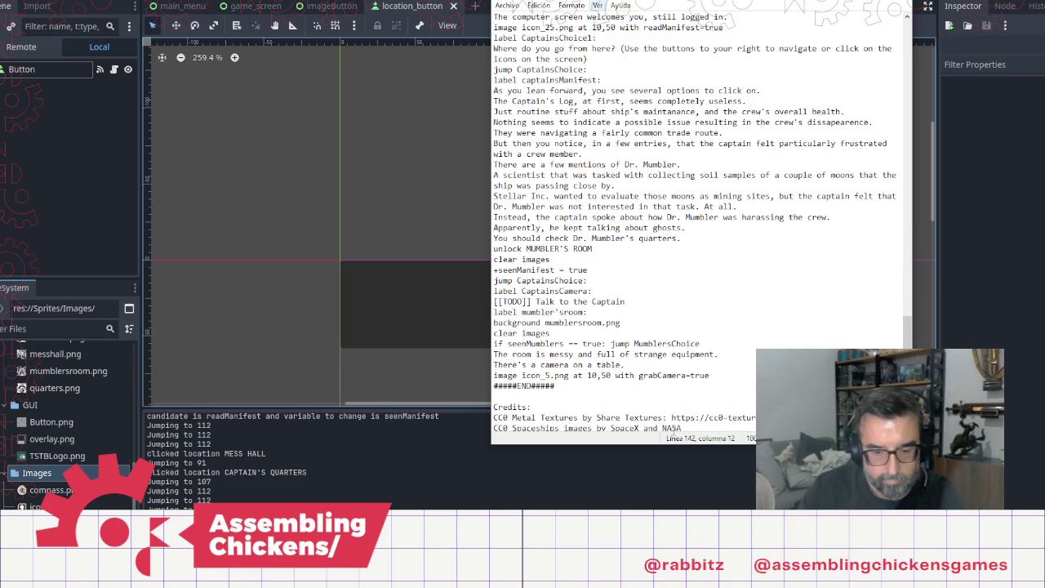
text(_47)
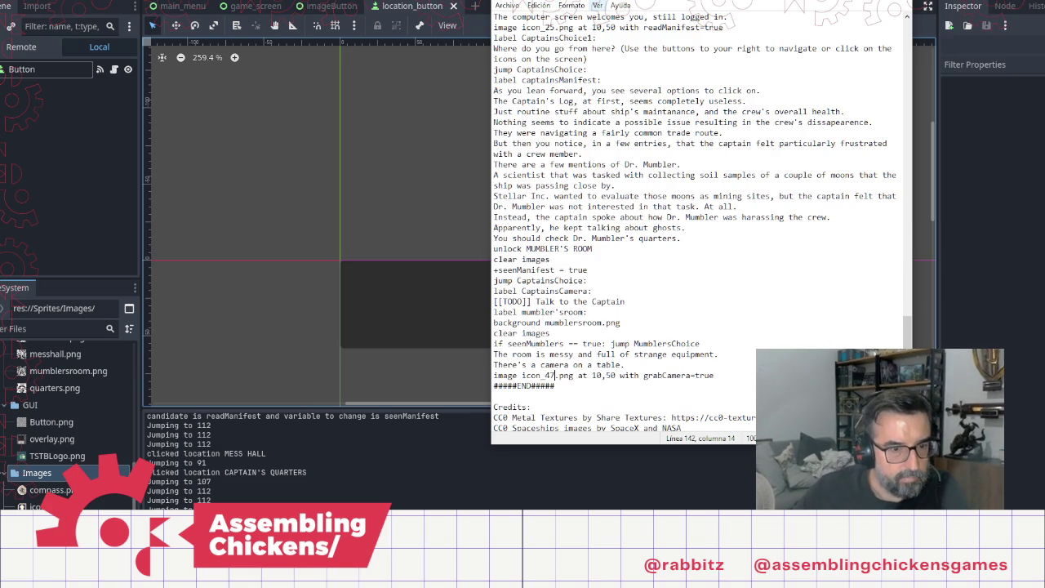
Step: Relaunch the game from the Godot editor and then quit the playtest
click(316, 499)
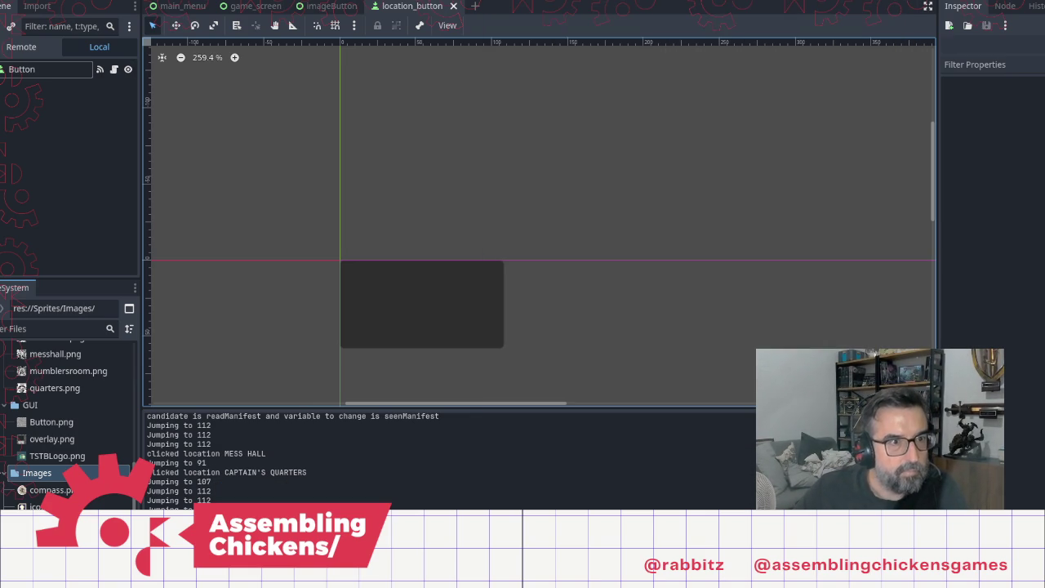
click(1, 6)
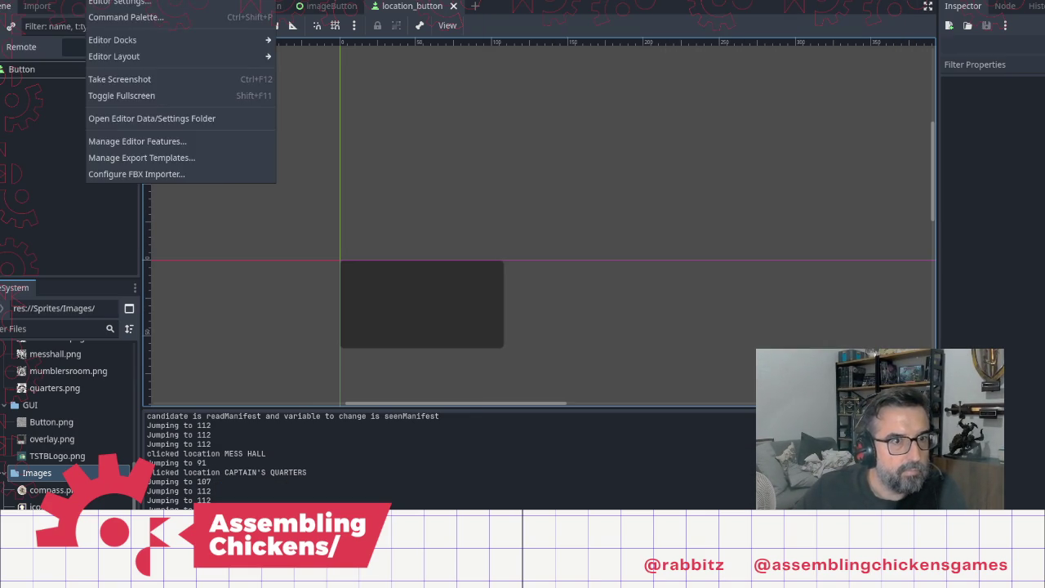
click(341, 22)
key(F5)
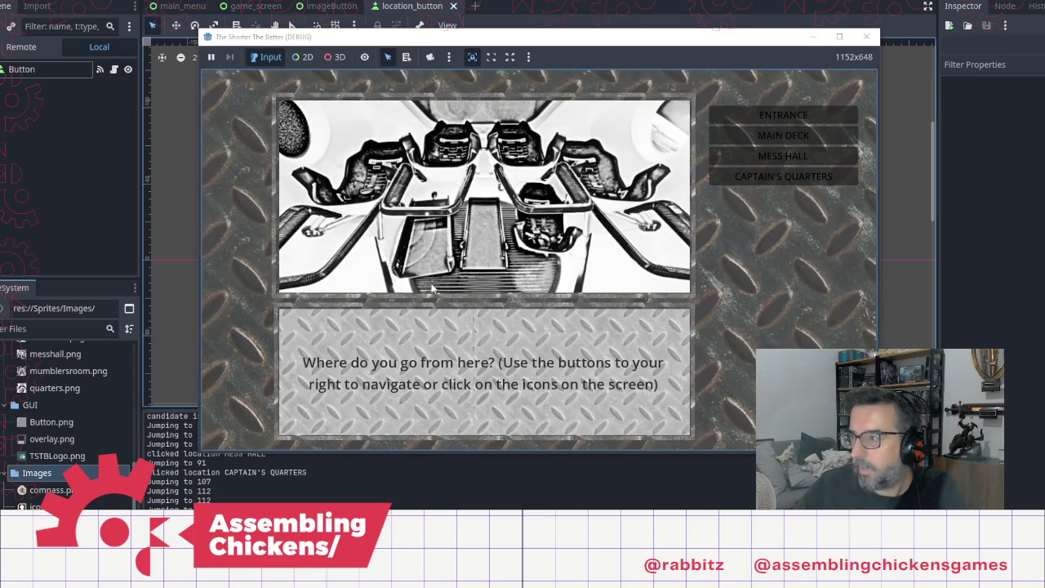
Step: Open icon_47.png, the eye icon, in GIMP
key(alt+Tab)
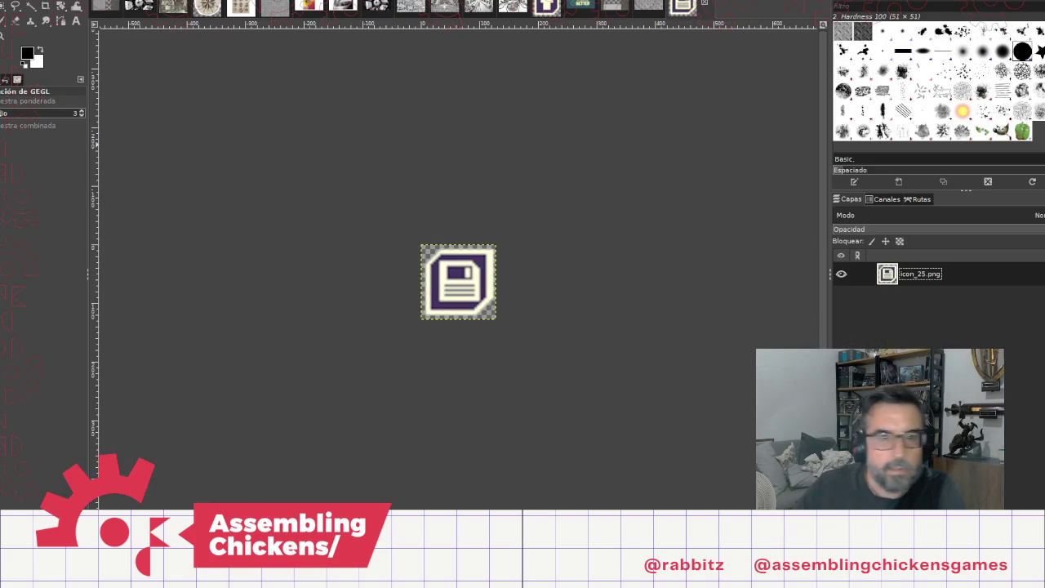
key(ctrl+o)
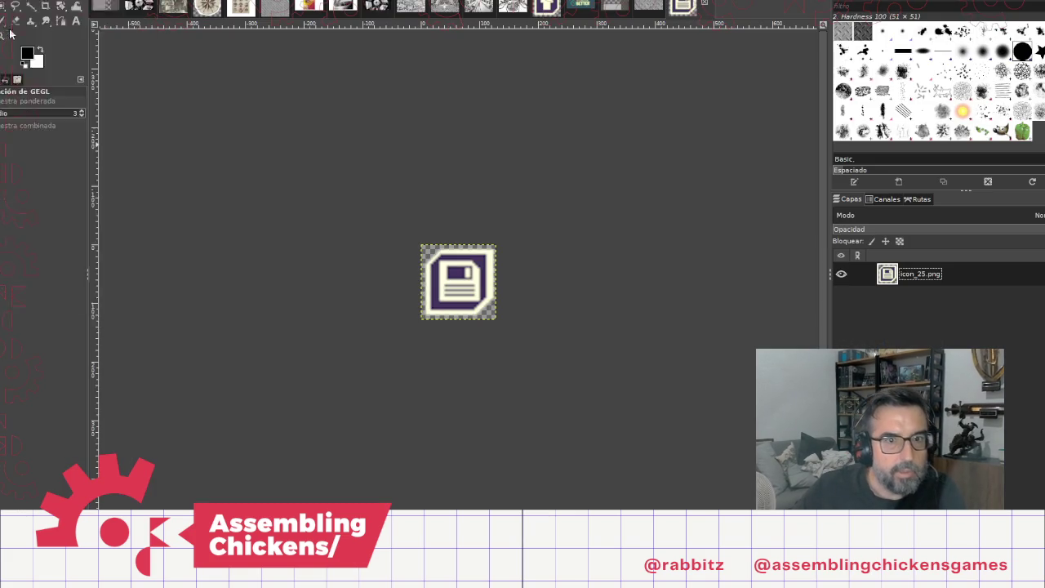
double_click(122, 65)
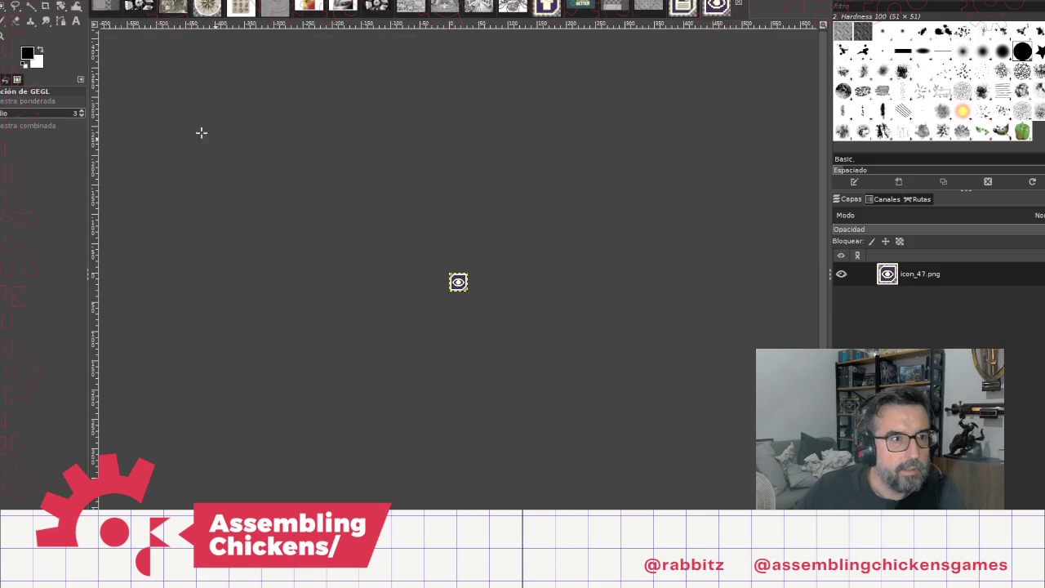
Step: Check the Scale Image dialog and compare the icon_25 and icon_47 images
key(alt+i)
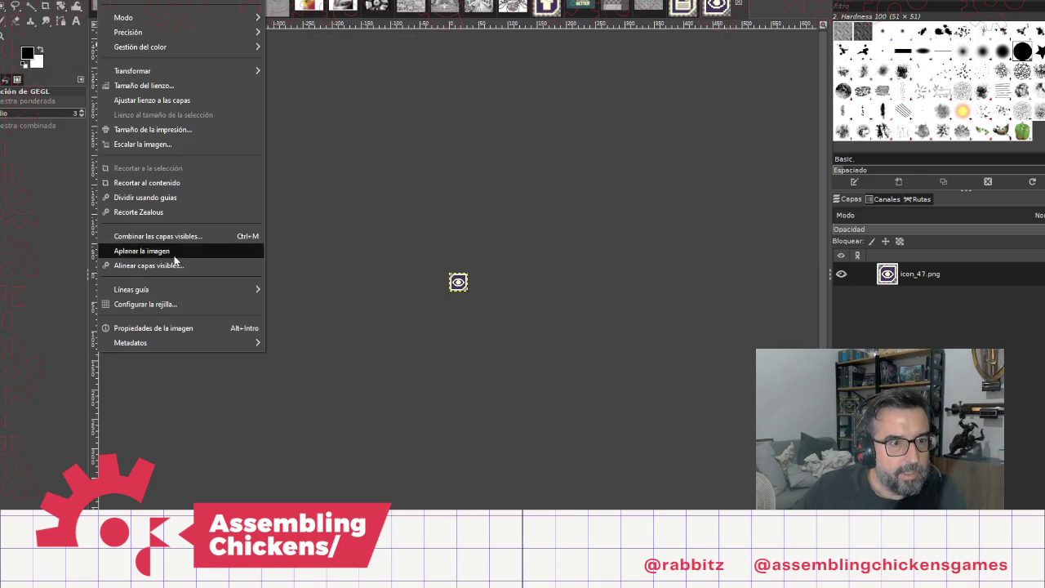
click(155, 144)
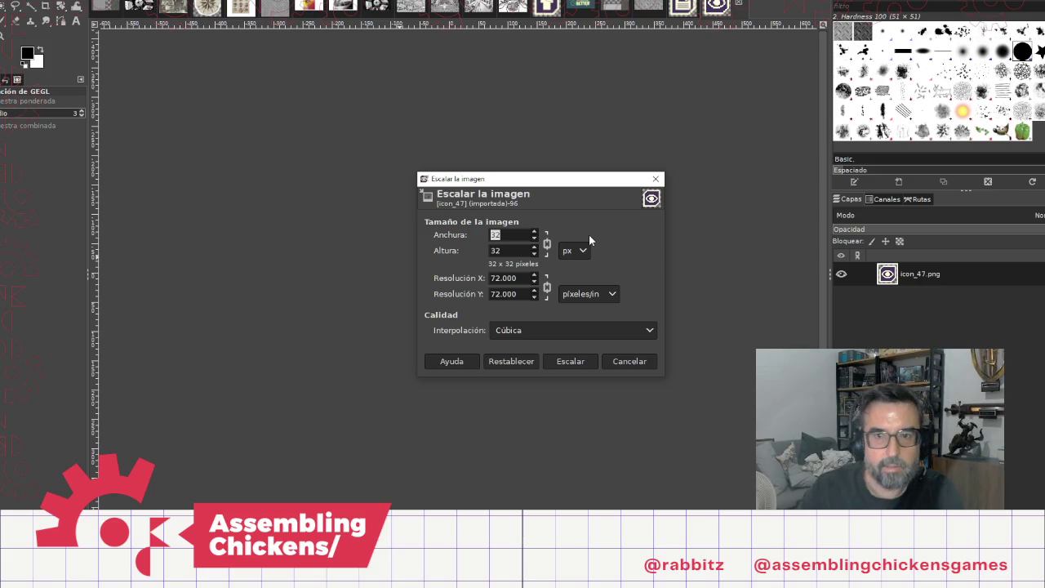
click(656, 179)
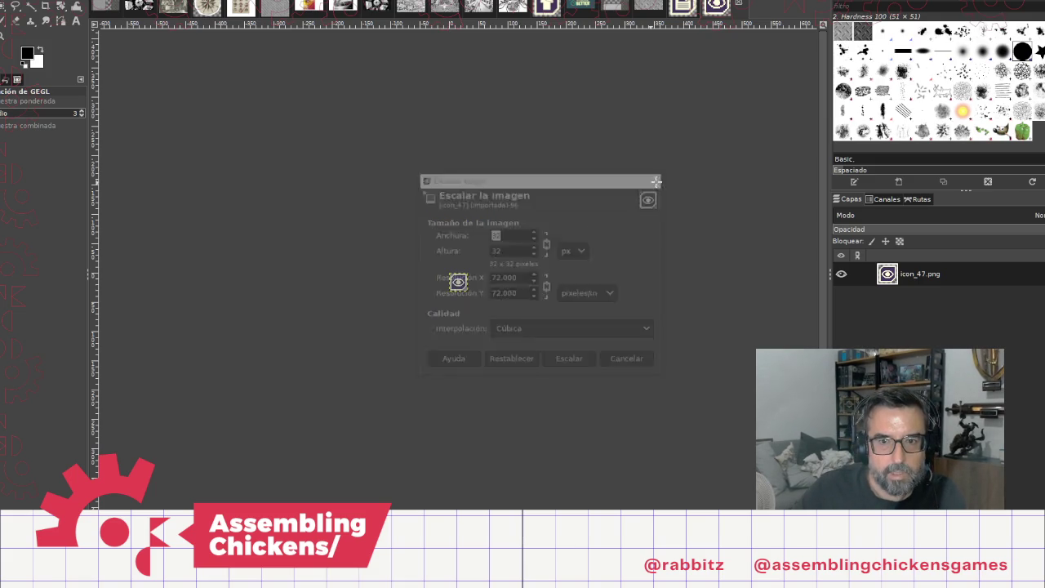
click(682, 6)
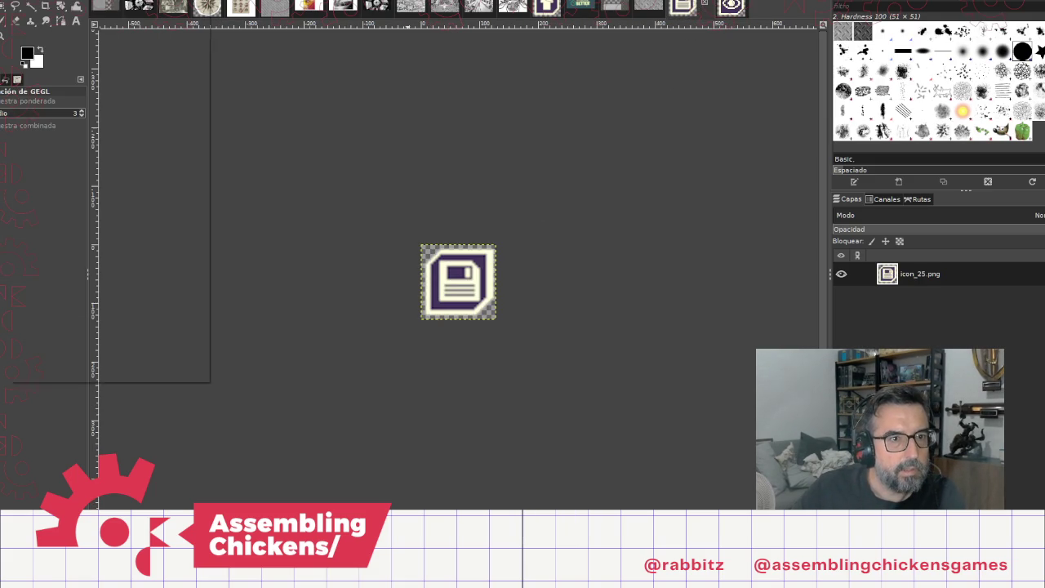
click(731, 8)
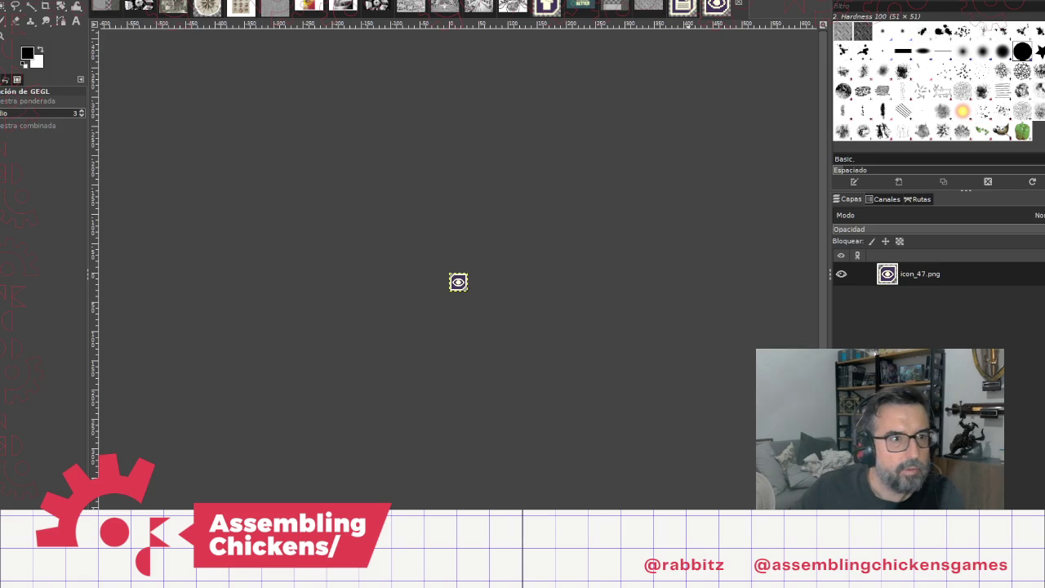
Step: Scale the icon_47.png eye icon to 128 × 128 pixels
click(16, 0)
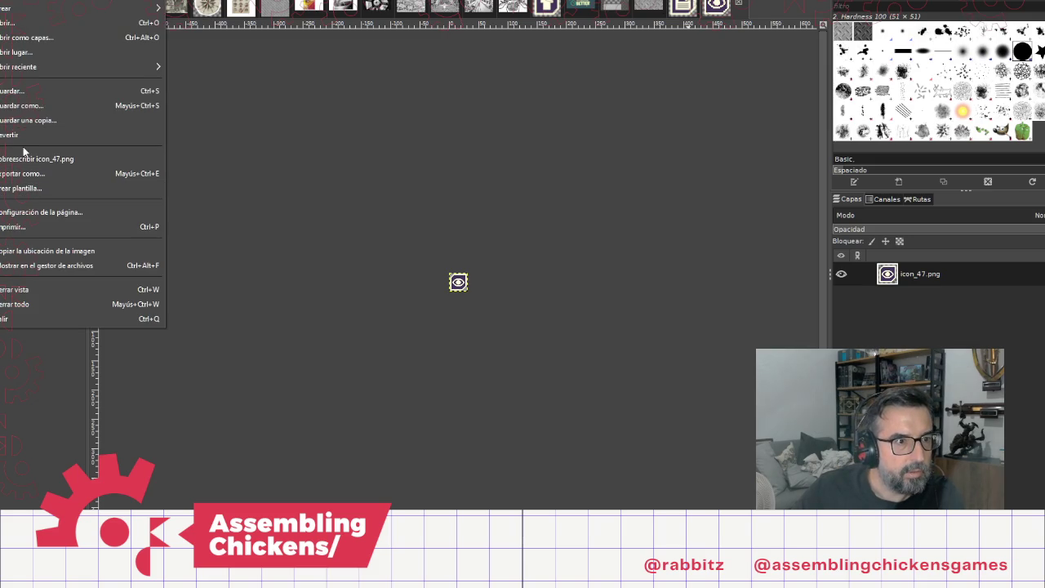
click(135, 2)
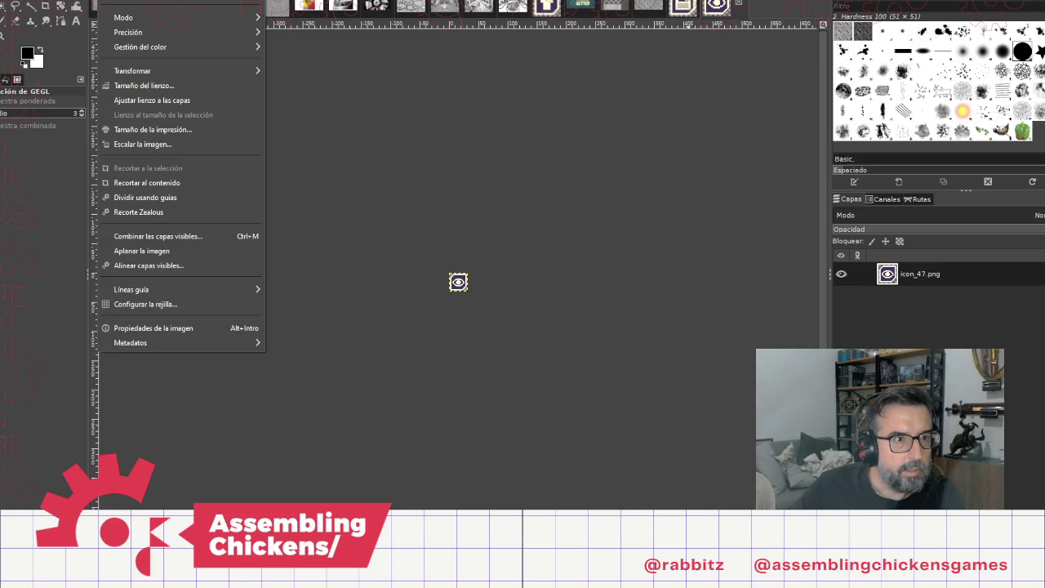
click(149, 144)
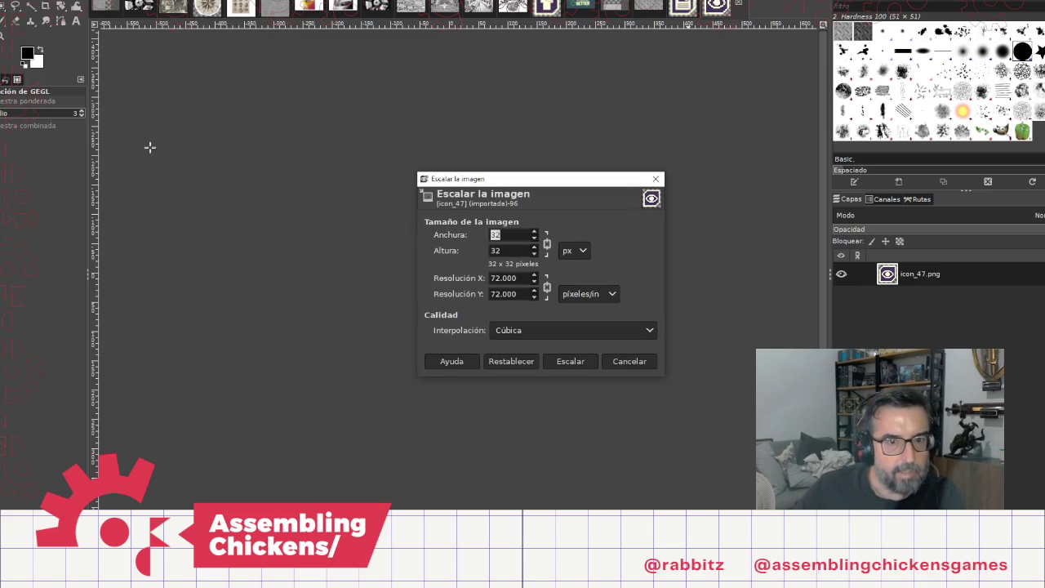
text(128)
key(Tab)
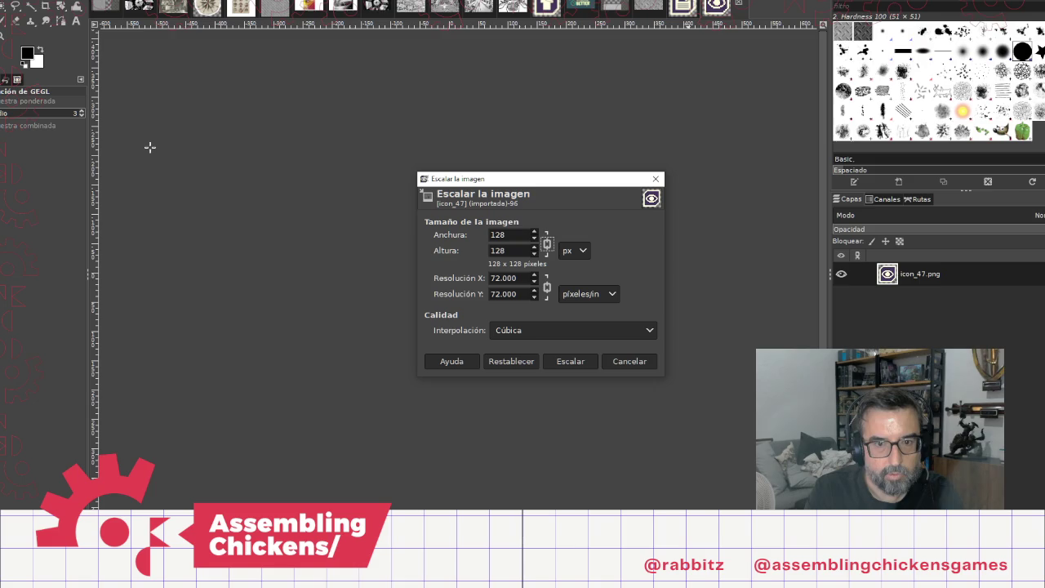
click(578, 362)
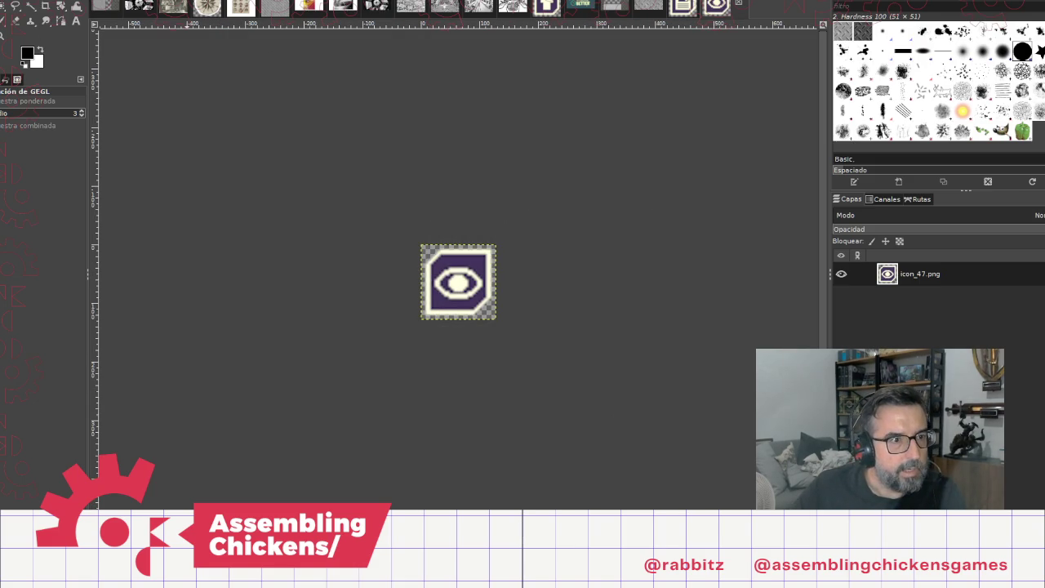
Step: Overwrite icon_47.png with the enlarged image and return to the script in Notepad
click(16, 1)
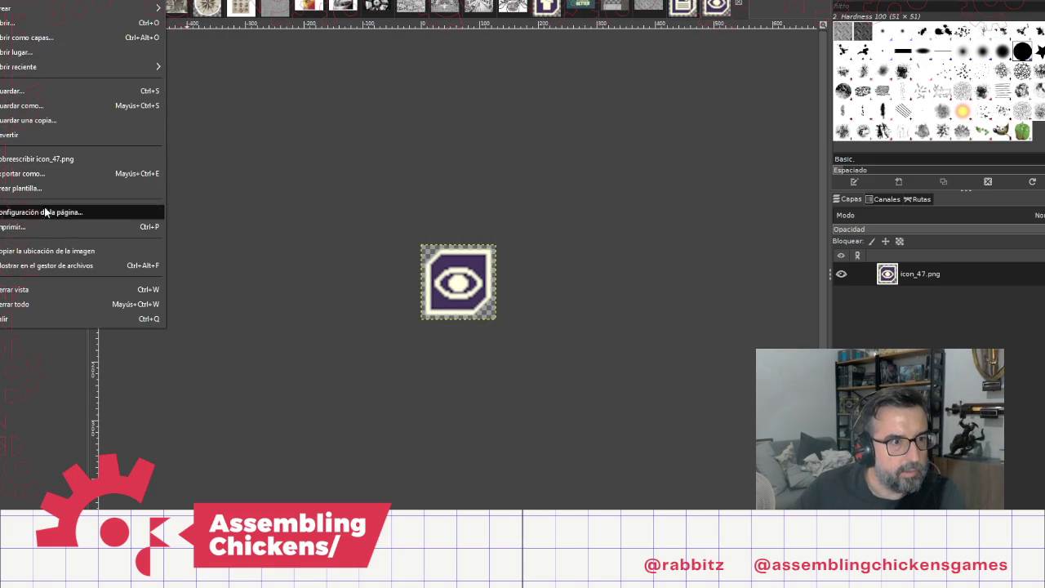
click(64, 160)
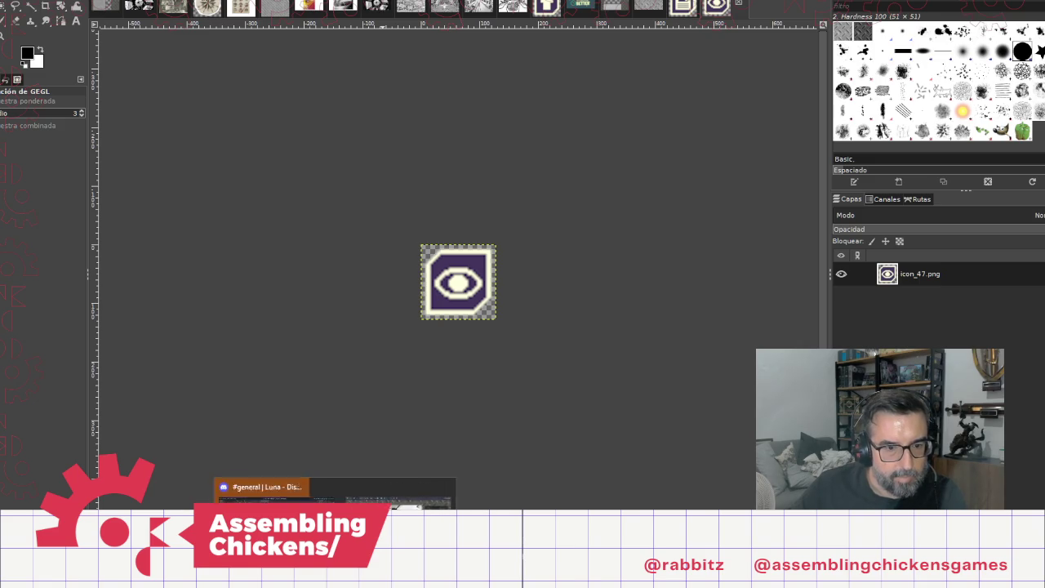
click(359, 575)
click(731, 375)
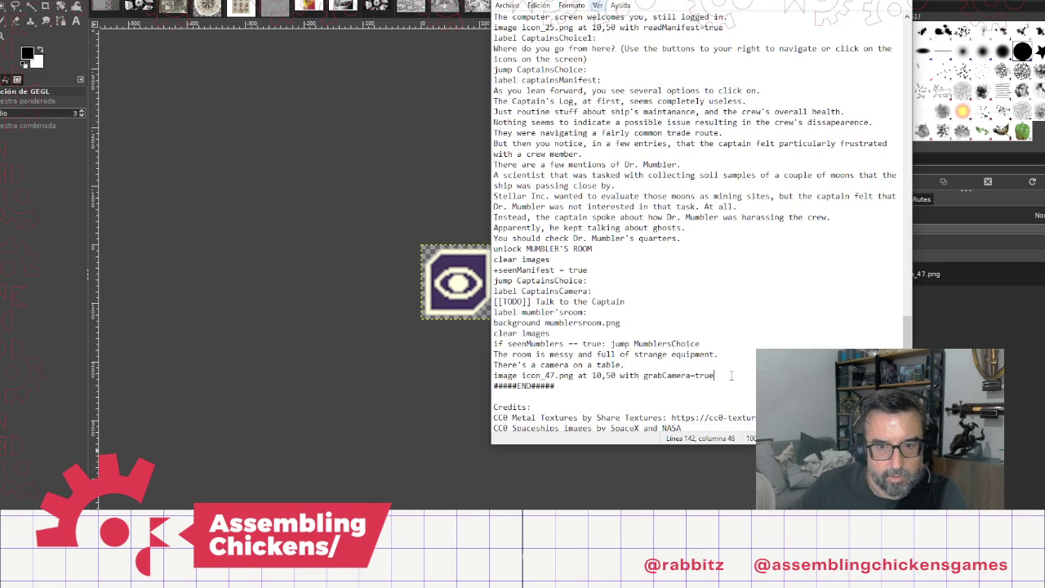
Step: Change the icon_47.png position from 10,50 to -30,-30
click(596, 375)
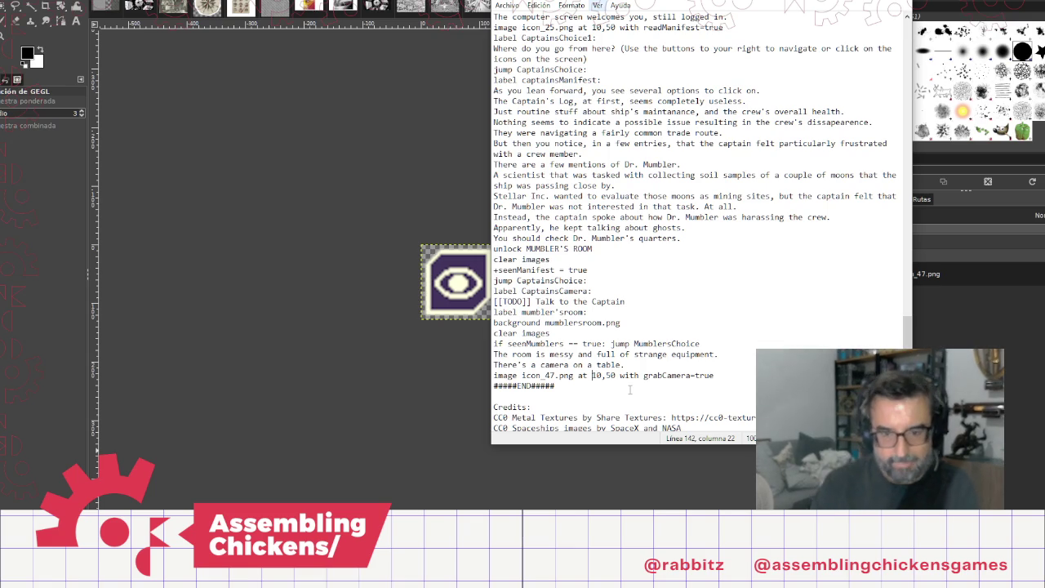
key(Left)
text(-)
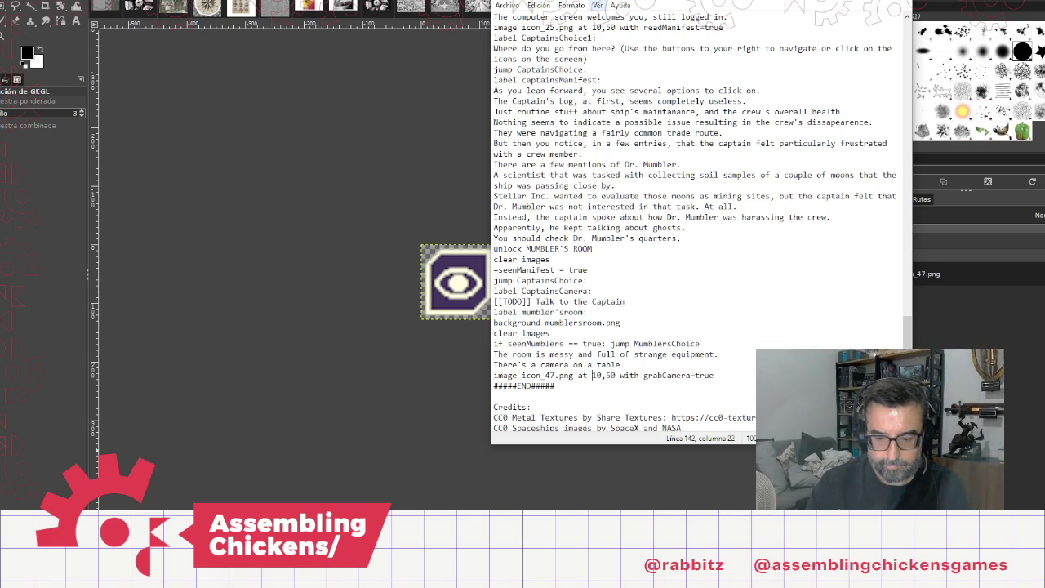
key(Delete)
text(3)
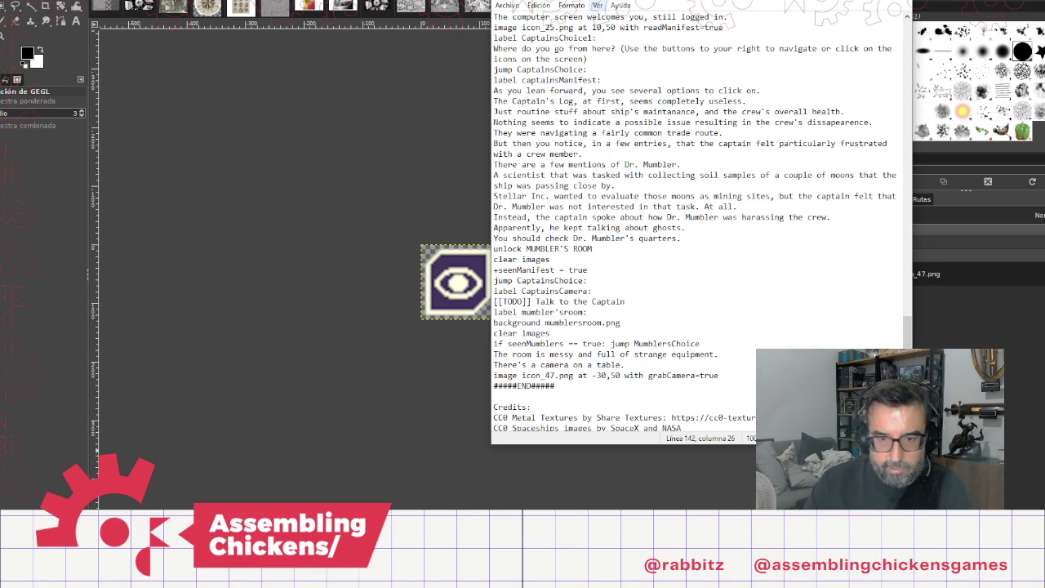
key(Delete)
text(-3)
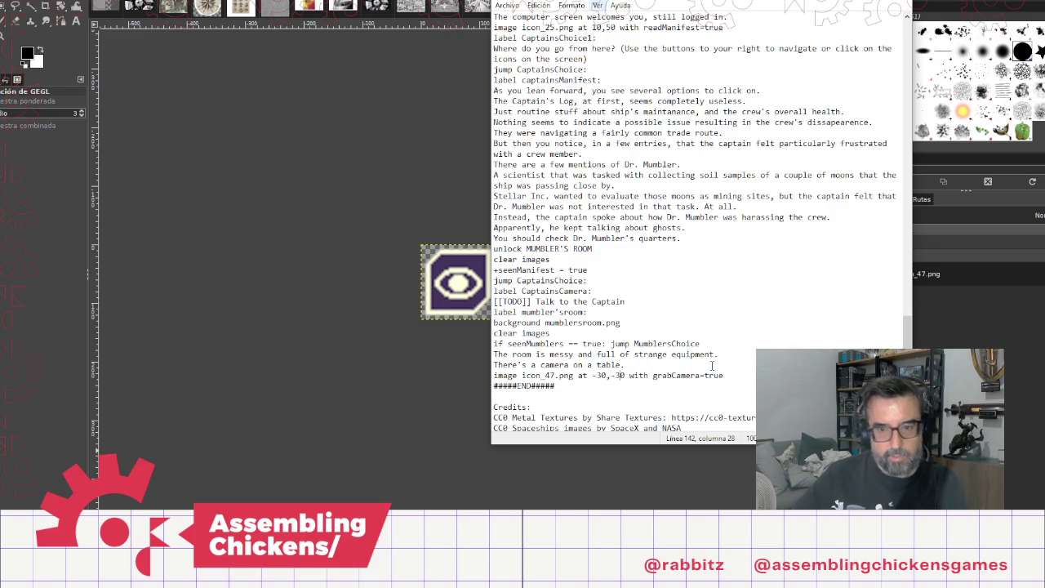
click(754, 373)
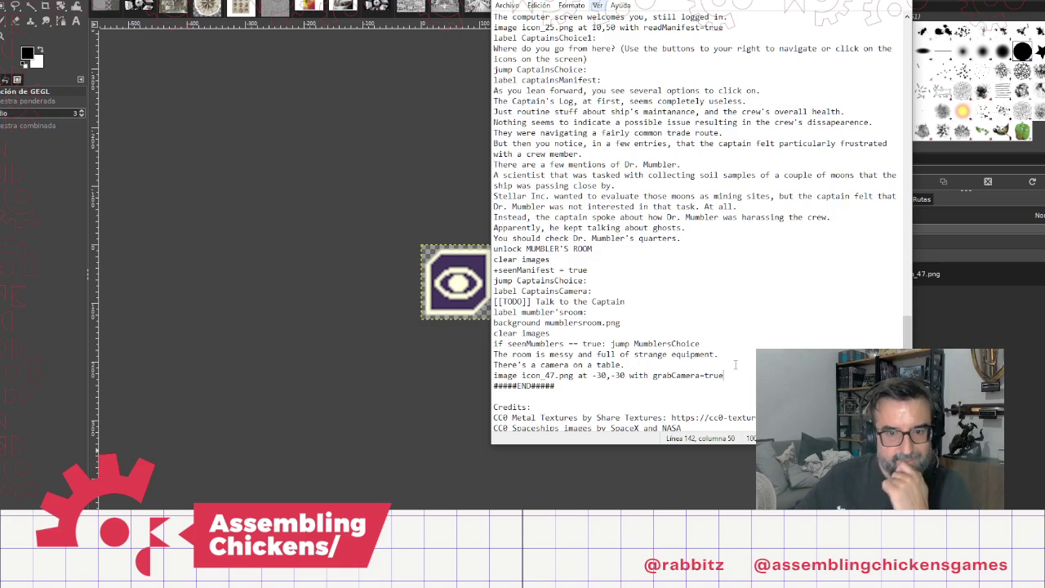
scroll(751, 359, down, 1)
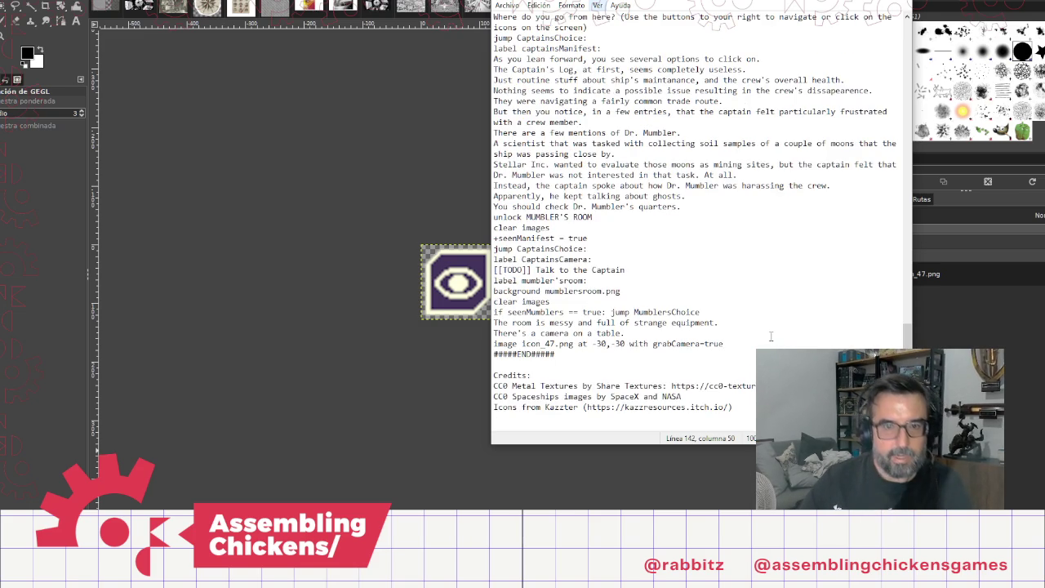
Step: Add a 'clear images' line after the 'still logged in' line in the captain's section
scroll(770, 336, up, 7)
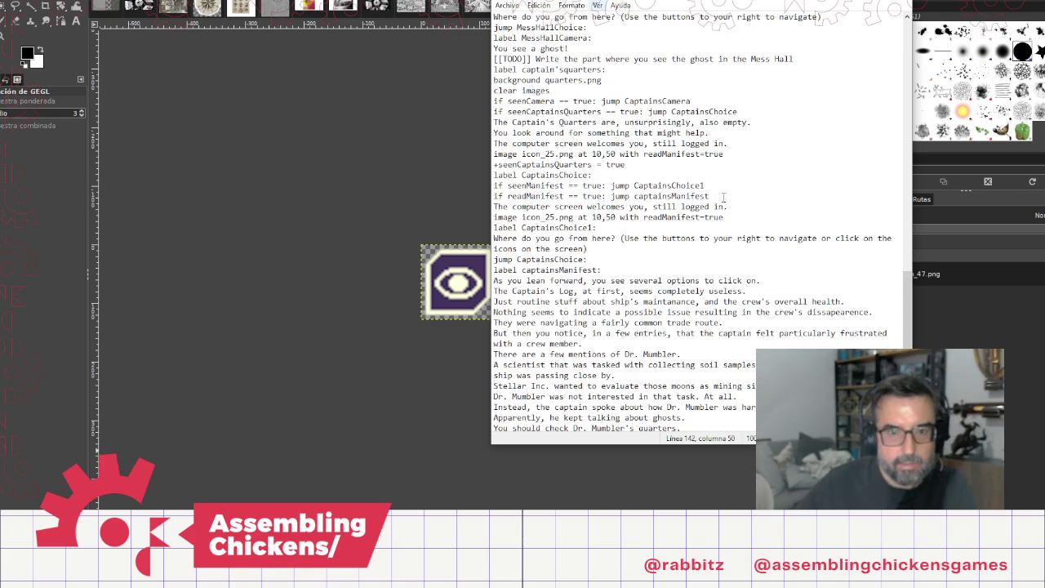
mouse_move(737, 207)
mouse_down()
mouse_move(689, 208)
mouse_move(722, 222)
mouse_move(639, 217)
mouse_up()
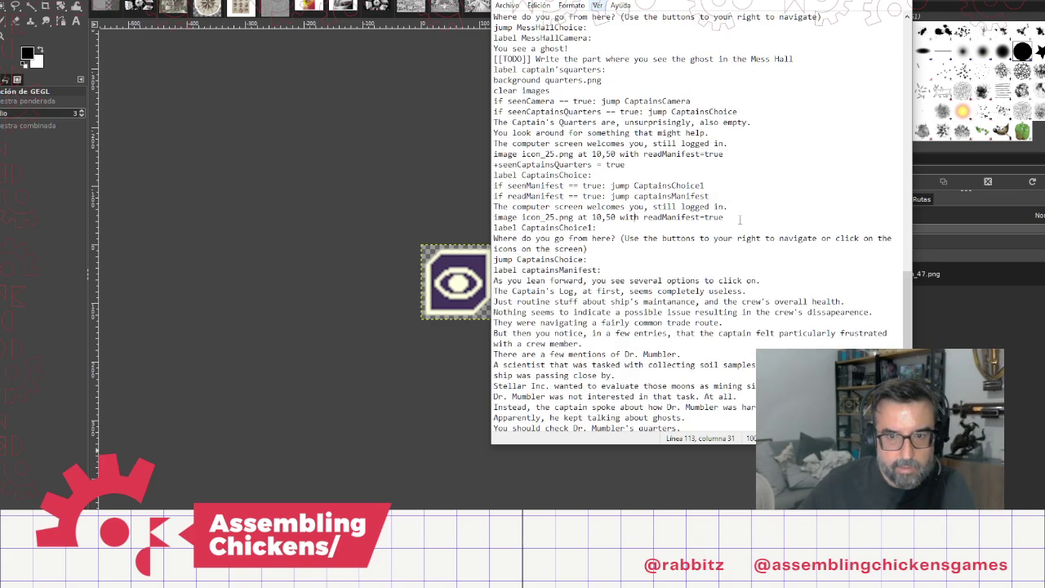
mouse_move(735, 222)
mouse_down()
mouse_move(494, 216)
mouse_move(495, 176)
mouse_up()
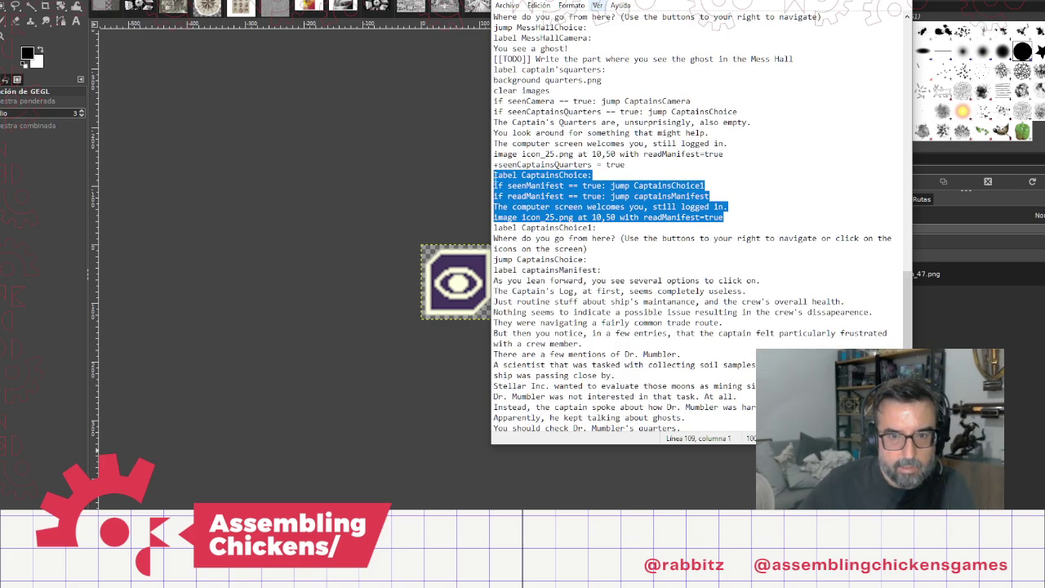
click(725, 206)
key(Return)
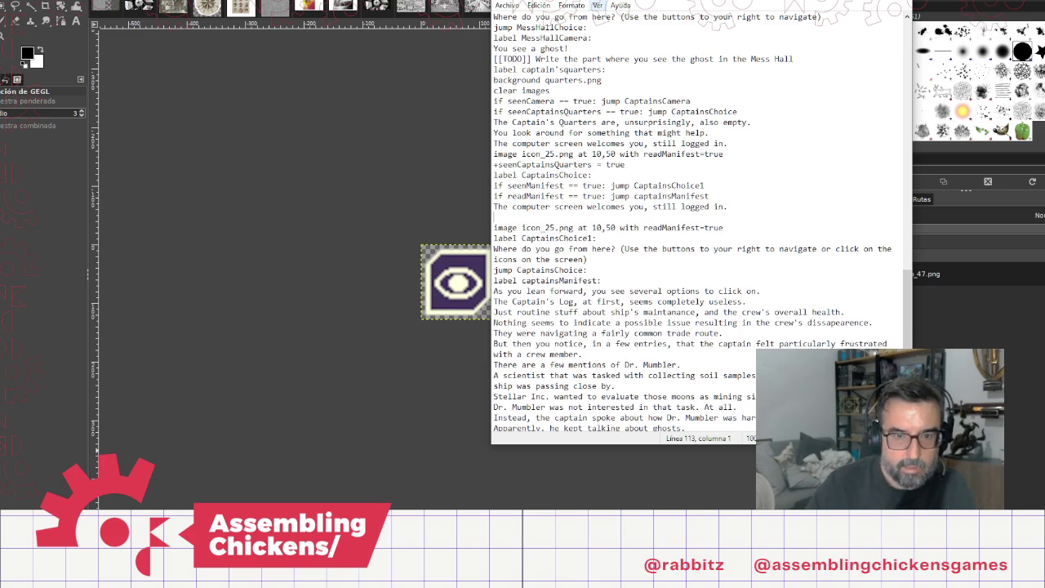
text(cllea)
key(BackSpace)
key(BackSpace)
key(BackSpace)
text(ima)
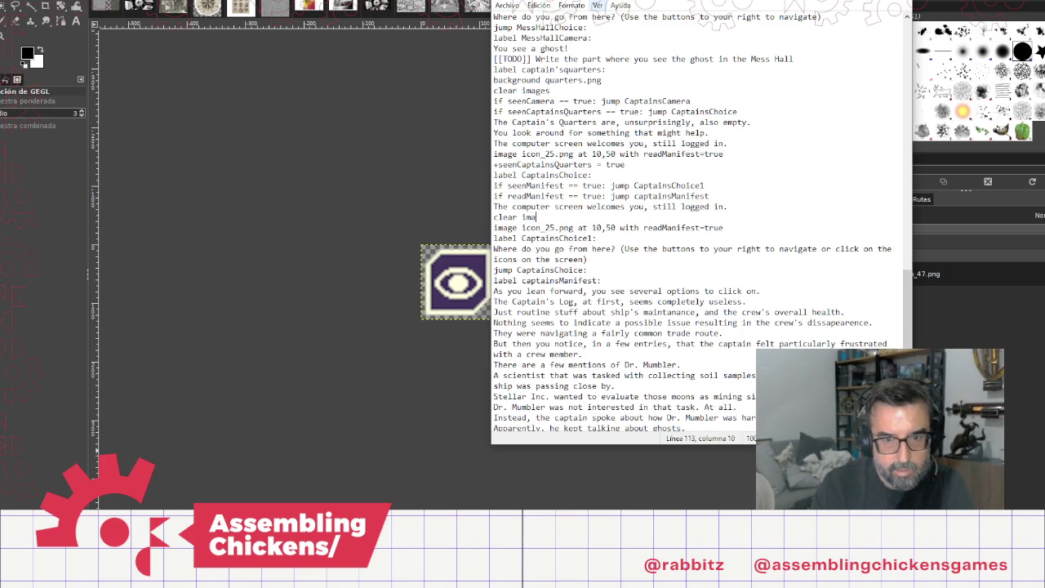
text(ges)
Step: Select and copy the Captain's Quarters choice block
key(Up)
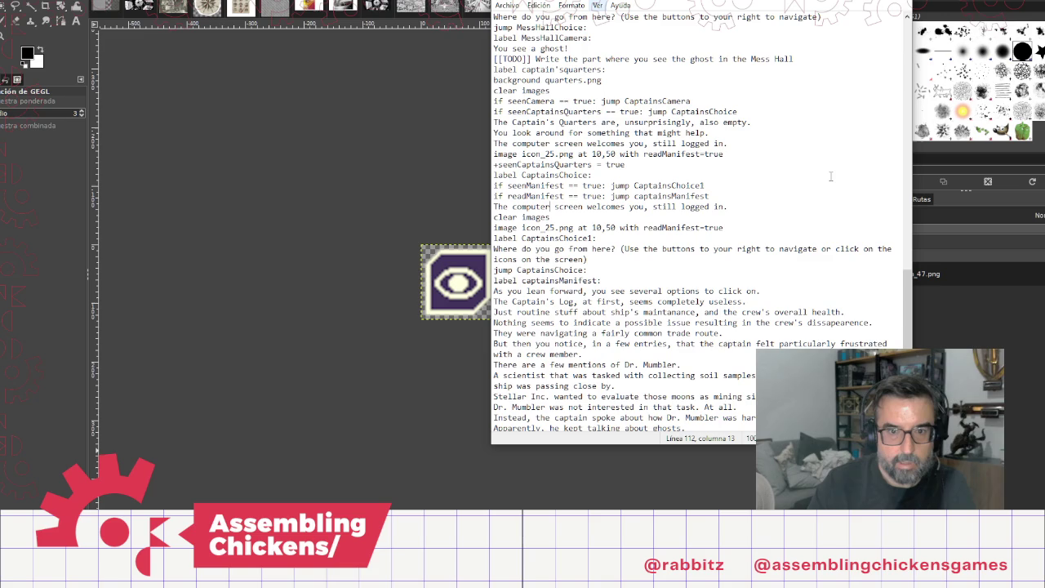
key(shift+Up)
key(shift+Up)
key(shift+Up)
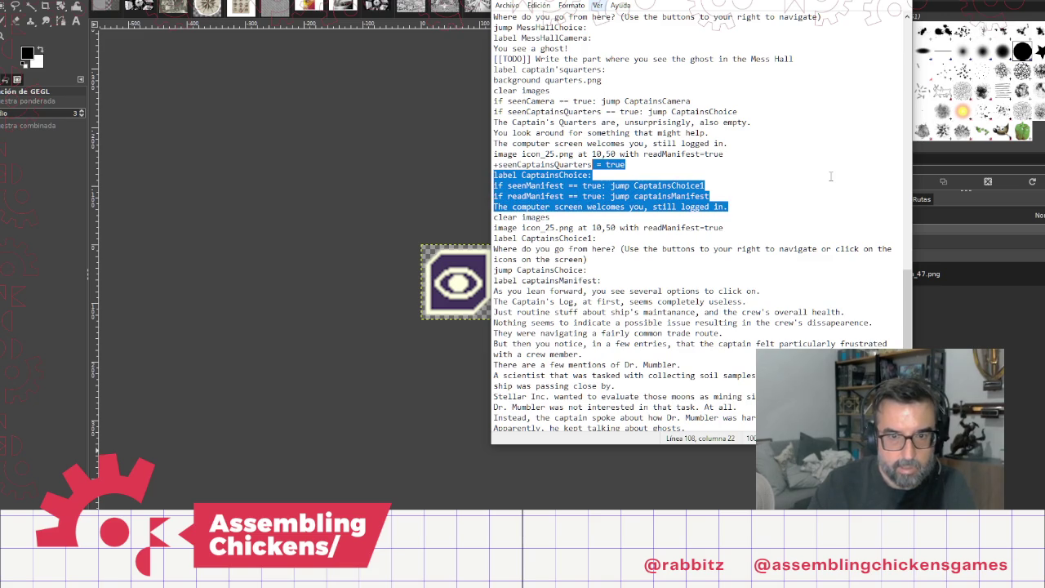
key(shift+Home)
key(ctrl+c)
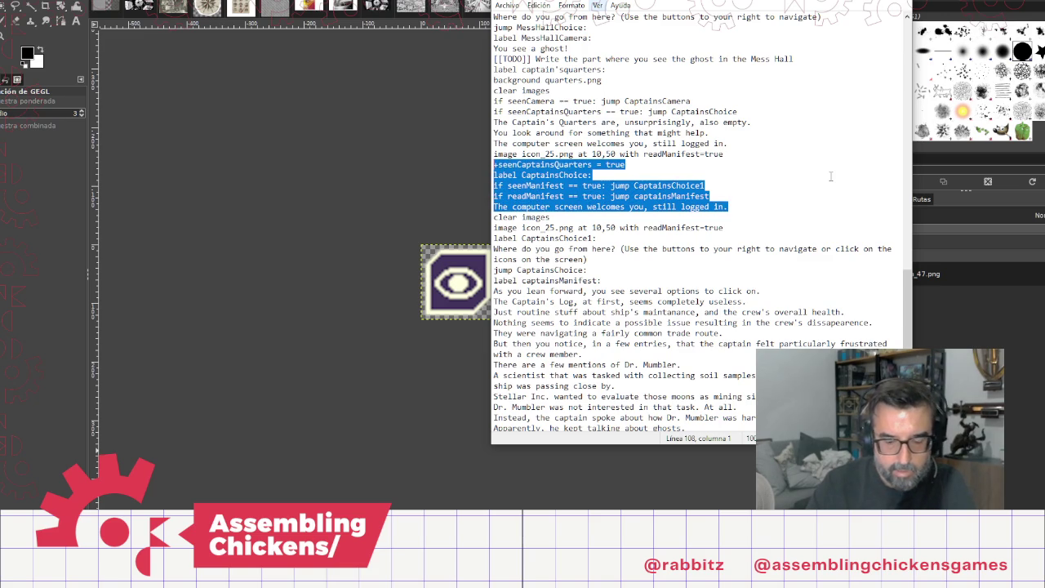
scroll(676, 327, down, 3)
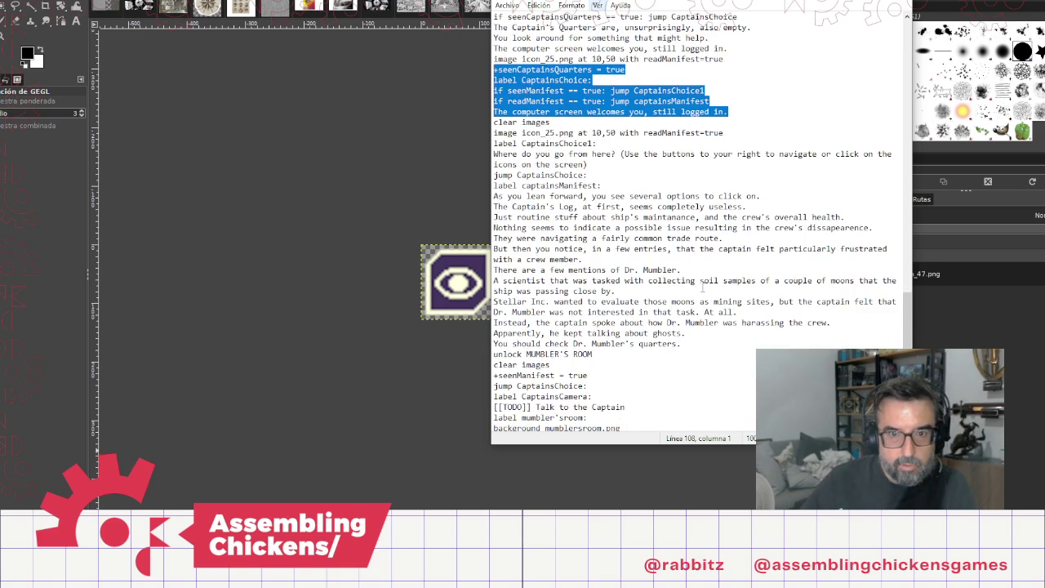
scroll(702, 287, down, 1)
click(672, 122)
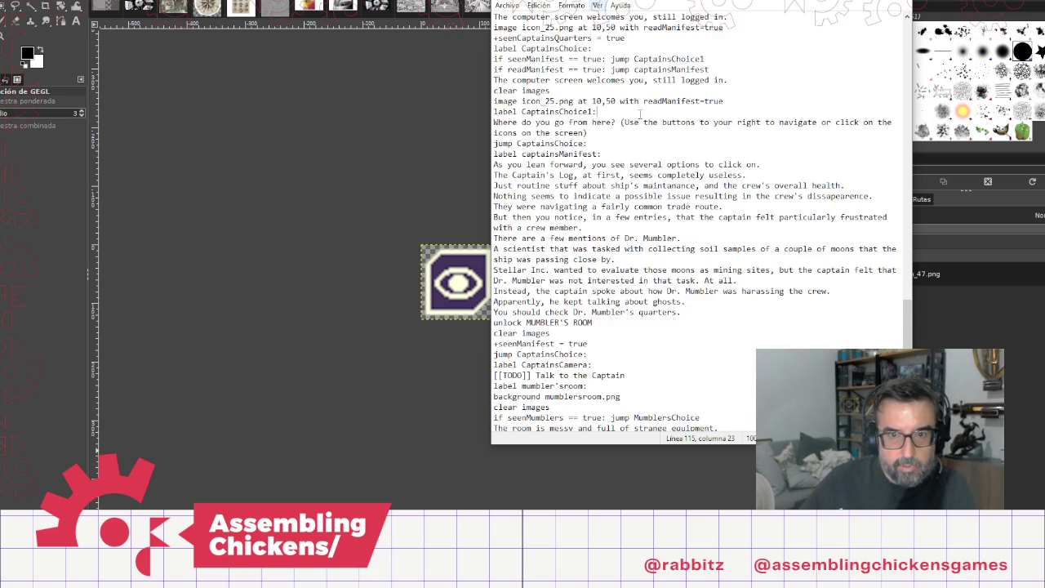
Step: Paste the copied block below the icon_47 camera image line
scroll(674, 280, down, 3)
click(725, 344)
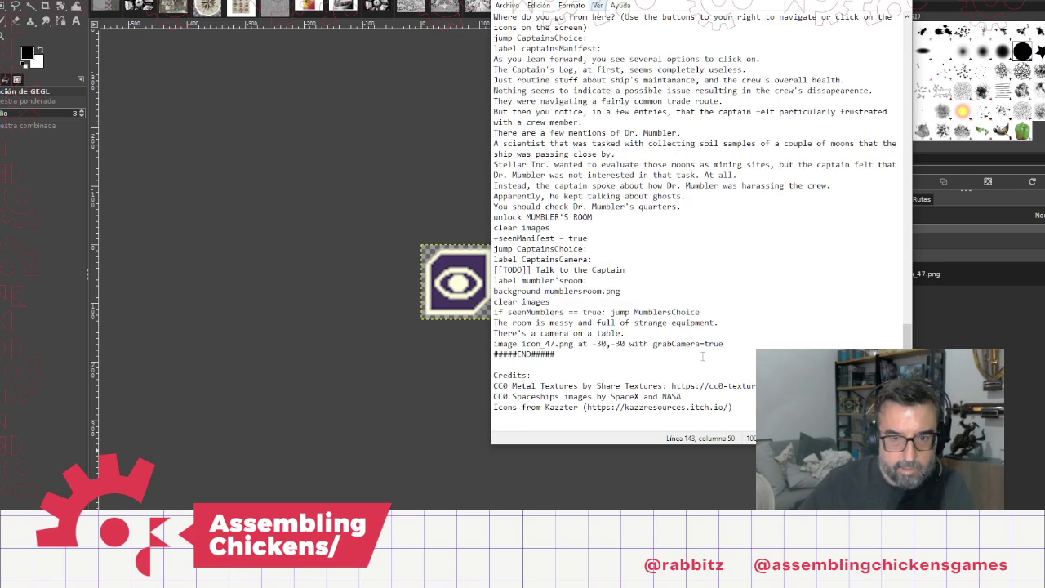
key(ctrl+v)
key(Up)
key(Up)
key(Home)
key(shift+Right)
key(shift+Right)
key(shift+Right)
key(shift+Right)
key(shift+Right)
Step: Rename the pasted flag to seenMumblers and the pasted label to MumblersChoice
text(Mumblers)
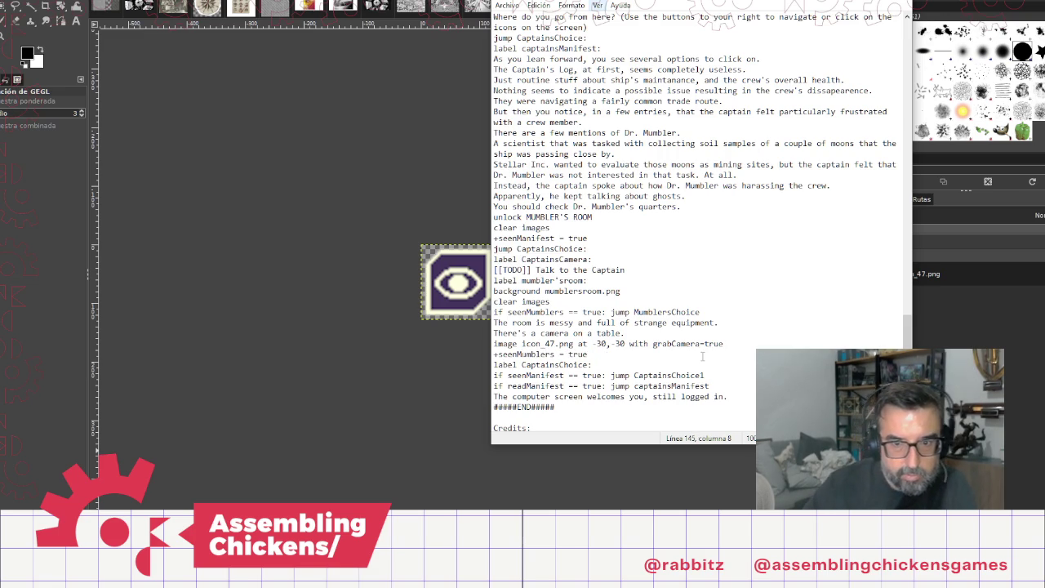
double_click(673, 312)
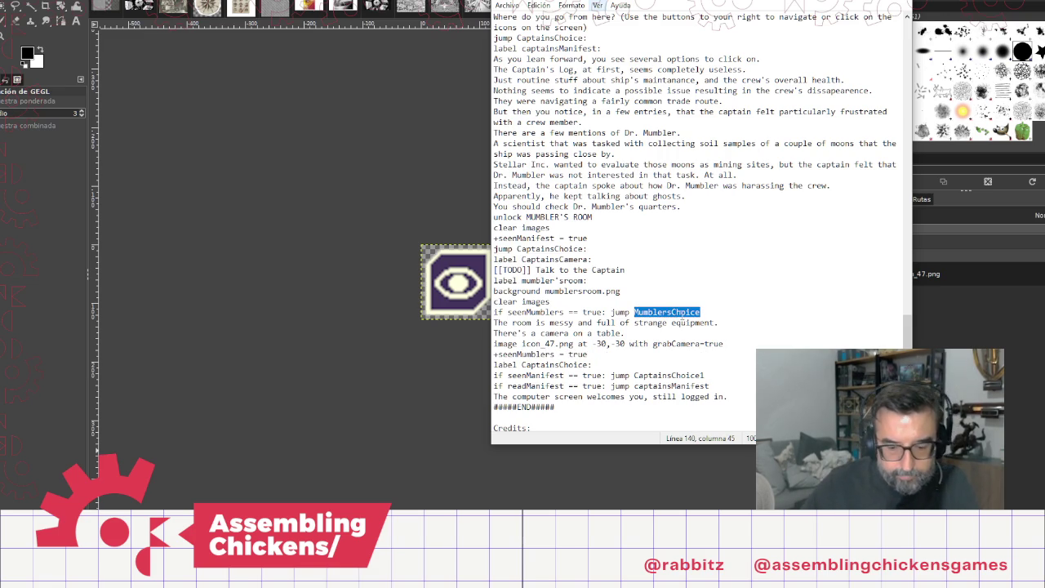
double_click(570, 364)
text(MumblersChoice)
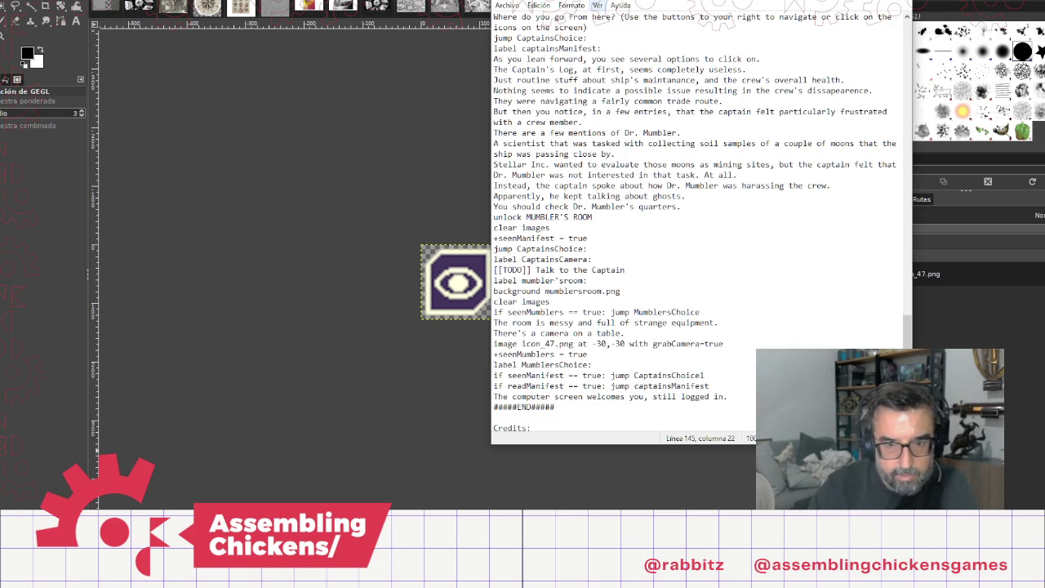
Step: Change the two conditions to test seenCamera and grabCamera
double_click(542, 374)
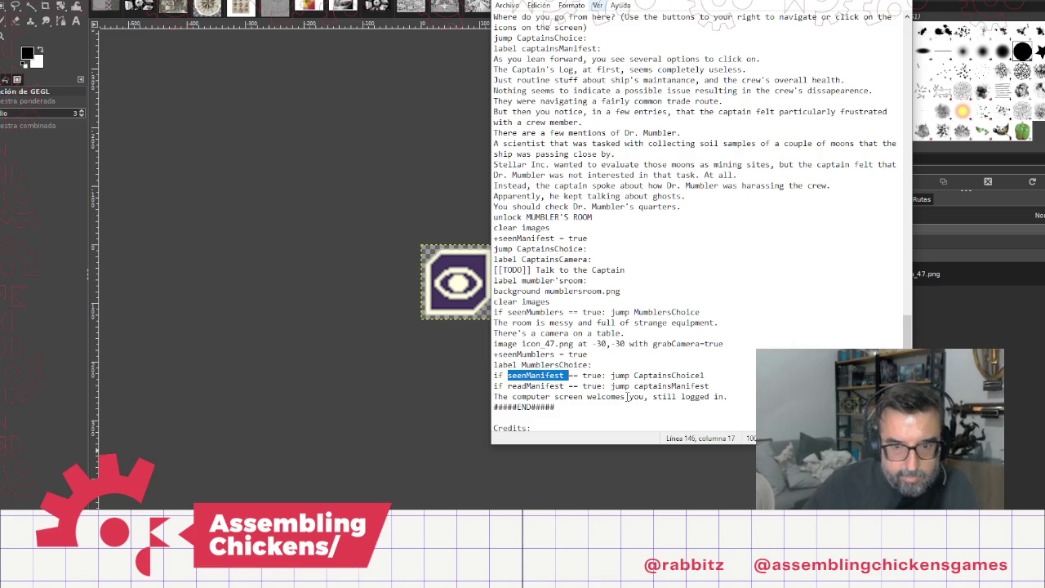
text(gra)
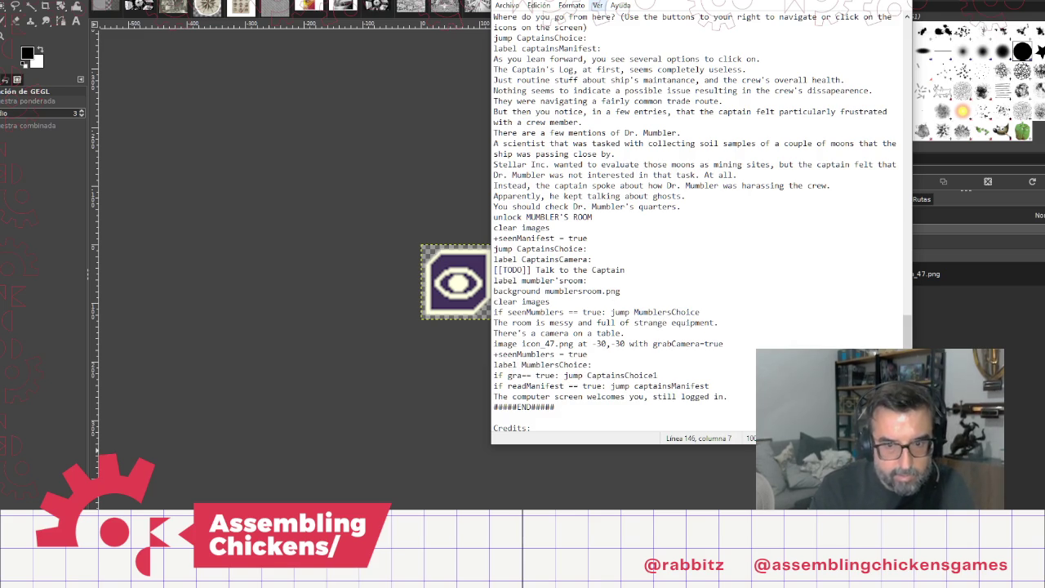
text(bCamer)
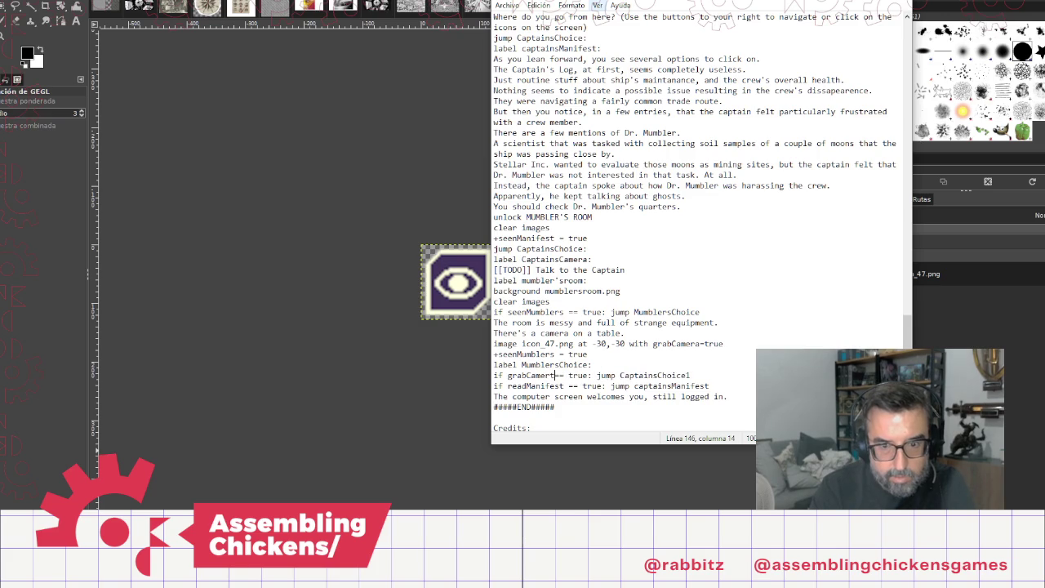
text(a)
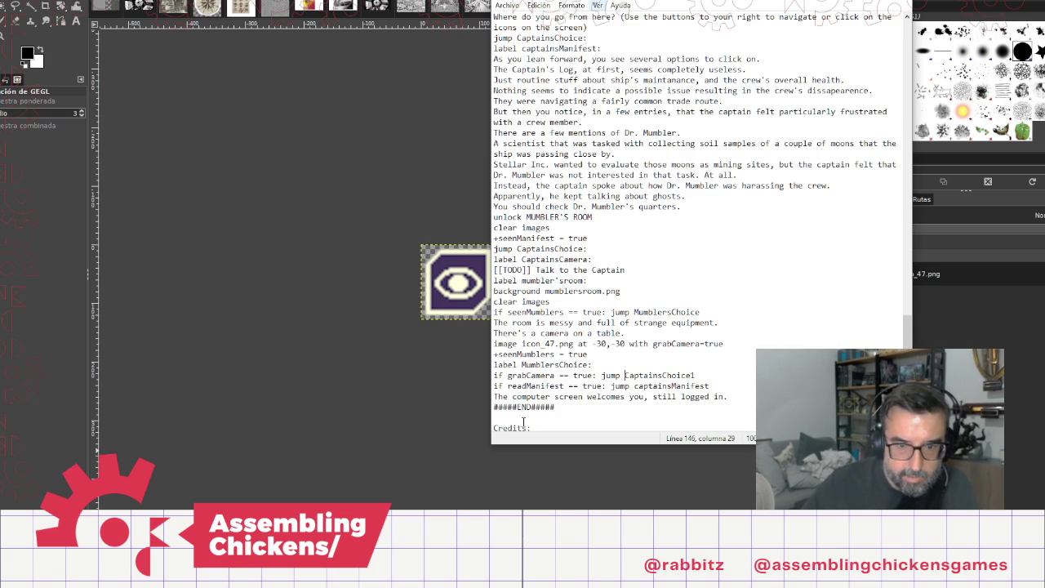
click(522, 376)
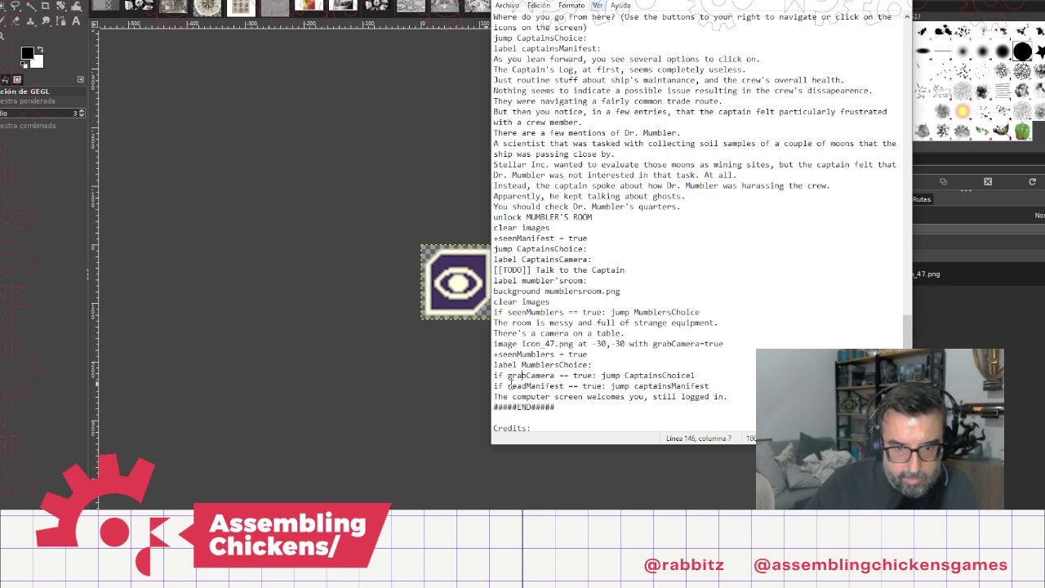
double_click(566, 385)
key(BackSpace)
text(g)
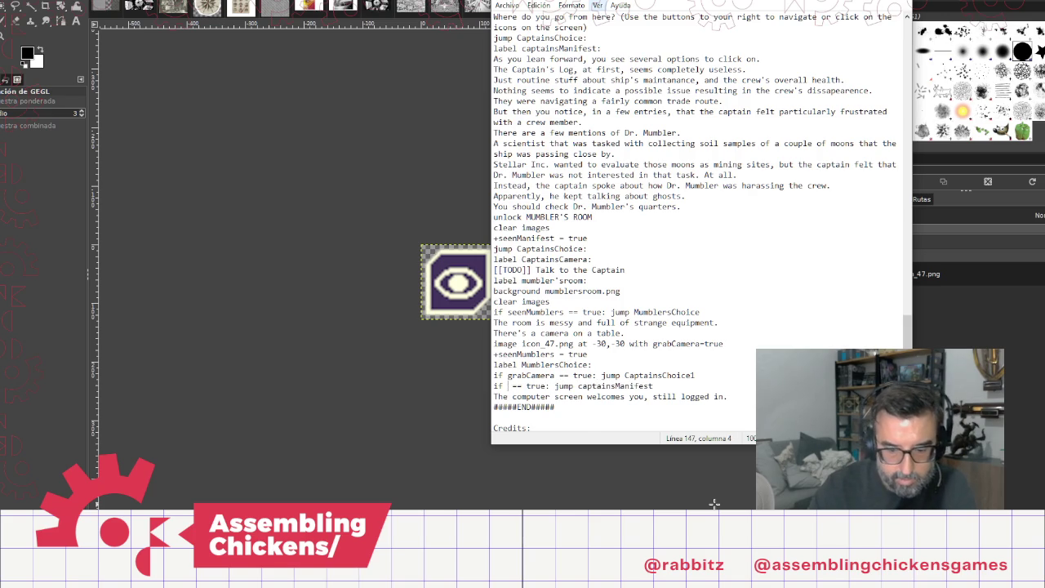
text(rabCamera)
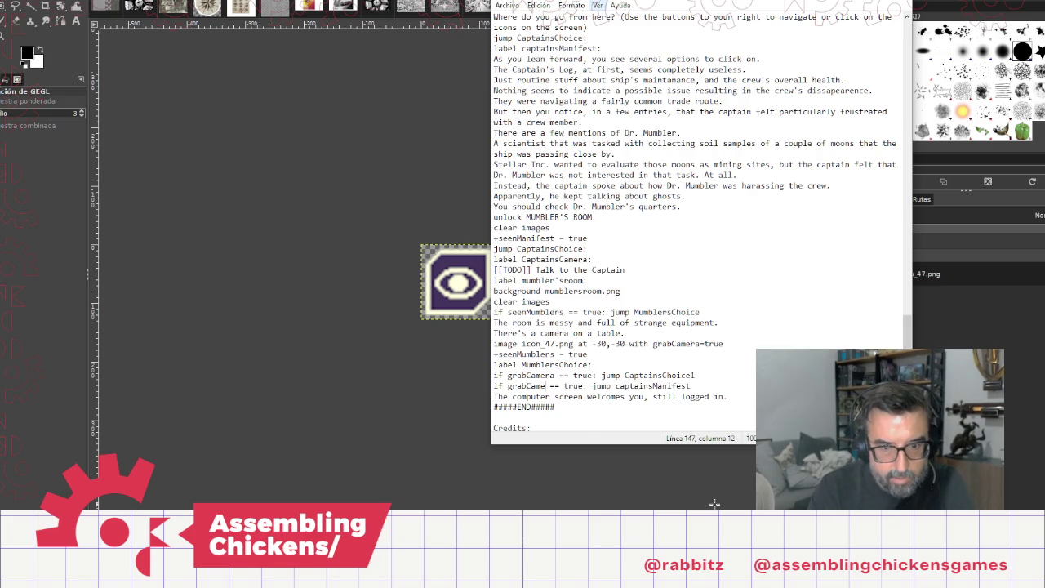
key(Up)
key(shift+Left)
key(Left)
key(Left)
key(Left)
key(shift+Right)
key(shift+Right)
key(shift+Right)
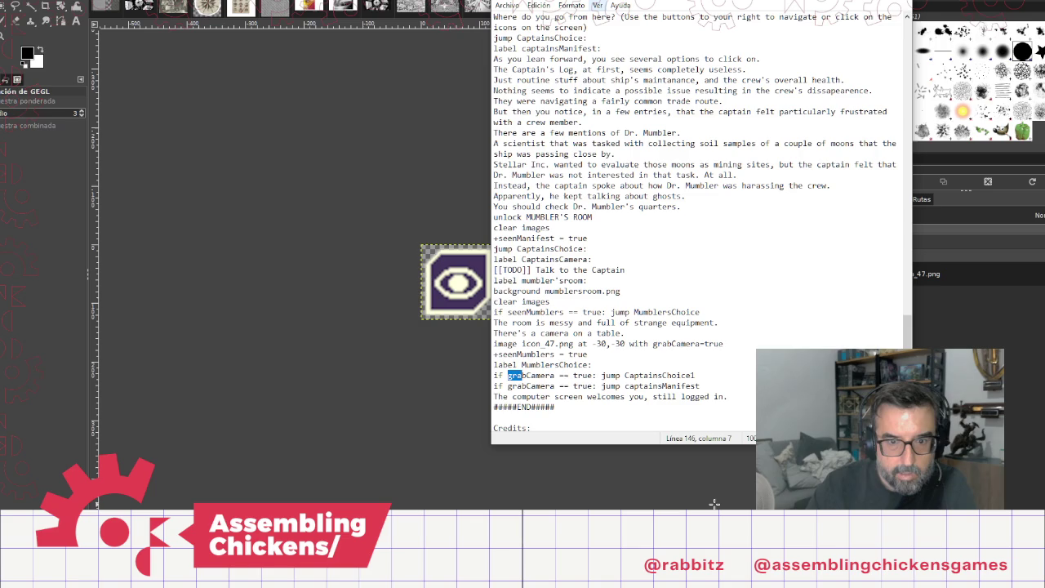
text(seen)
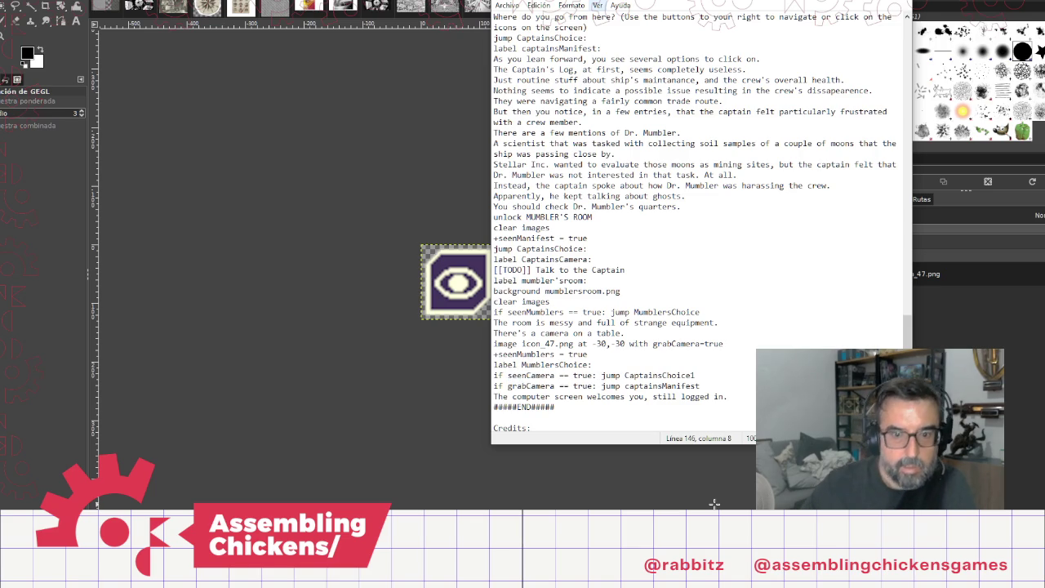
Step: Check the seenCamera declaration among the bool flags at the top
scroll(747, 178, up, 20)
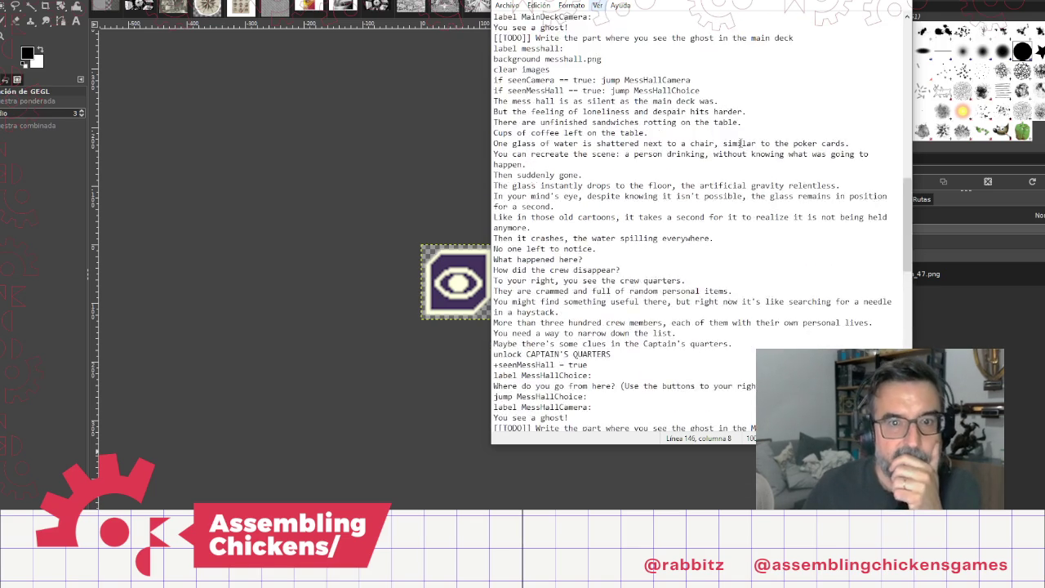
scroll(736, 118, up, 1)
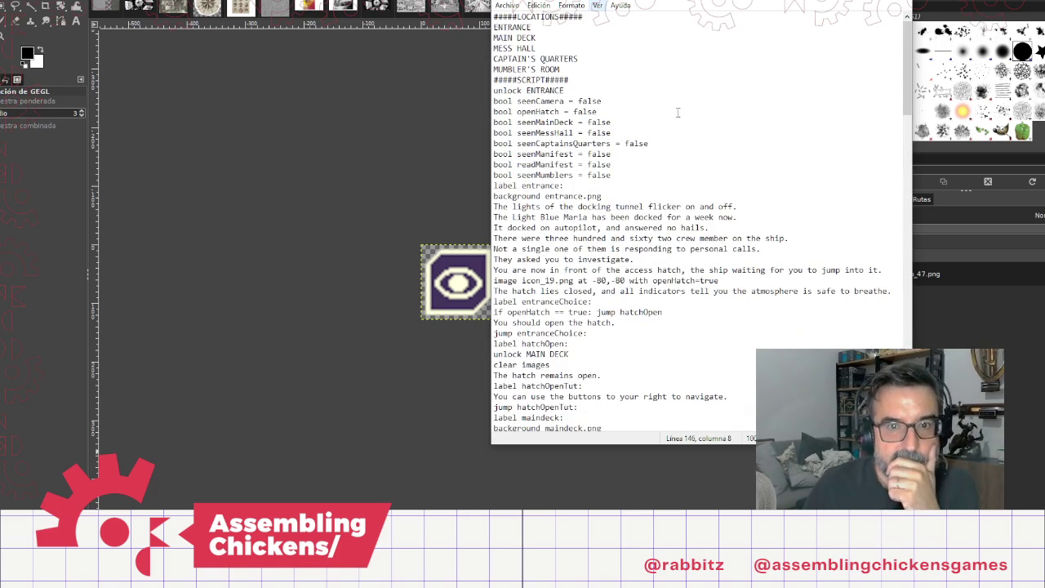
double_click(540, 100)
scroll(678, 245, down, 20)
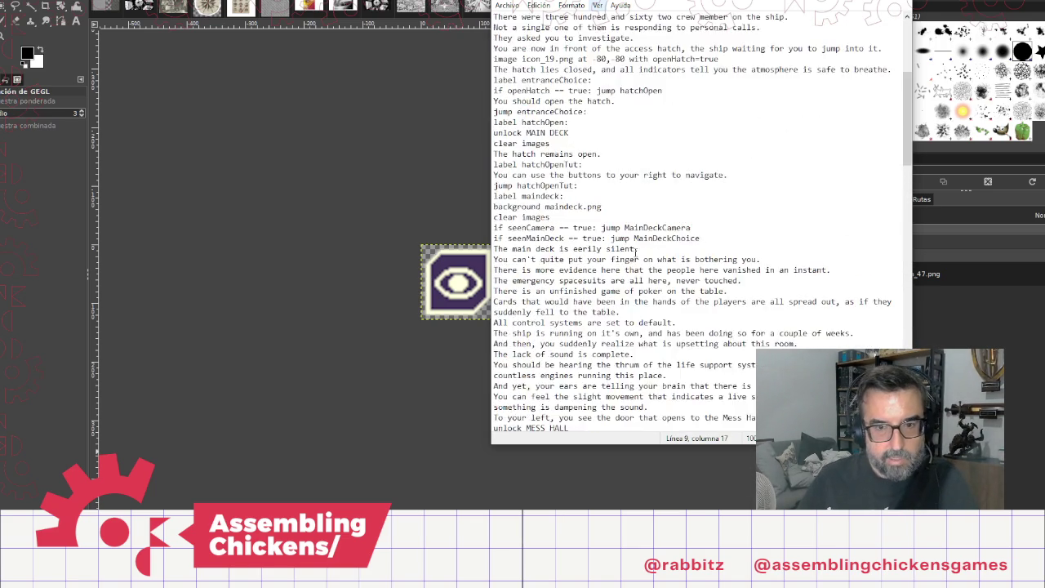
scroll(667, 356, down, 12)
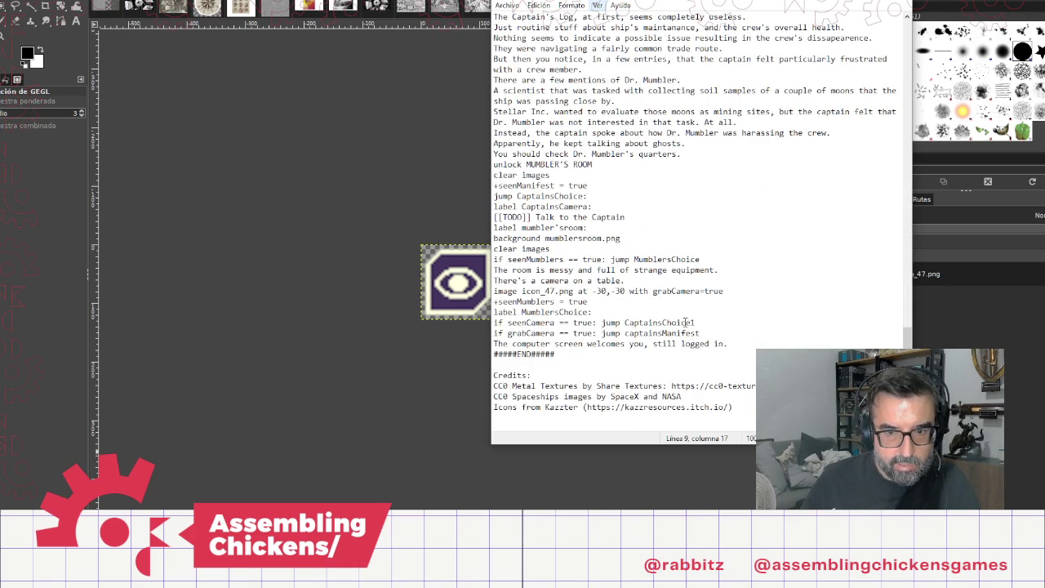
Step: Point the jumps to Mumblers1Choice and grabCamera, adding a blank line before END
double_click(556, 315)
key(ctrl+c)
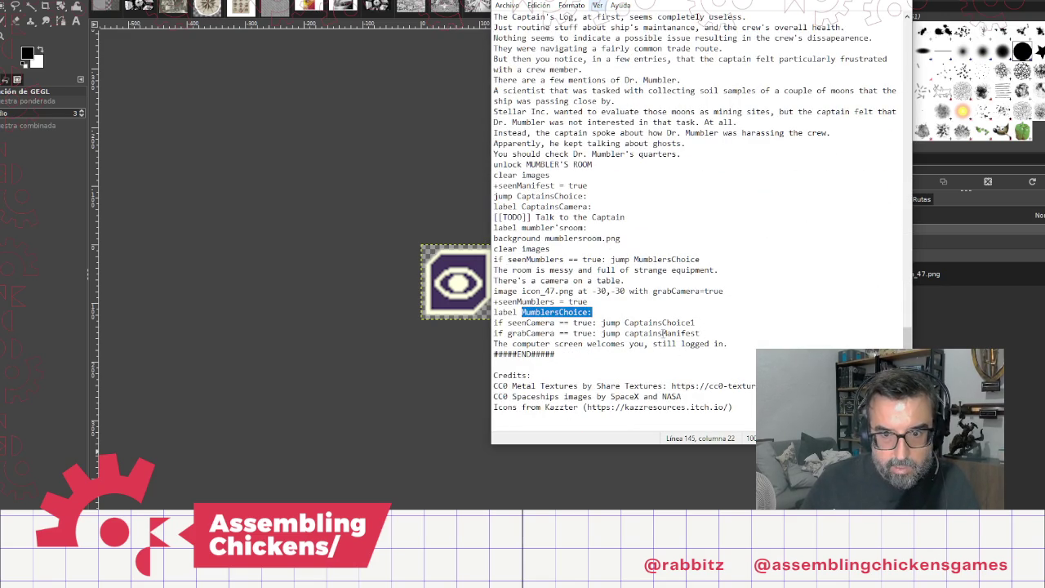
double_click(659, 323)
key(ctrl+v)
key(BackSpace)
key(Left)
key(Left)
key(Left)
text(1)
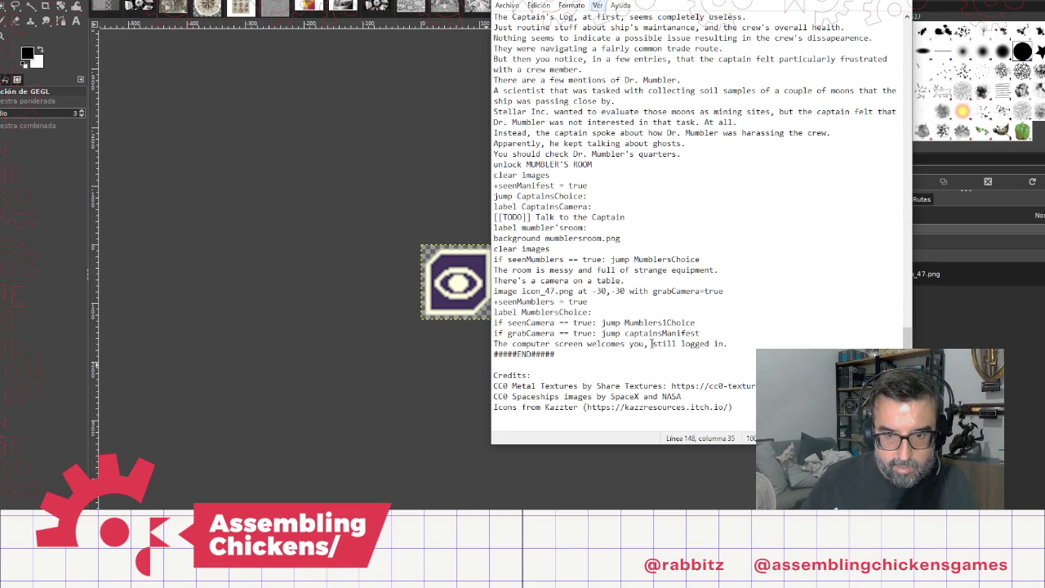
double_click(658, 333)
text(grab)
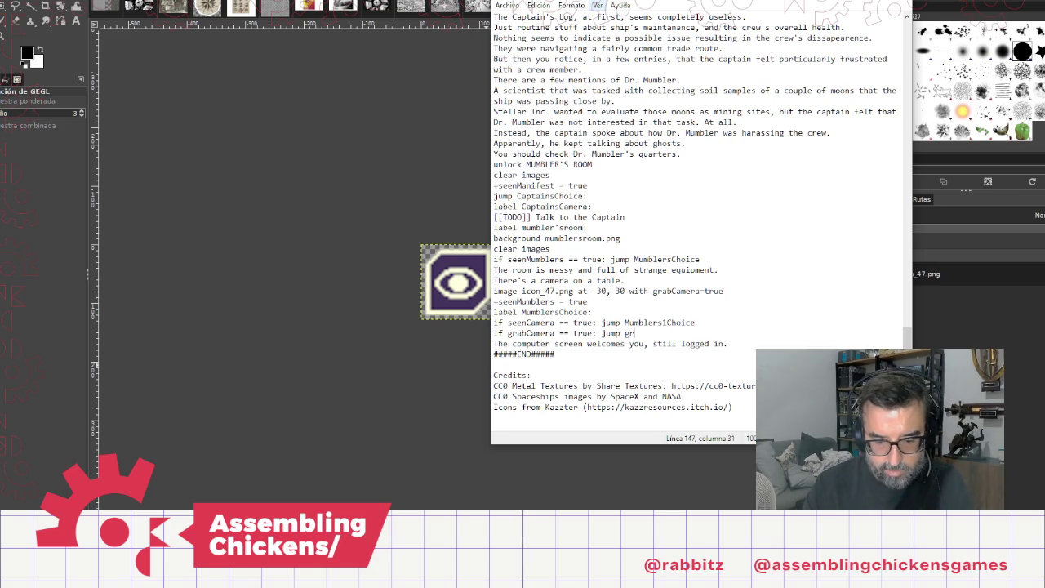
text(Camera:)
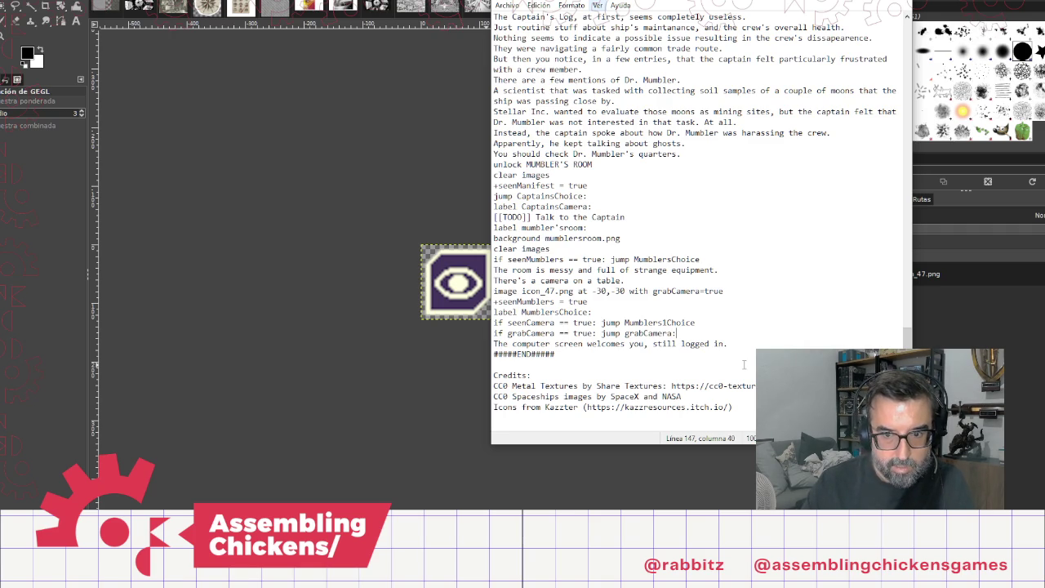
key(Return)
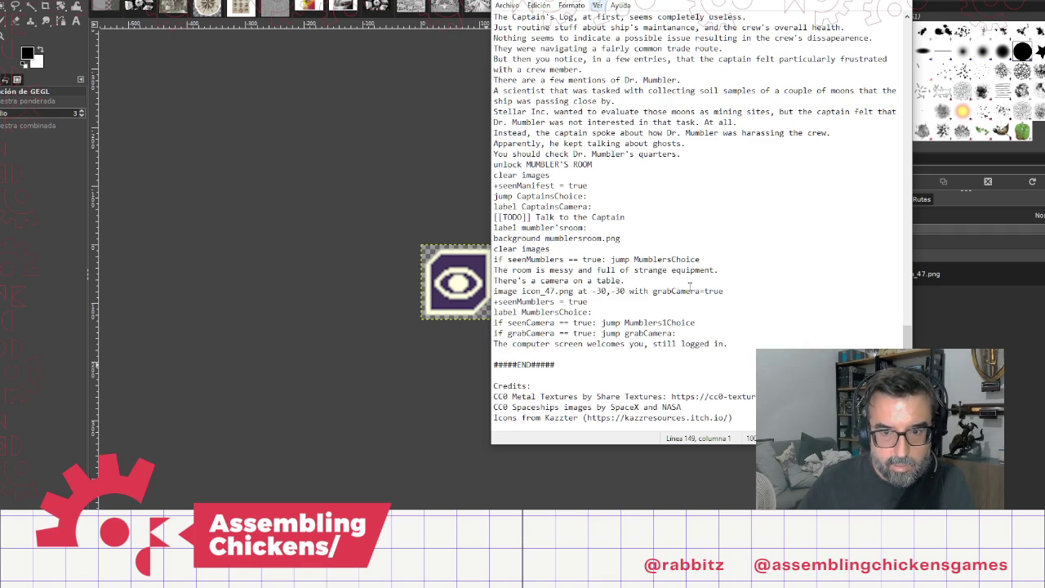
Step: Select the camera image line and the camera-on-a-table line above it
click(737, 291)
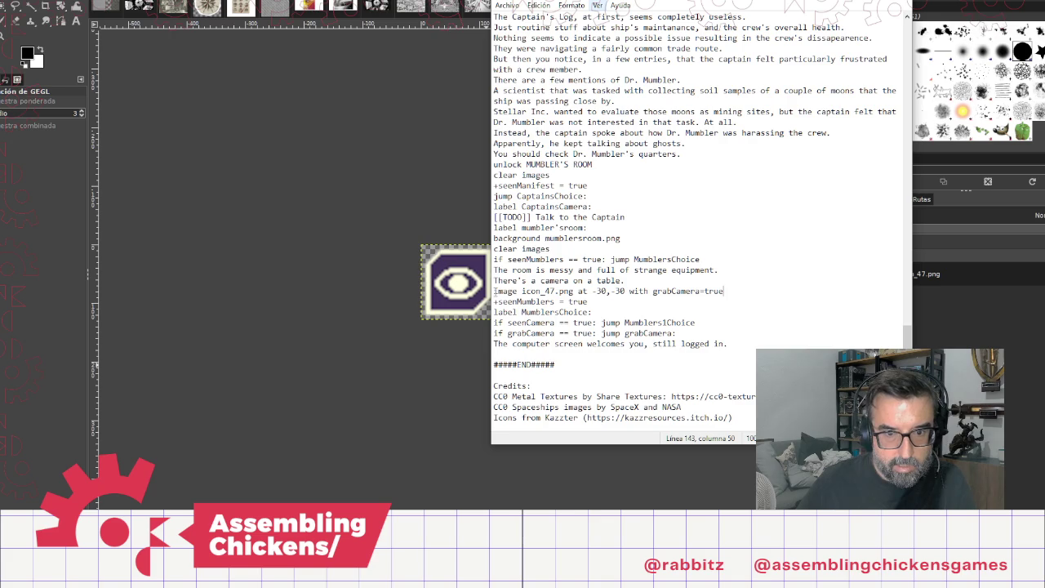
shift+click(494, 291)
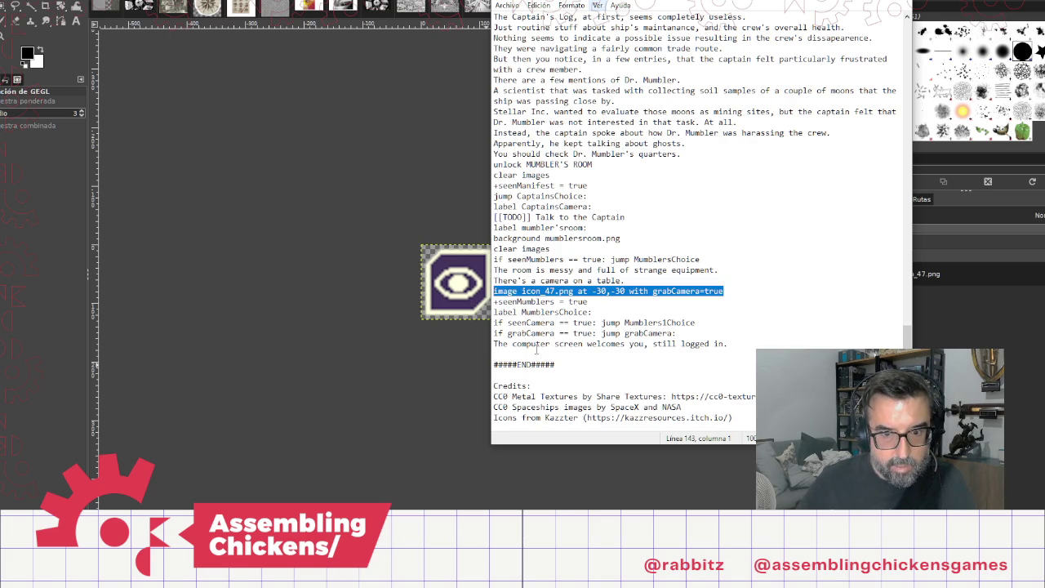
shift+click(495, 281)
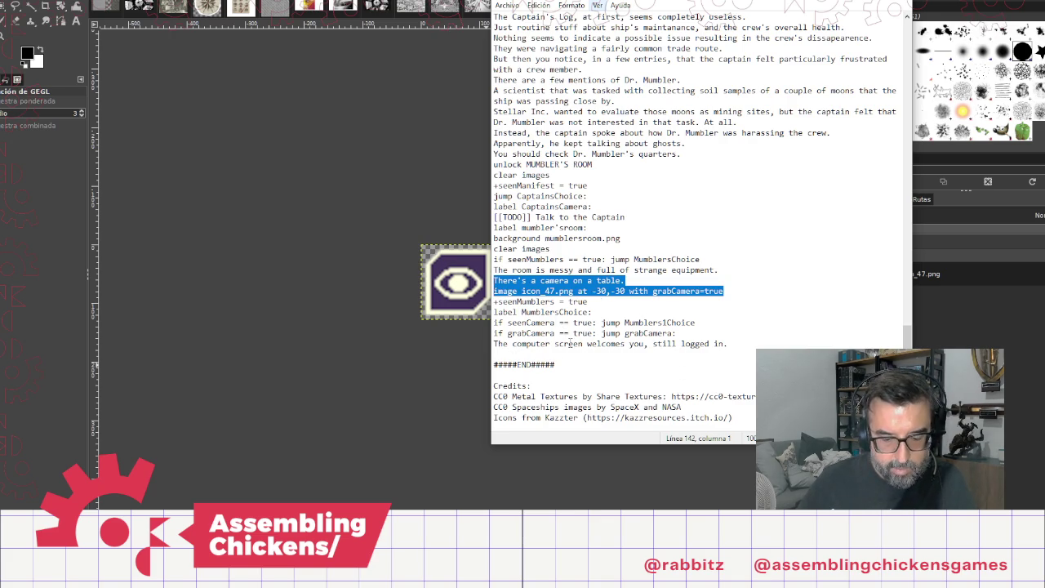
Step: Replace the computer-screen line with the camera description and image lines, adding 'clear images' above
key(ctrl+c)
triple_click(520, 345)
key(ctrl+v)
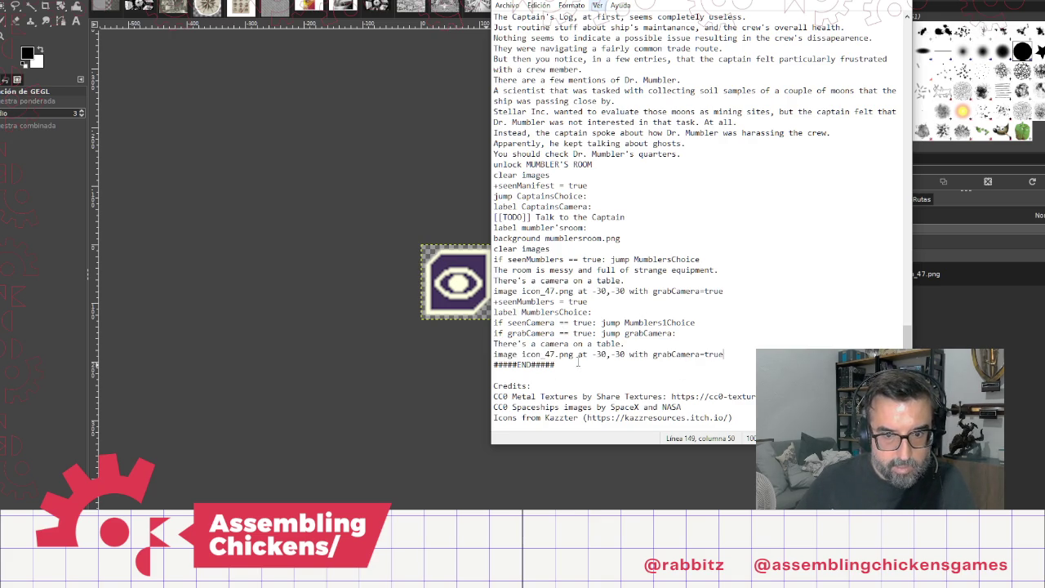
key(Home)
key(Return)
key(Up)
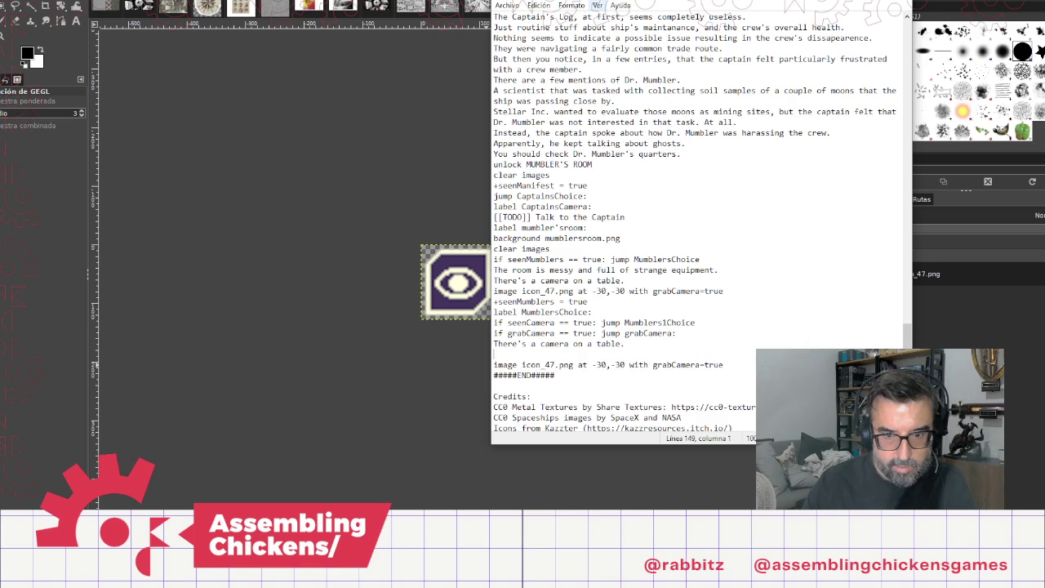
text(clear i)
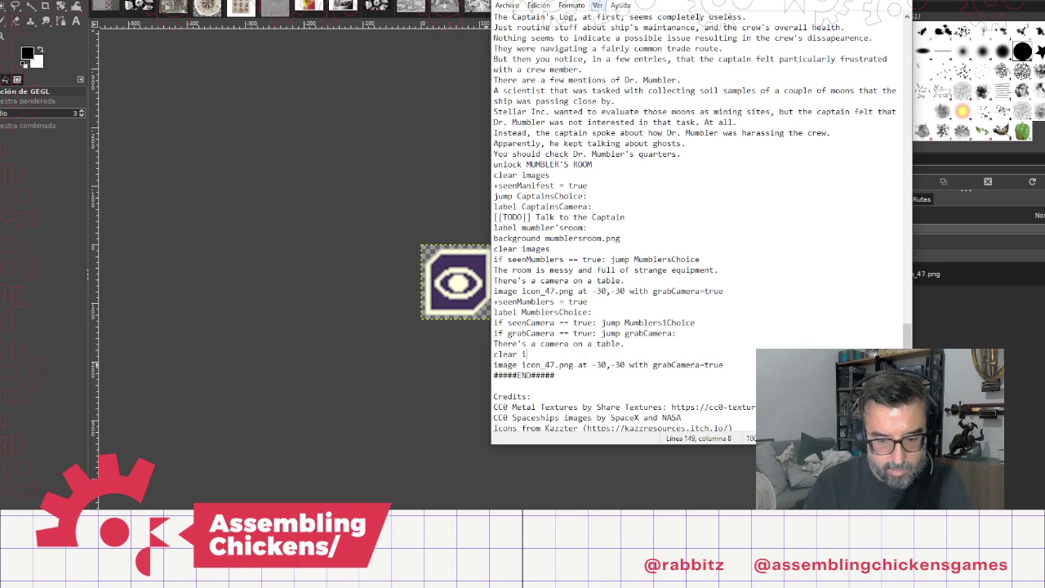
text(mages)
Step: Add a 'jump MumblersChoice:' line after the icon_47.png image line
key(Down)
key(End)
key(Return)
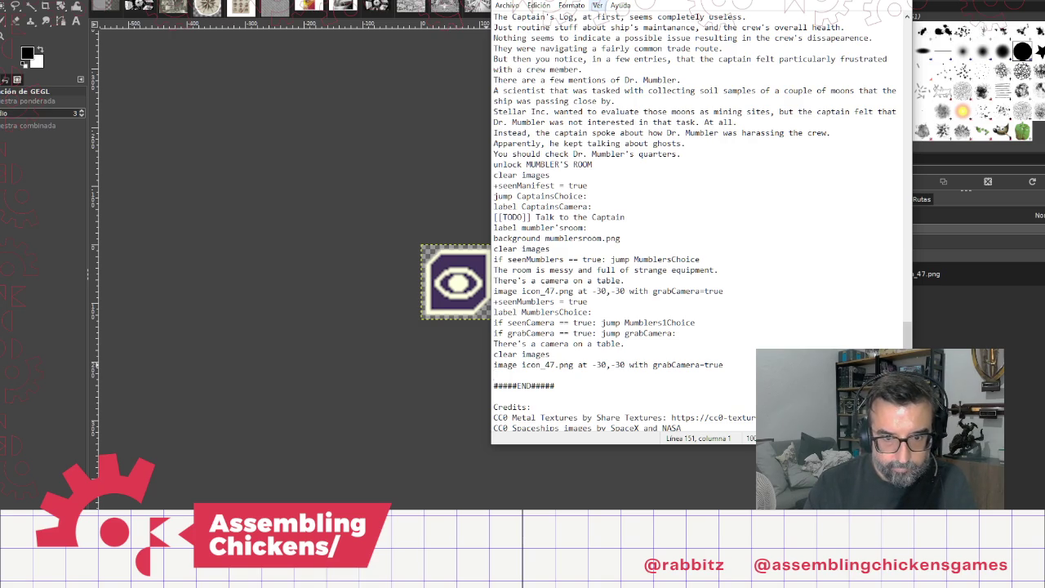
text(jump )
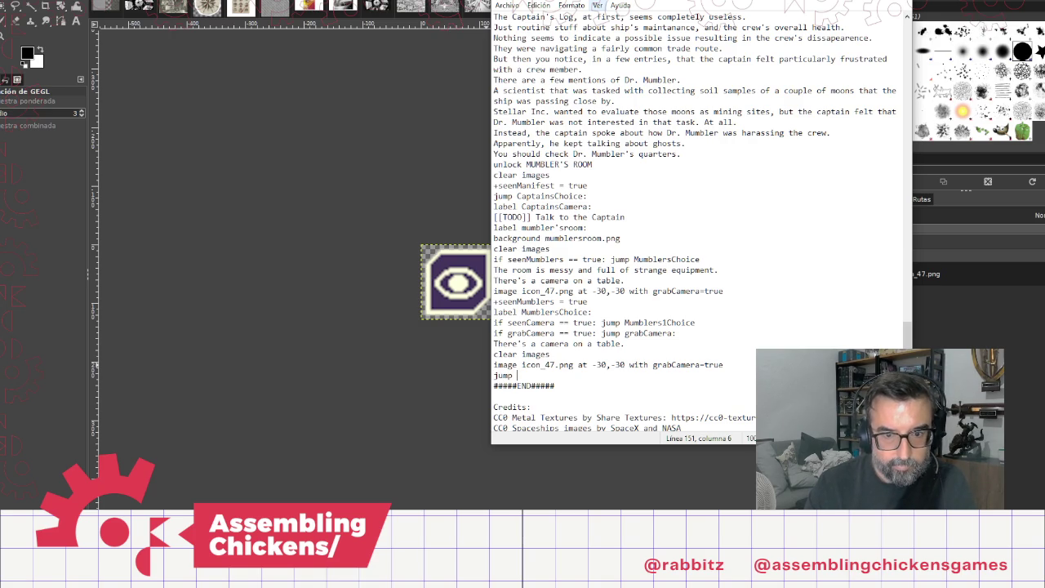
text(M)
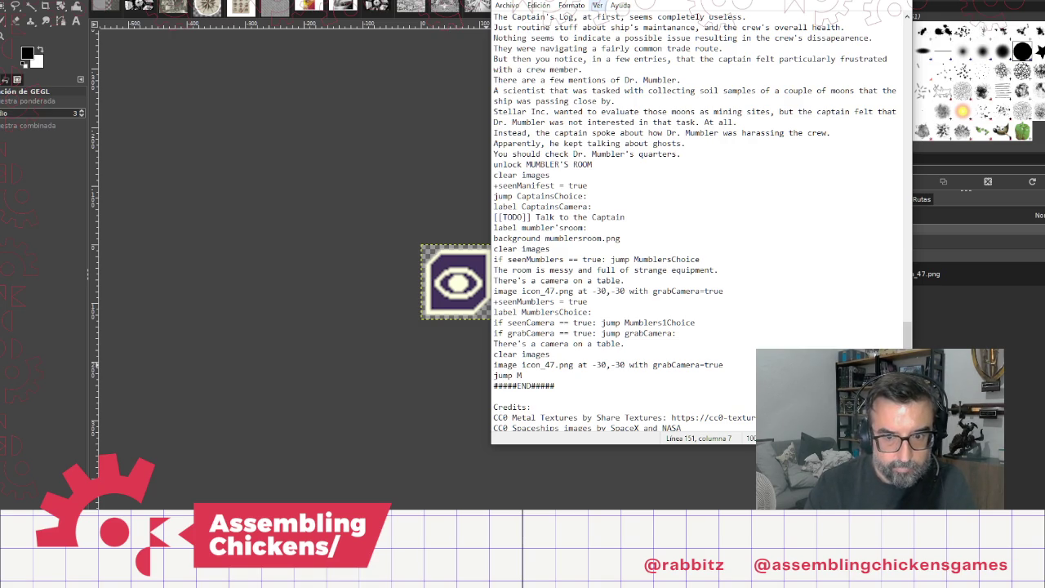
text(umb)
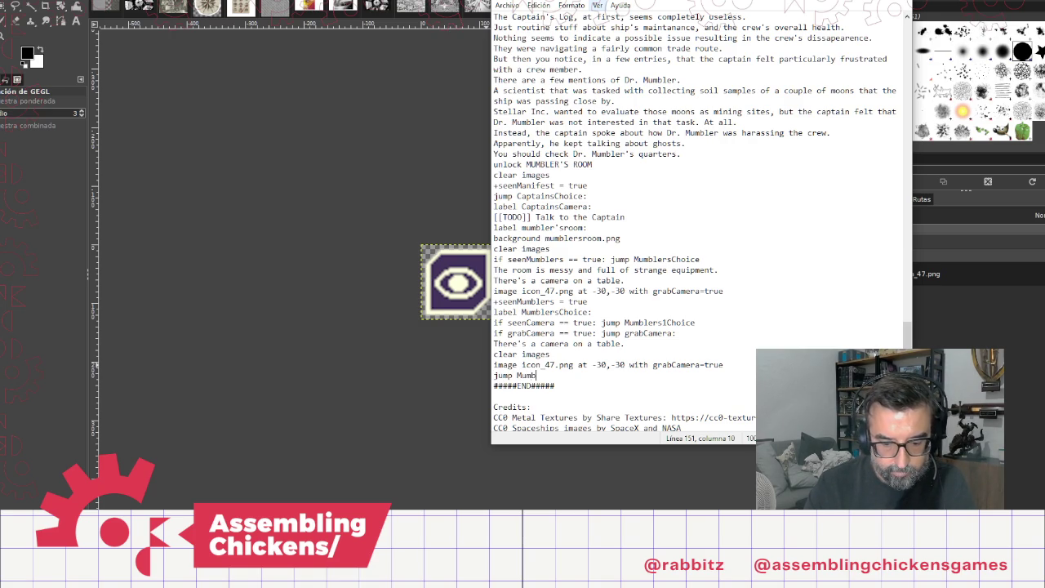
text(lersC)
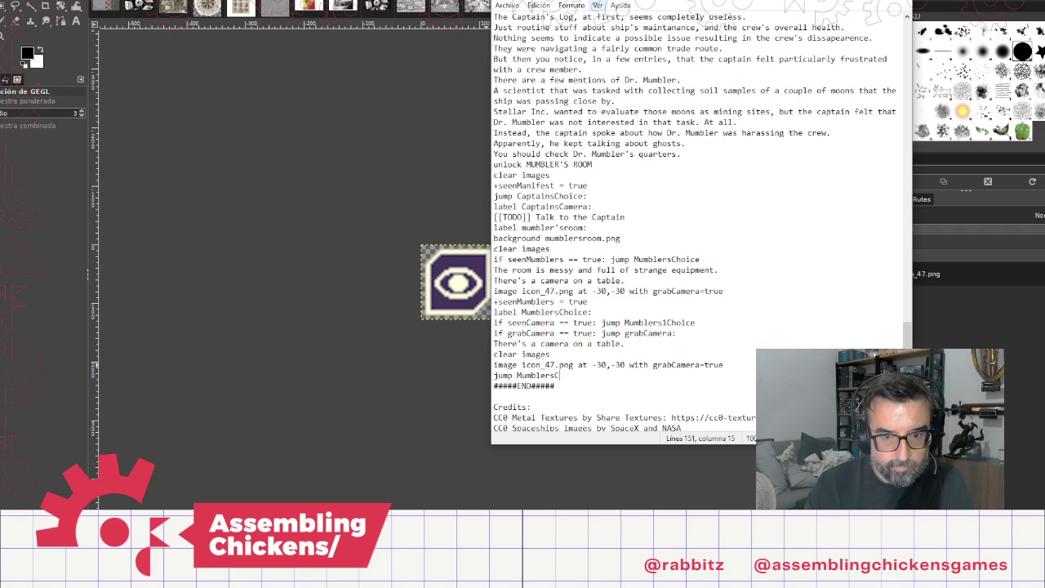
text(hoi)
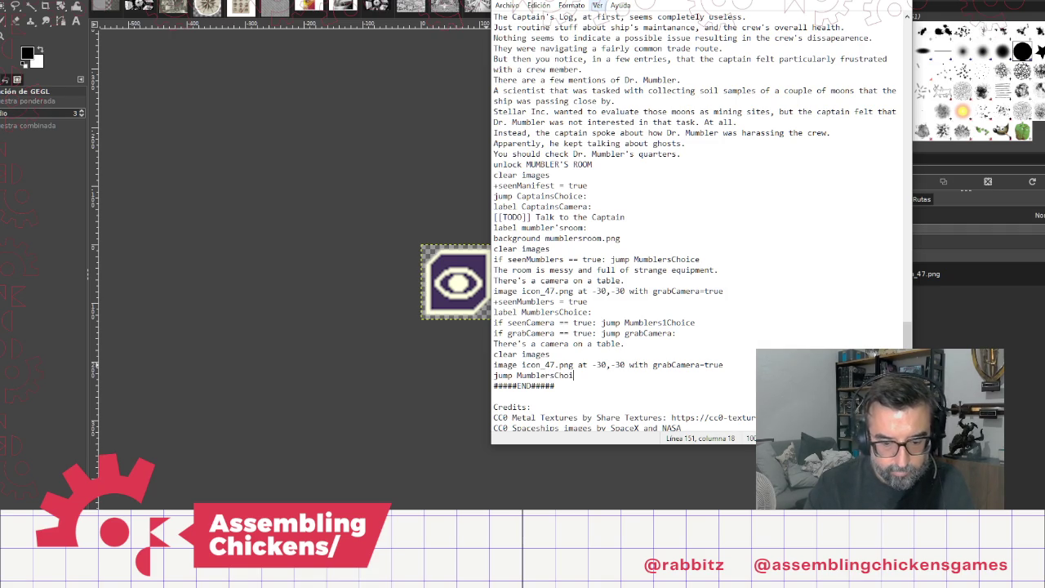
text(ce1)
key(BackSpace)
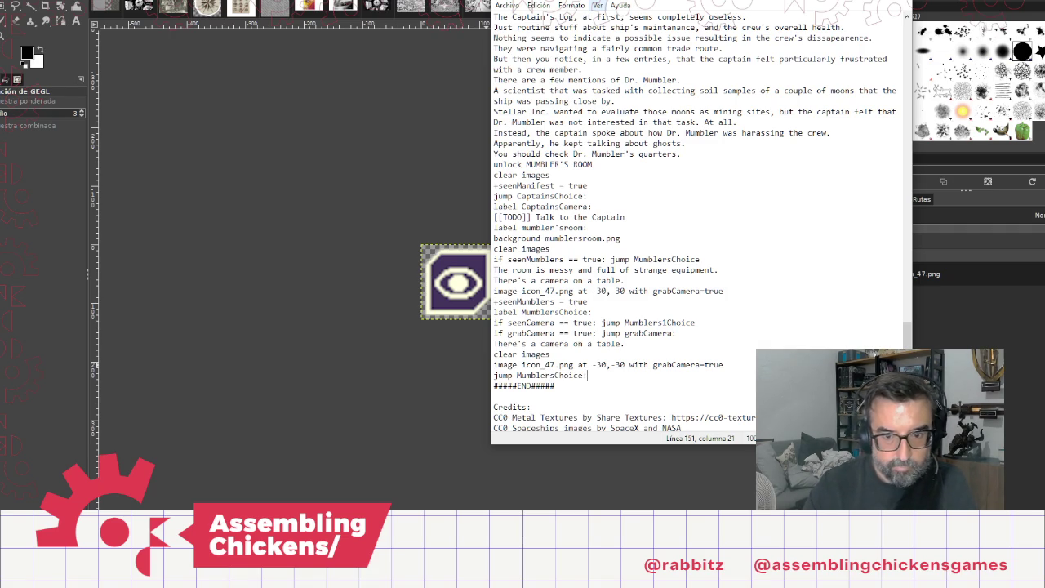
Step: Correct the seenCamera condition to jump to MumblersChoice1, then start a new line after the image line
click(549, 322)
click(619, 323)
key(Delete)
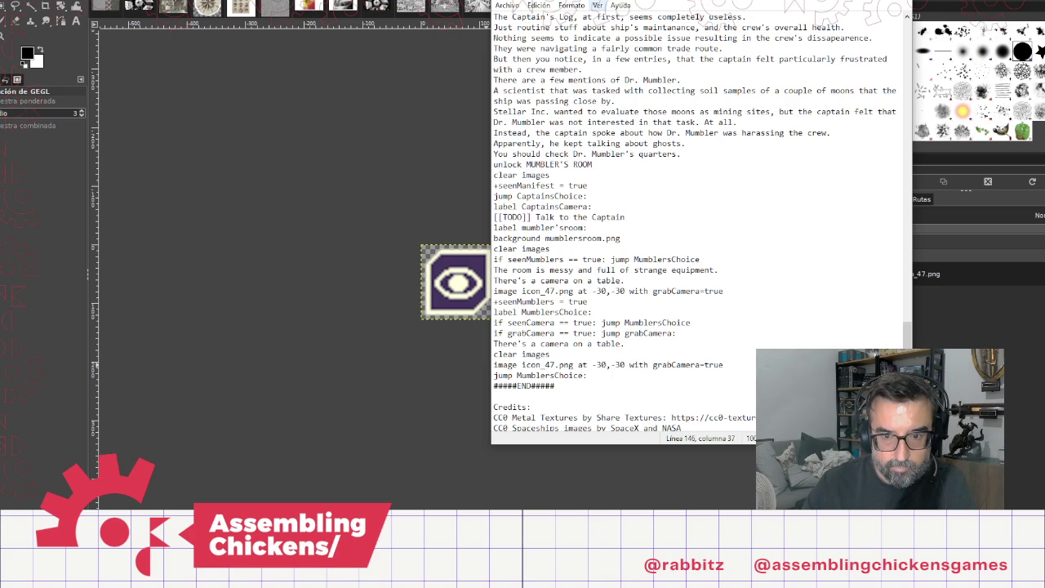
click(494, 323)
click(677, 322)
text(1)
click(550, 374)
click(723, 364)
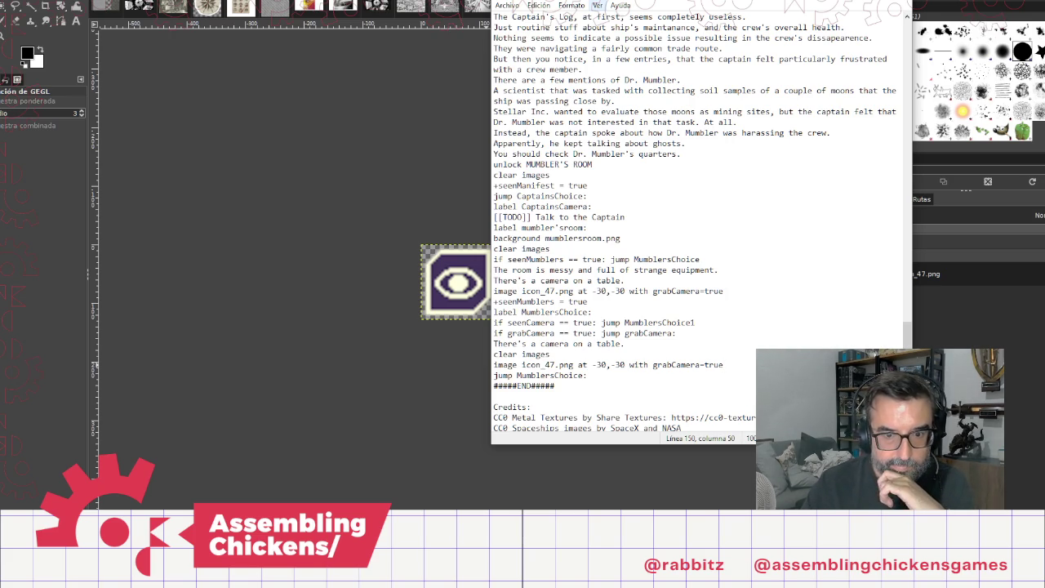
key(Return)
Step: Begin a jump line, removing a stray apostrophe and the wrongly pasted lines
text(jump )
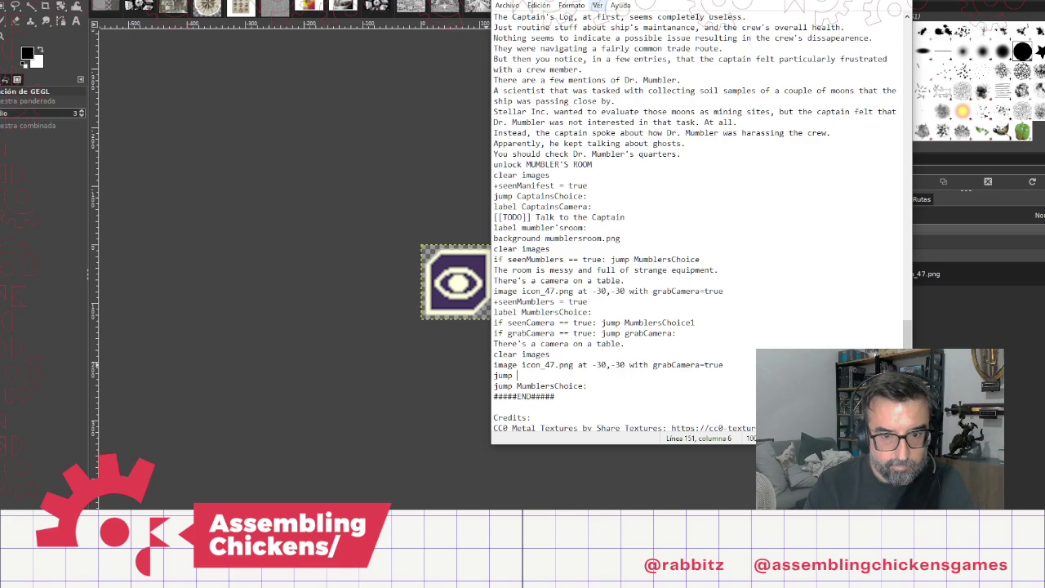
text(Mumblers')
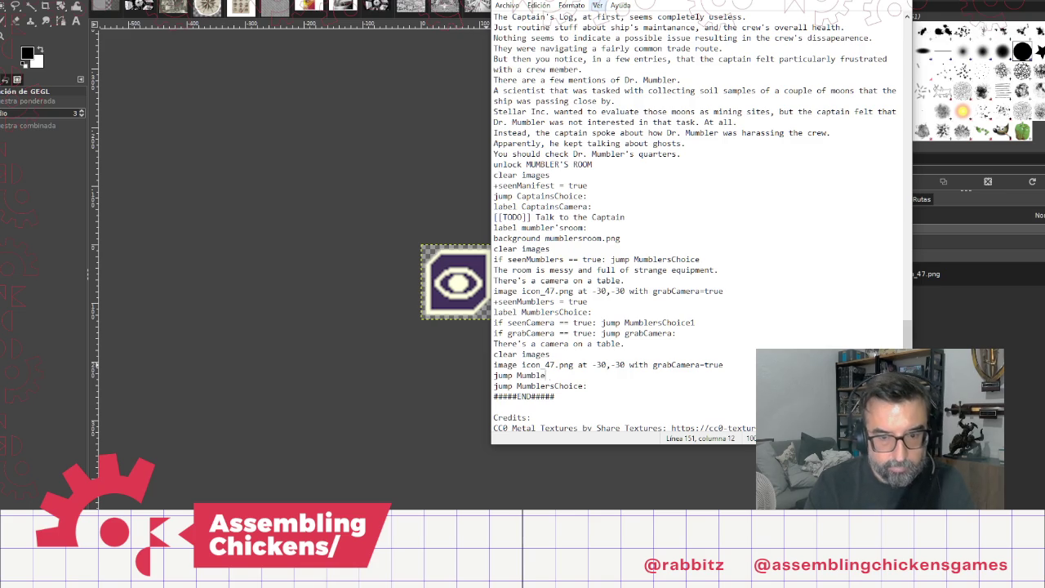
key(BackSpace)
key(BackSpace)
key(BackSpace)
key(BackSpace)
key(ctrl+v)
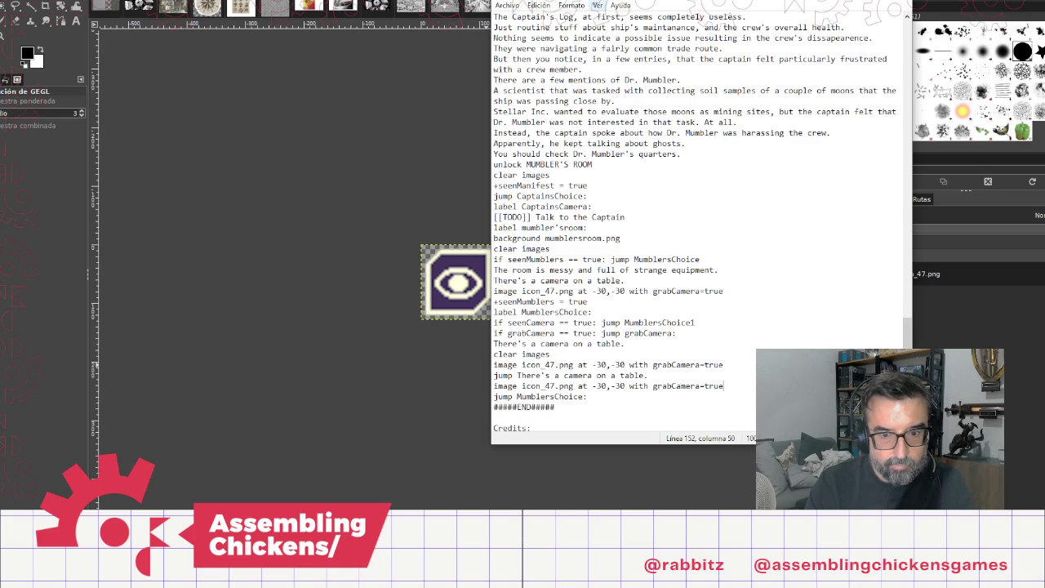
key(shift+Up)
key(shift+Home)
key(BackSpace)
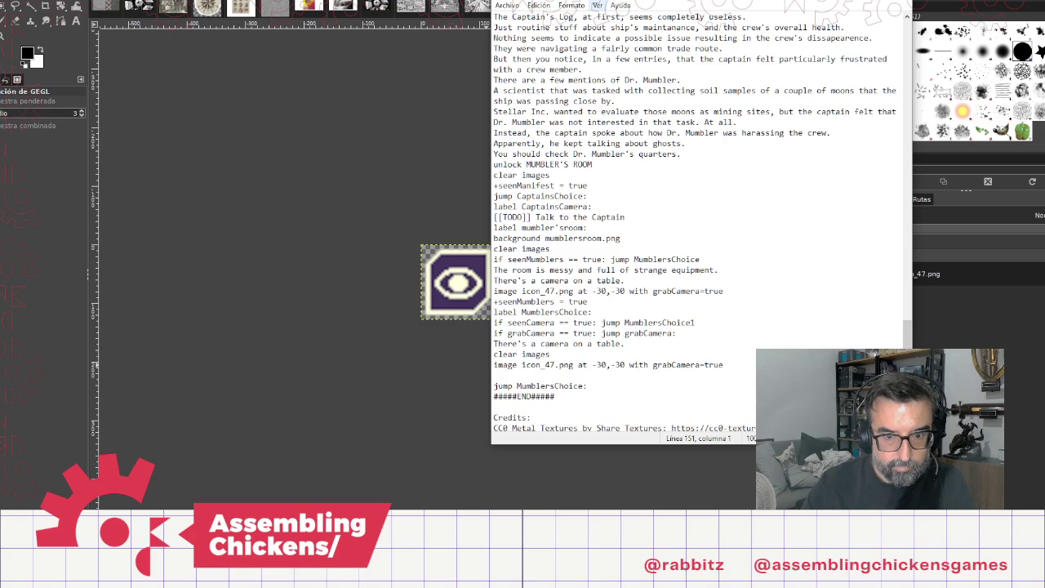
Step: Turn a copy of 'jump MumblersChoice:' into a new 'label MumblersChoice1:' line
click(494, 385)
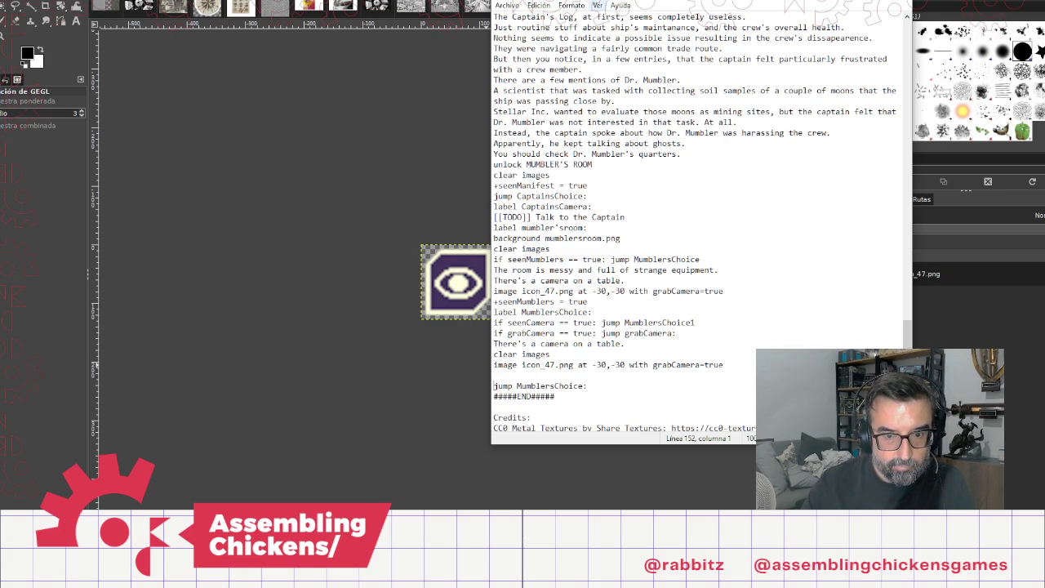
key(shift+End)
key(ctrl+c)
key(Up)
key(ctrl+v)
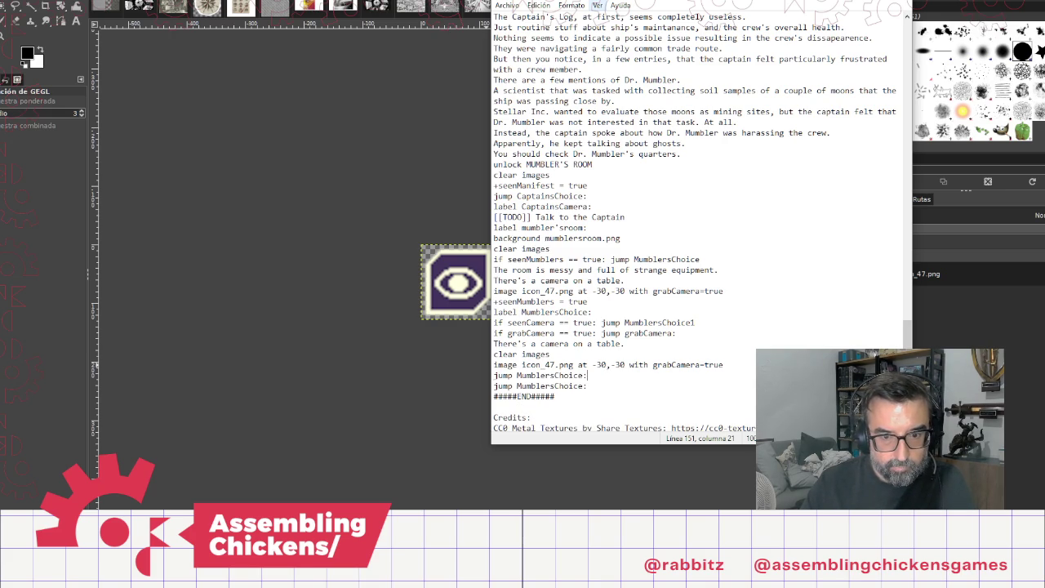
key(Home)
key(shift+Right)
key(shift+Right)
key(shift+Right)
text(label)
key(End)
text(1)
key(End)
Step: Under the new label, add 'What do you do?' followed by the earlier '(Use the buttons…)' hint
key(Return)
text(Wha)
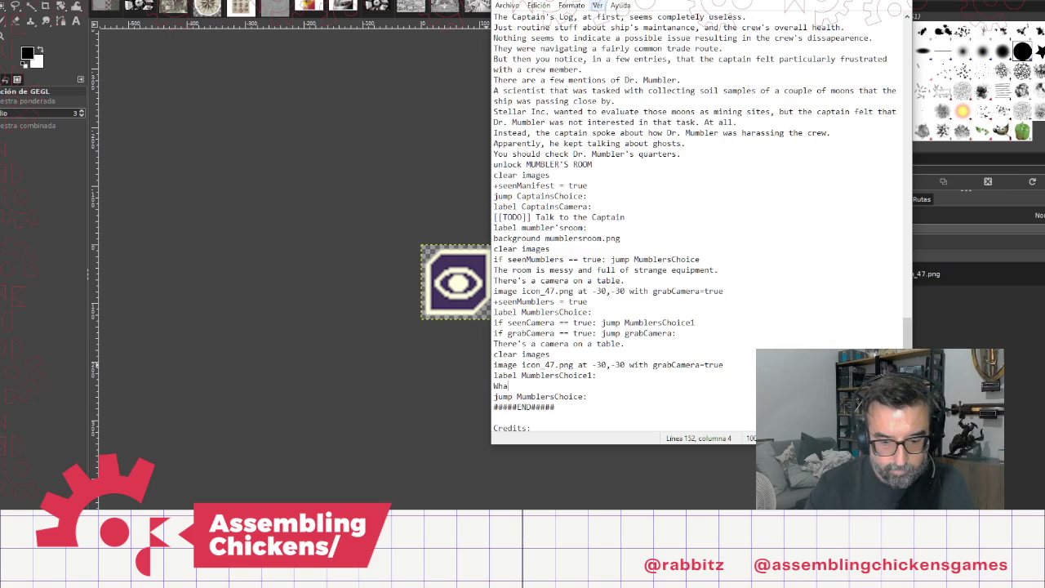
text(t do you do?)
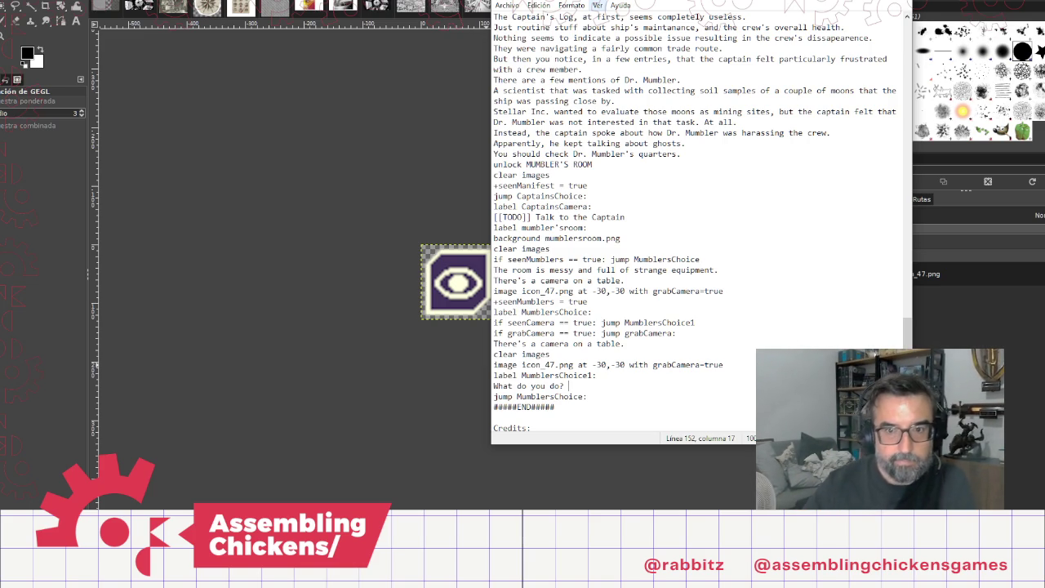
click(774, 124)
click(593, 164)
scroll(666, 200, up, 3)
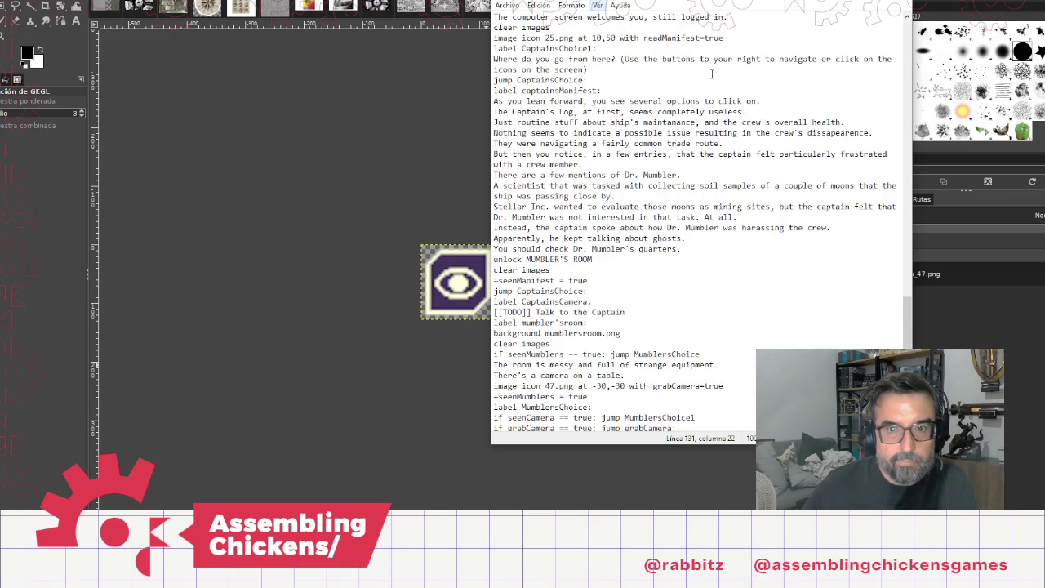
mouse_move(588, 69)
mouse_down()
mouse_move(632, 59)
mouse_move(620, 59)
mouse_up()
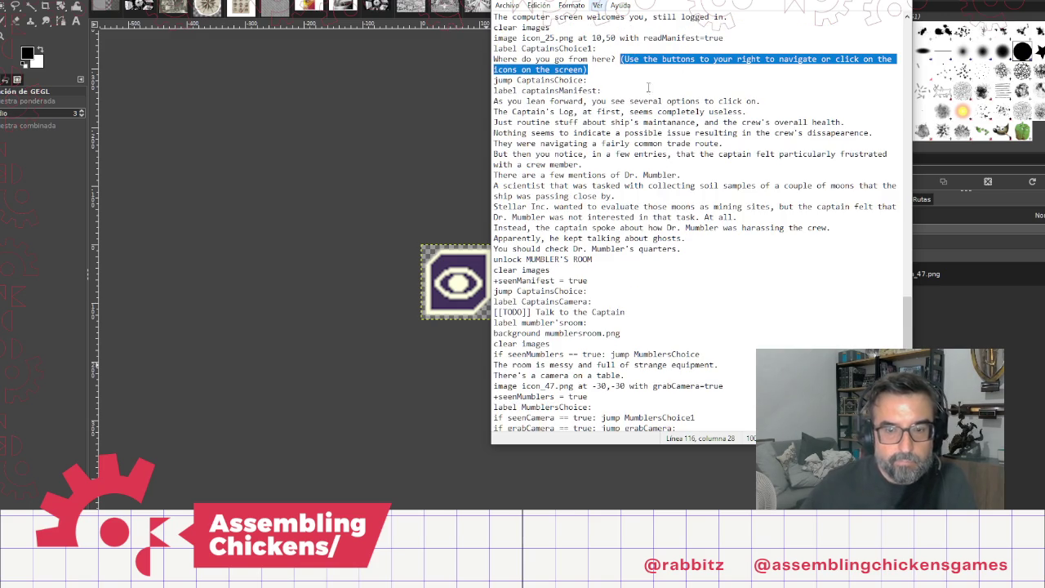
scroll(651, 352, down, 5)
click(573, 335)
key(ctrl+v)
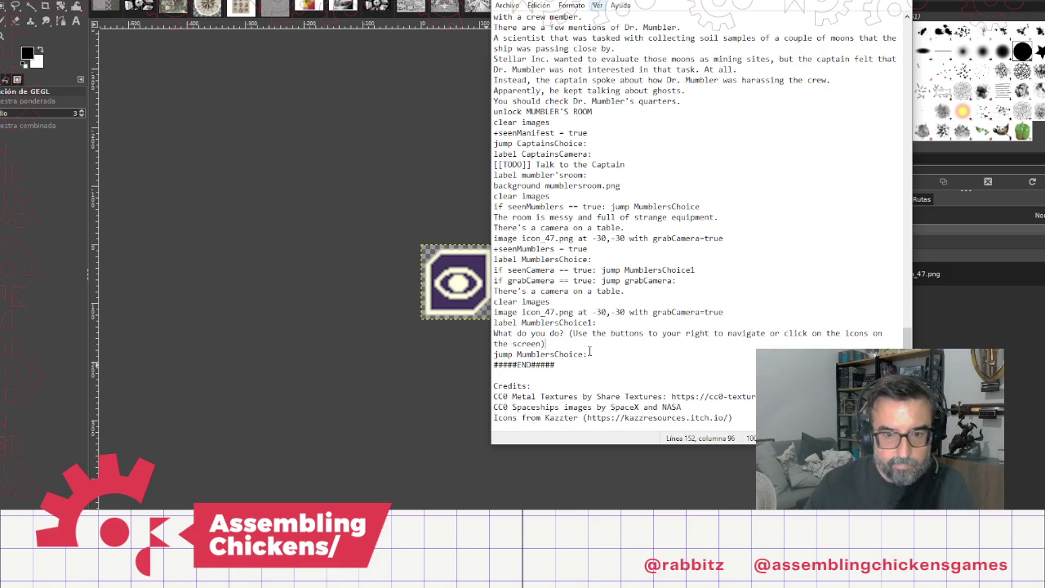
Step: Add a 'grabCamera:' line after 'jump MumblersChoice:'
click(590, 353)
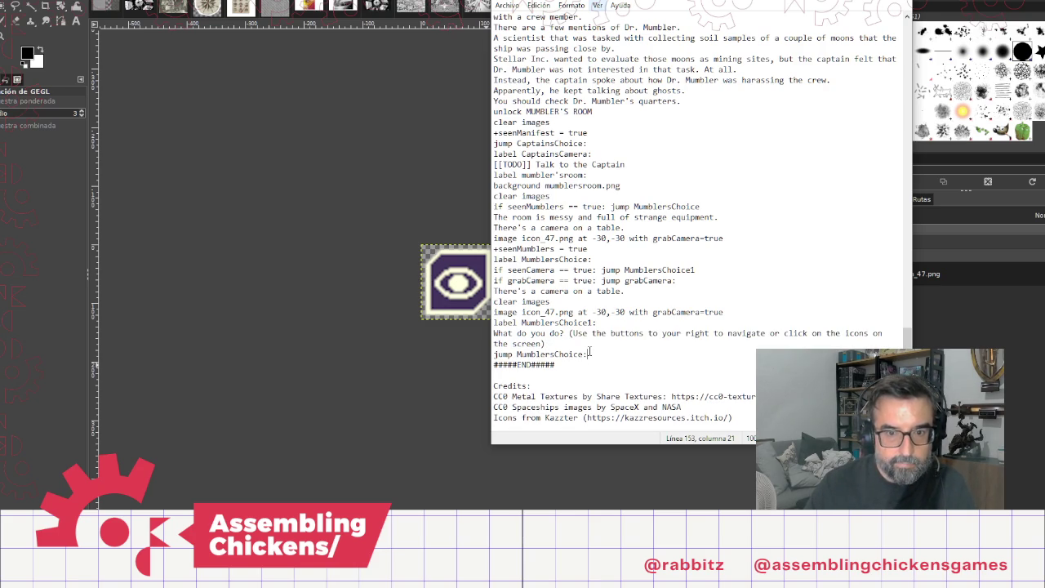
key(Return)
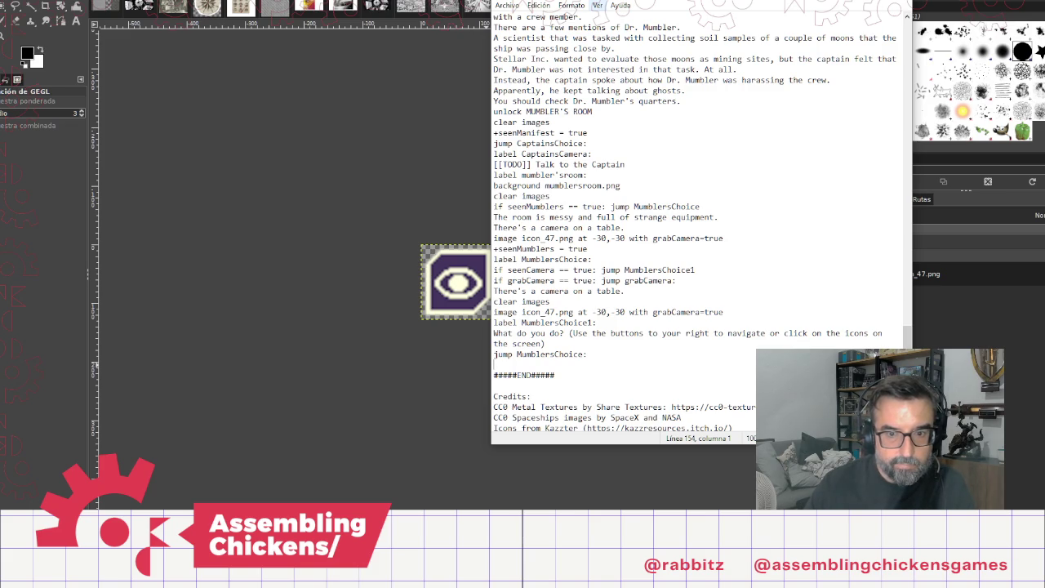
text(grab)
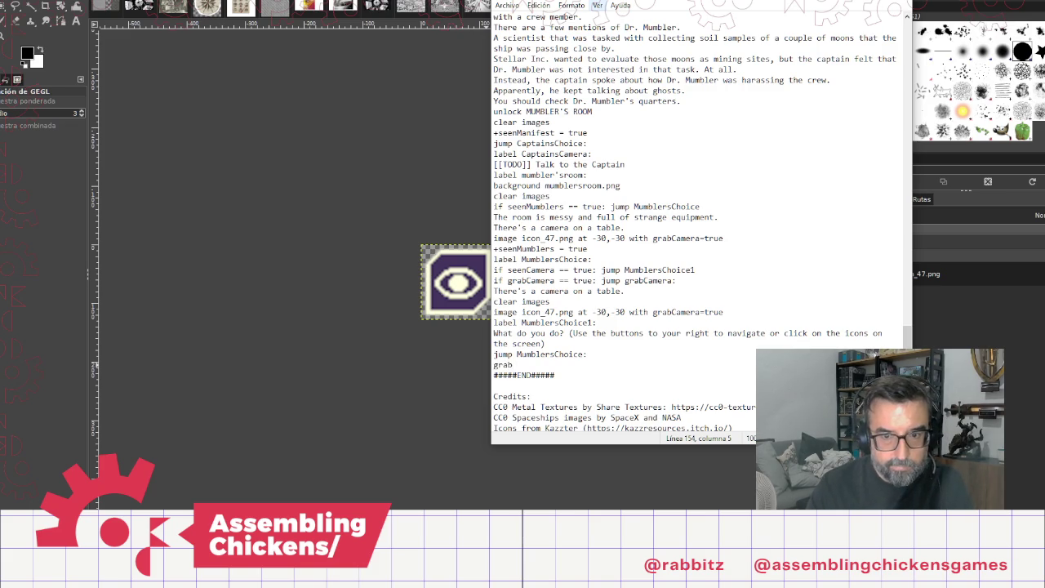
text(Camera:)
key(Home)
Step: Under 'label grabCamera', describe the angry energy swirls seen in the visor, then add 'jump MublersChoice:'
text(label)
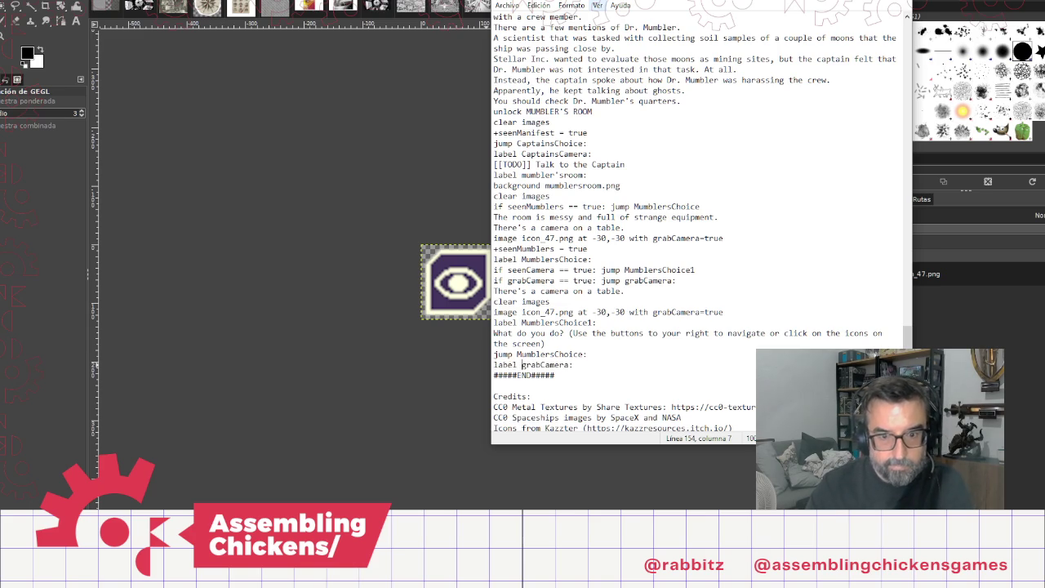
key(End)
key(Return)
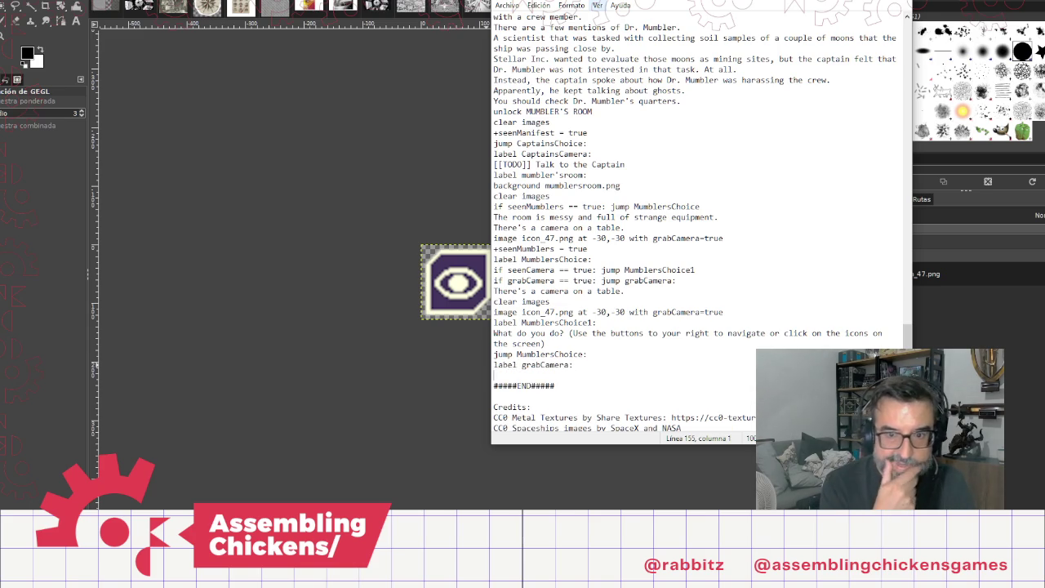
text(You grab the camera,and as you)
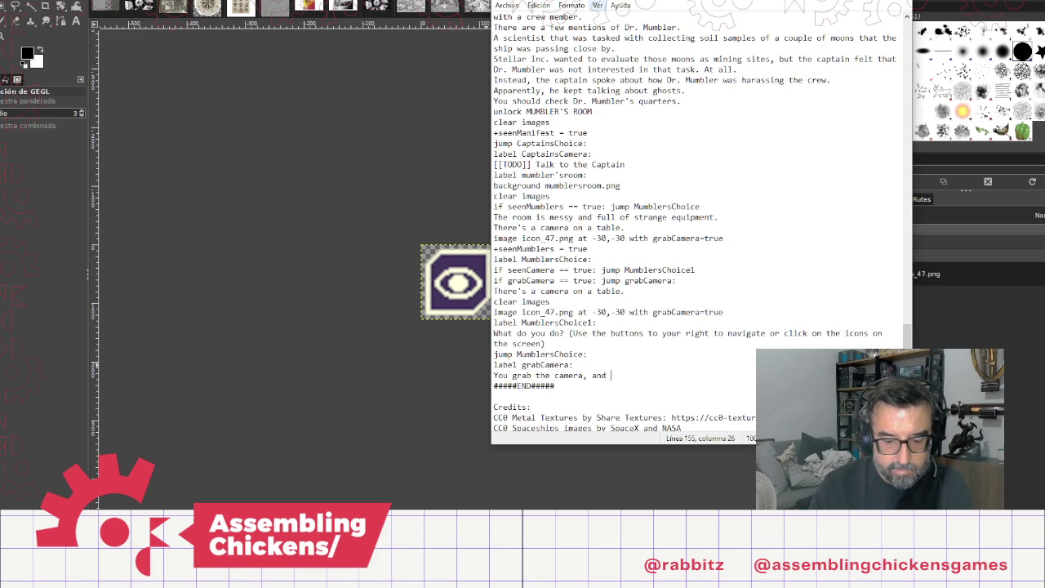
text( loo)
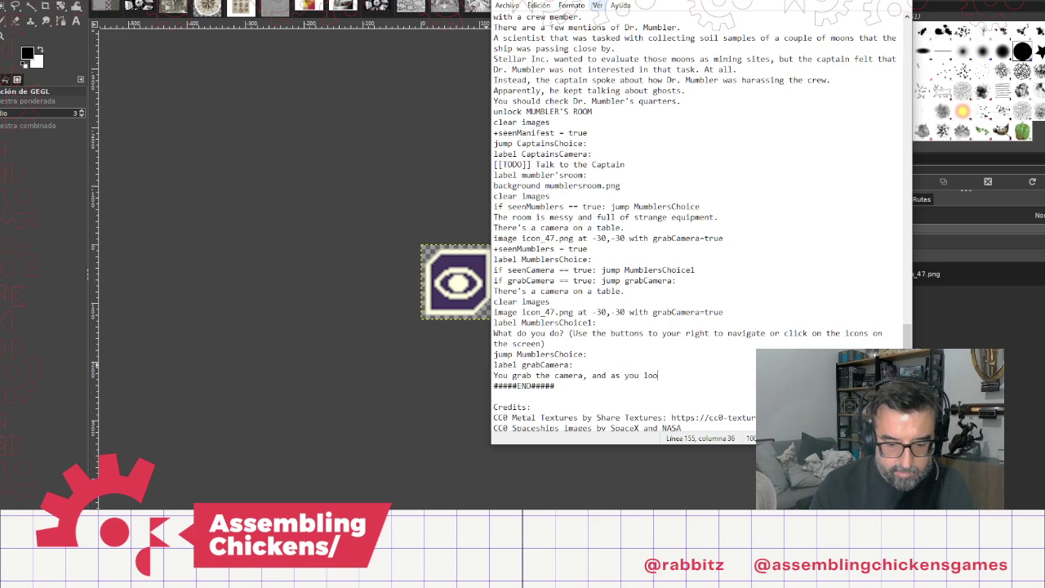
text(k into the )
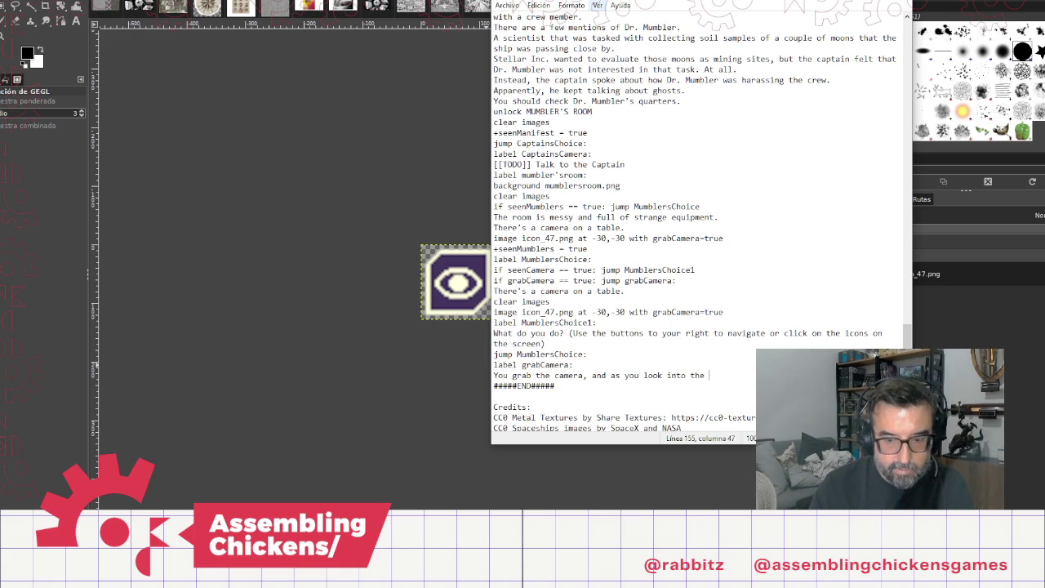
text(visor, the)
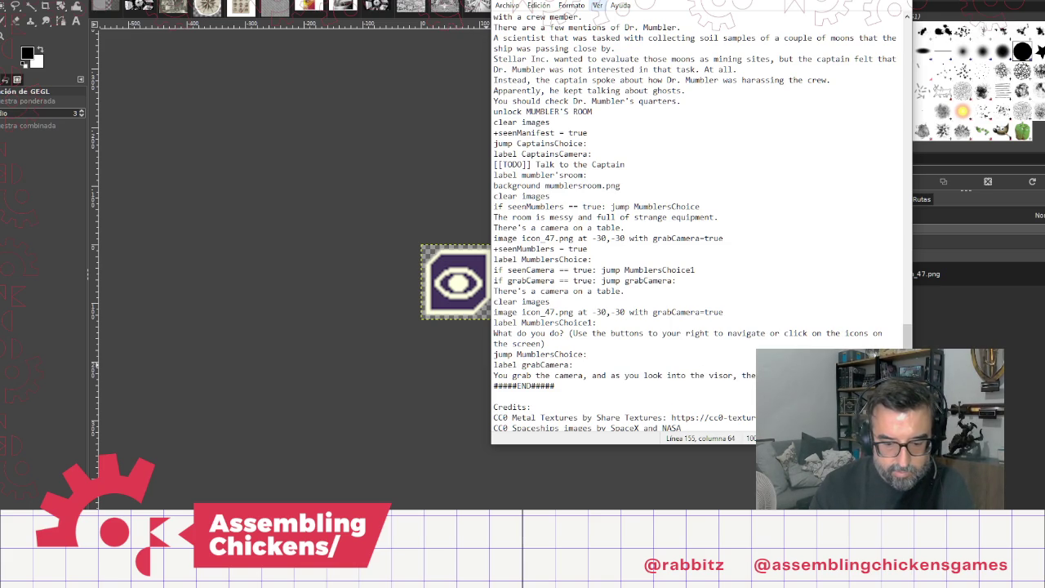
text(s)
key(Return)
text(You see manic swirls of energy, )
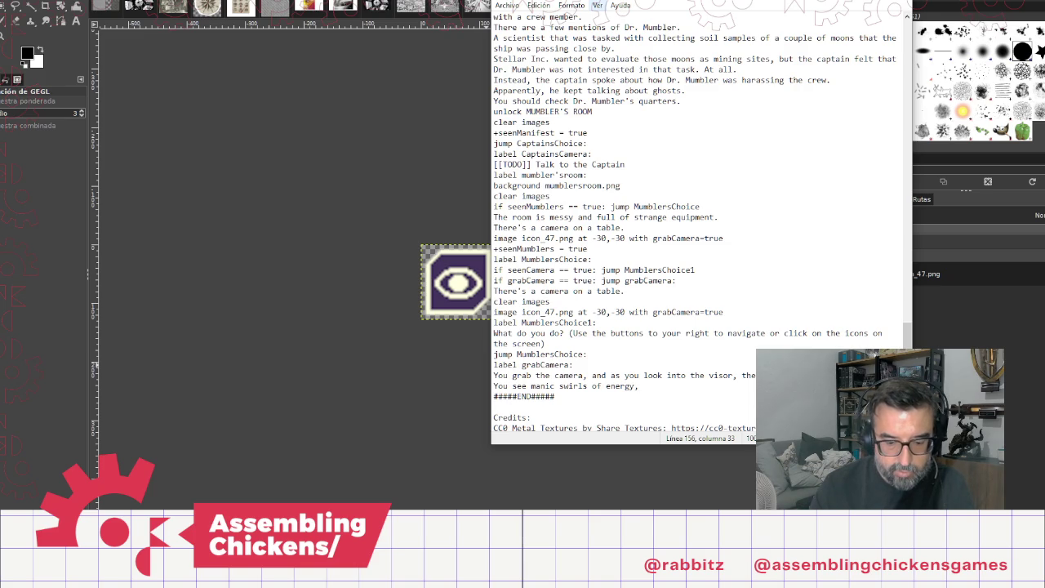
text(rushing )
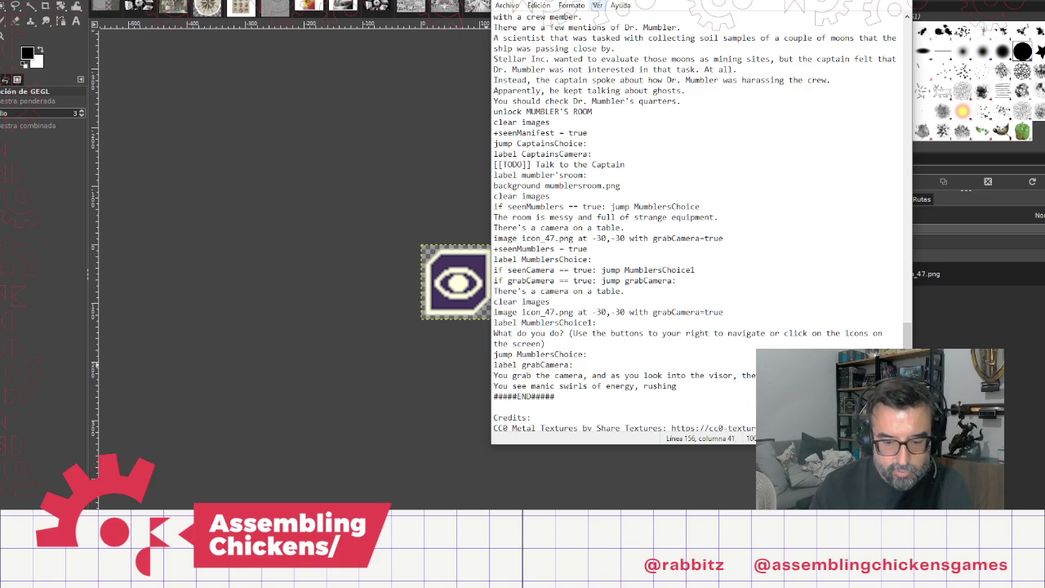
text(frokm)
key(BackSpace)
key(BackSpace)
text(m wall to )
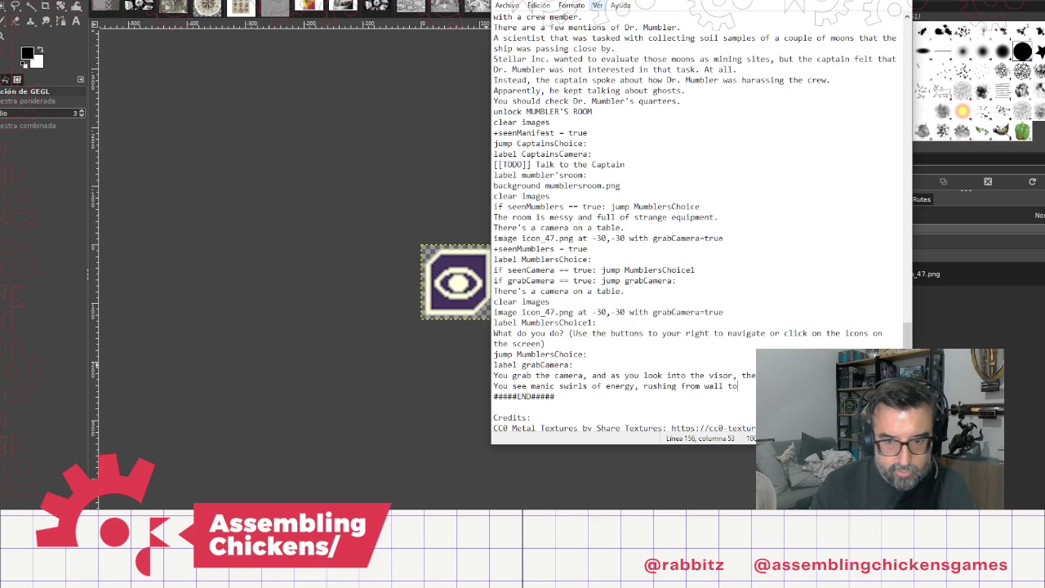
text(wal)
key(Return)
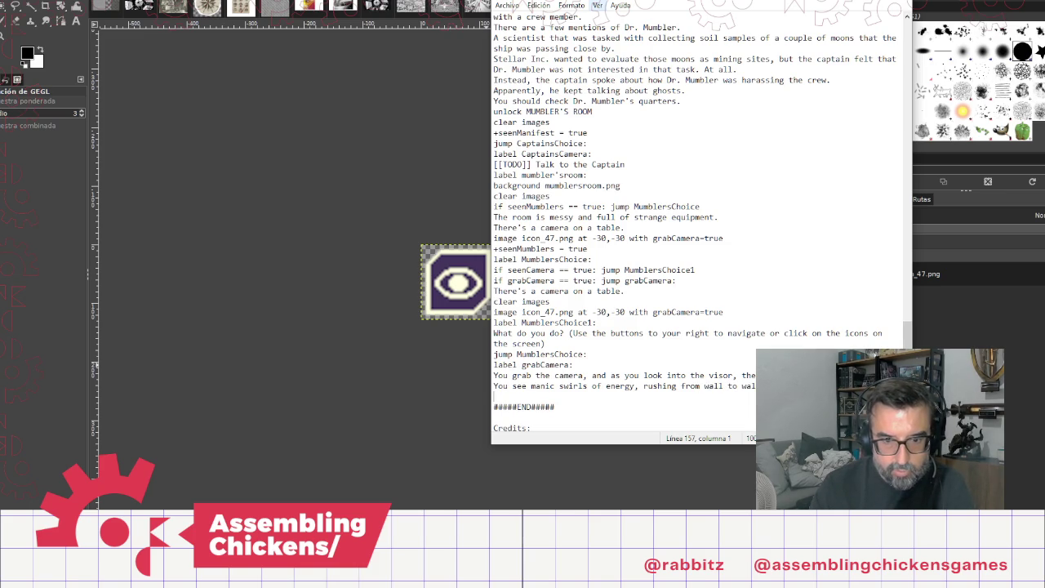
text(It's )
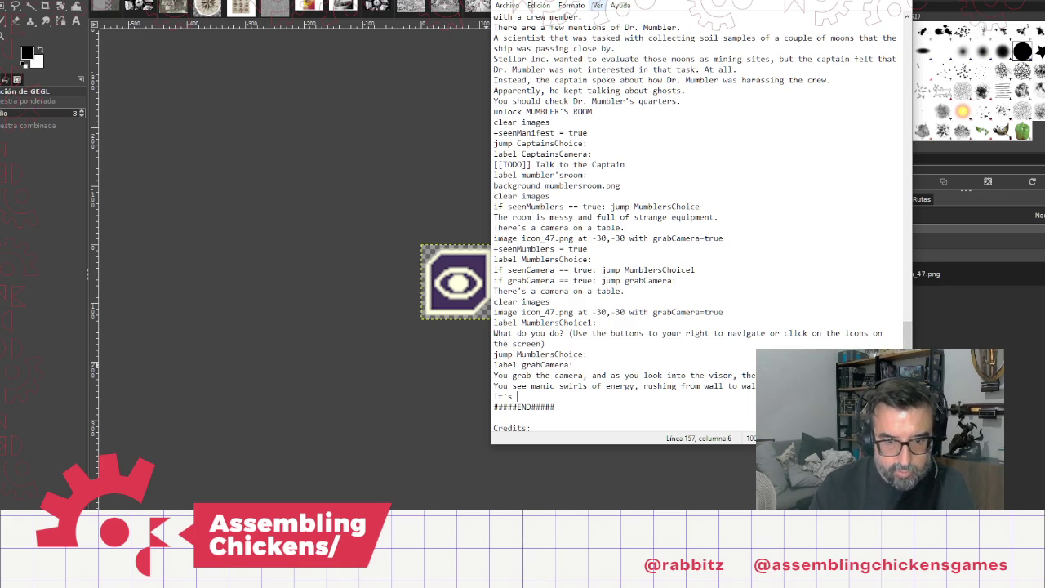
text(hard to p)
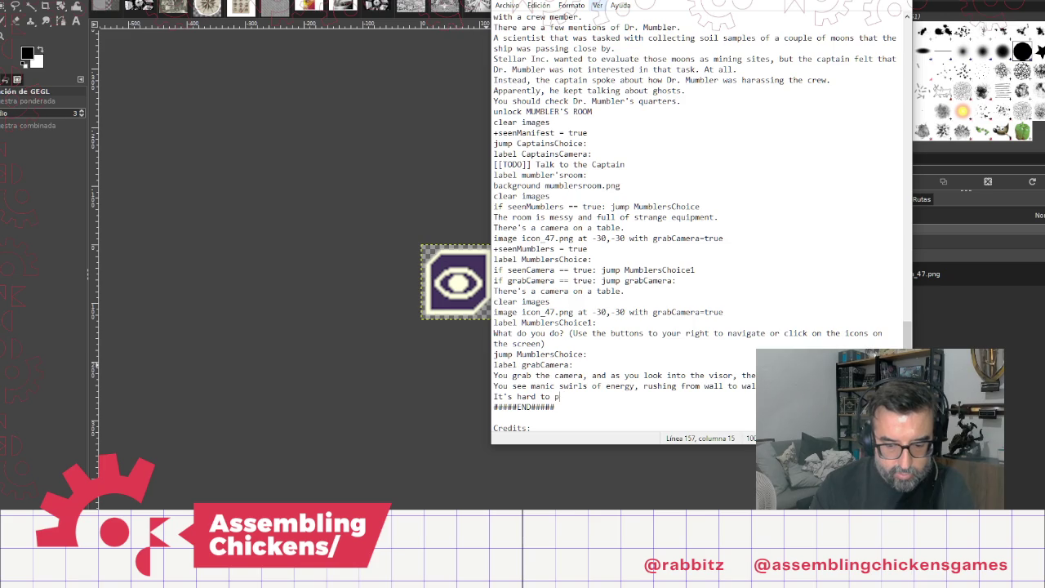
text(ut it in words, but they seem )
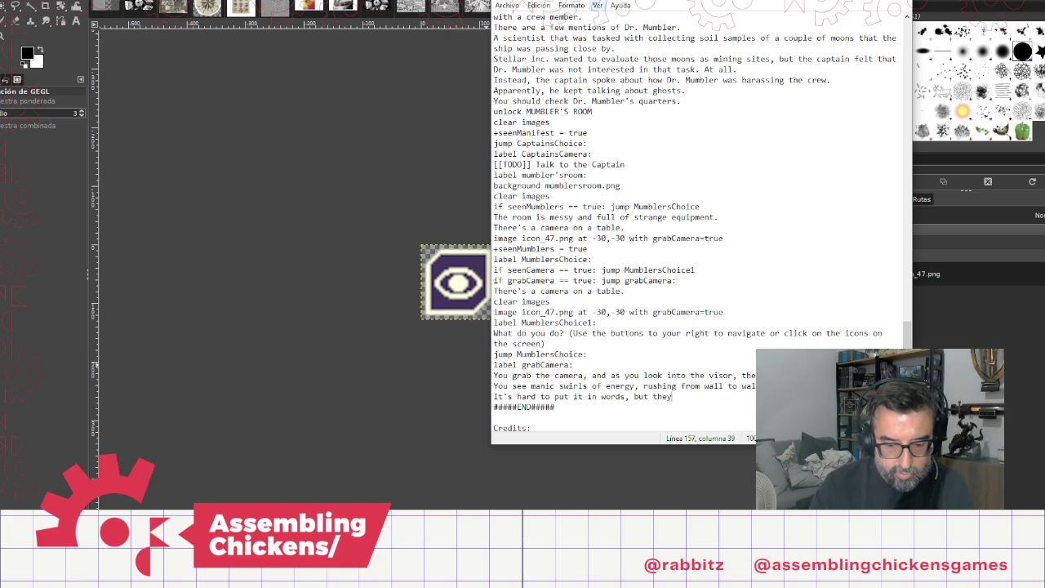
text(angry.)
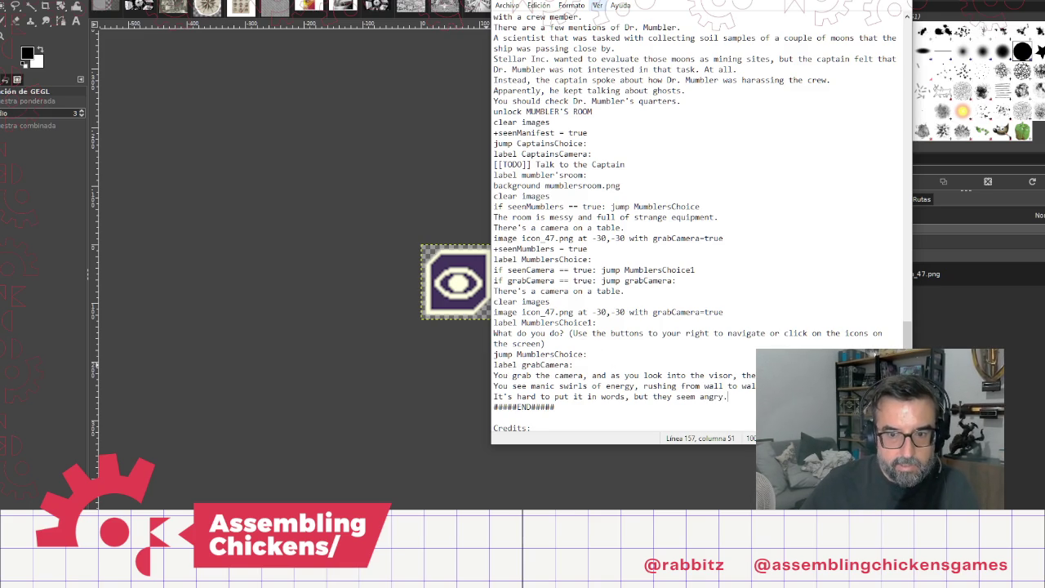
key(Return)
text(jump Mu)
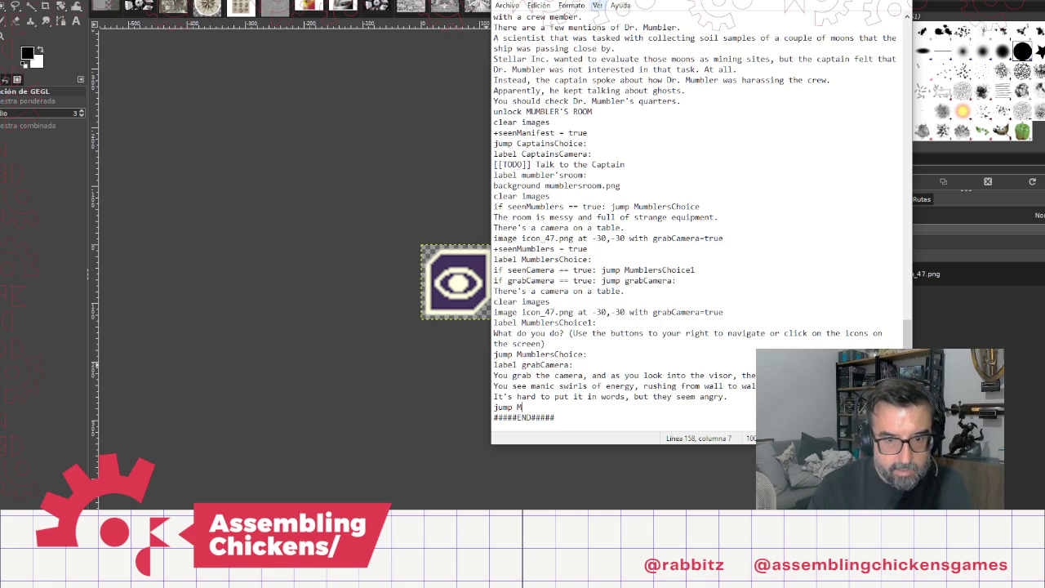
text(bl)
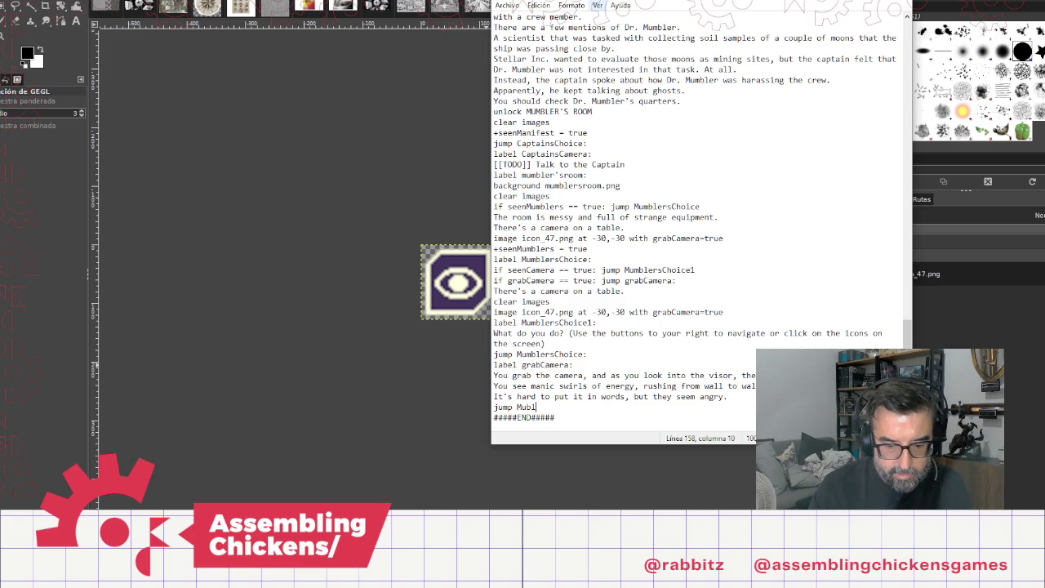
text(ersChoi)
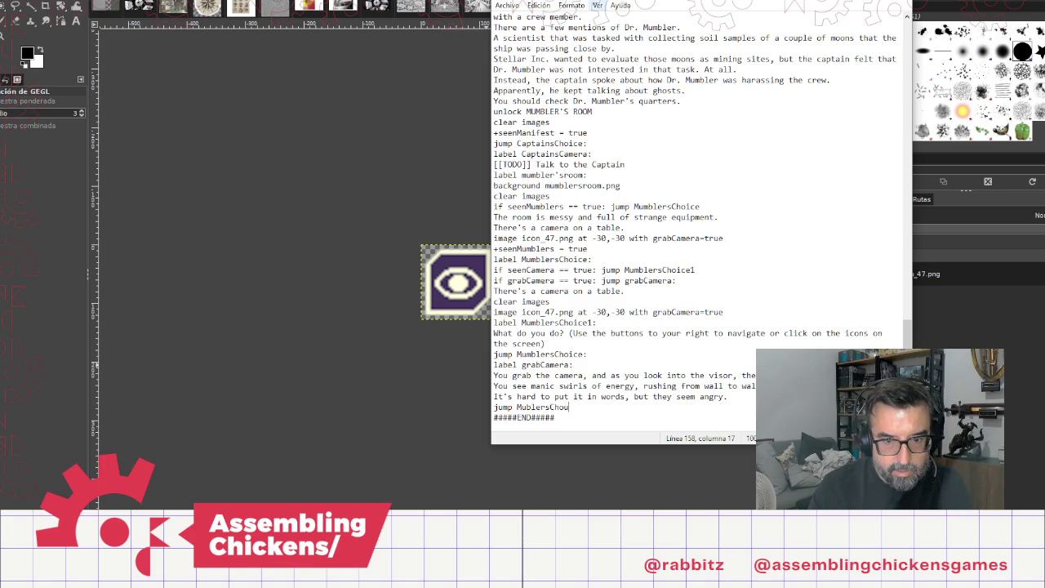
text(ce:)
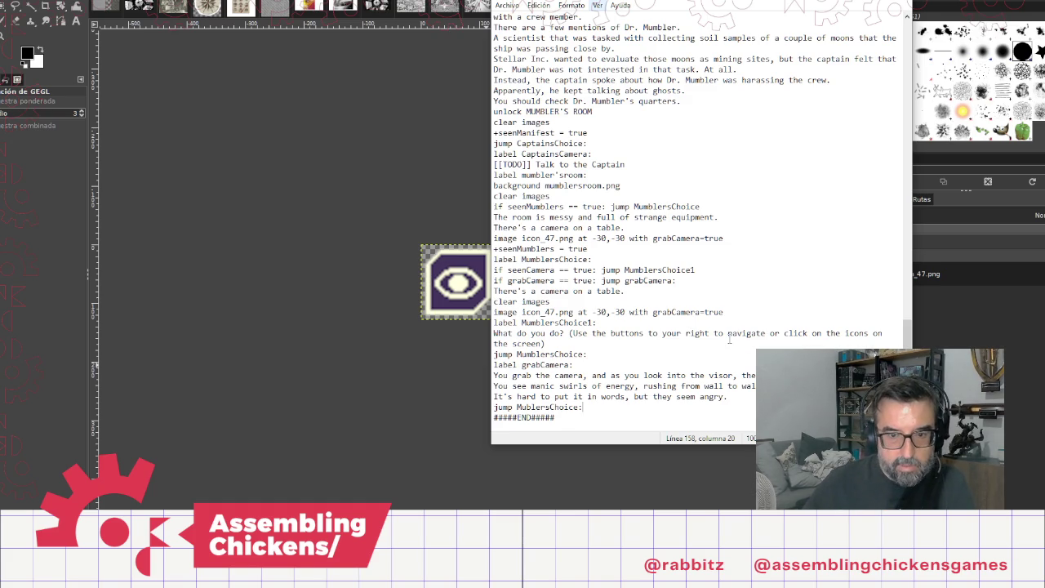
Step: Insert '+seenCamera = true' on its own line after the 'angry.' sentence
click(727, 396)
key(Return)
text(+)
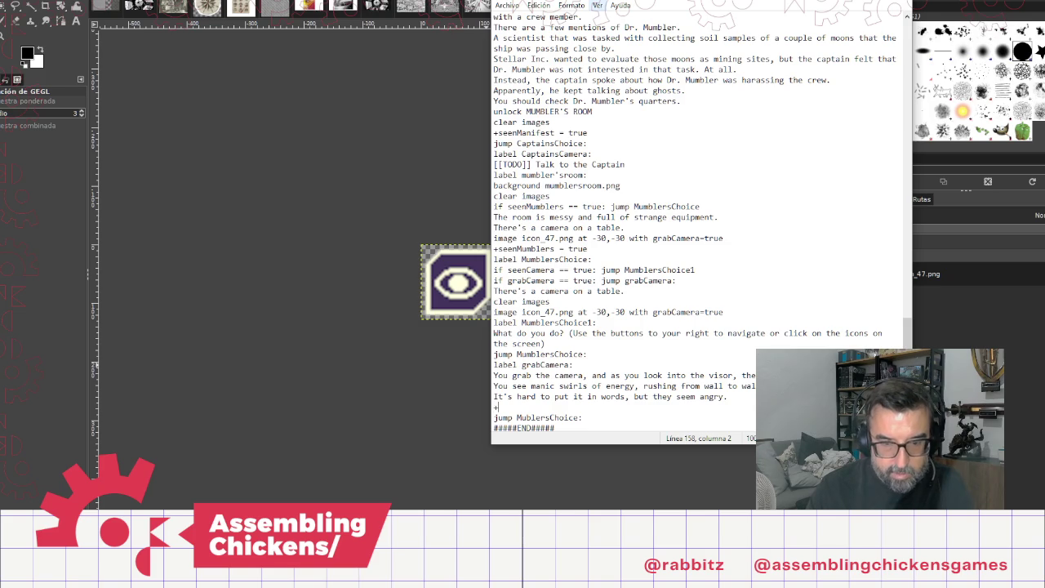
text(seen)
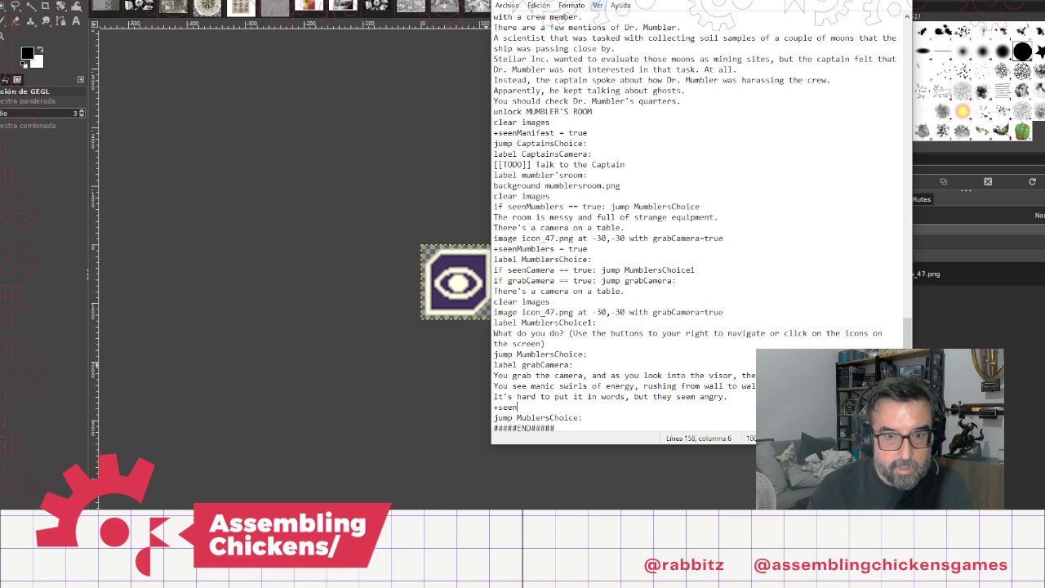
text(Camera )
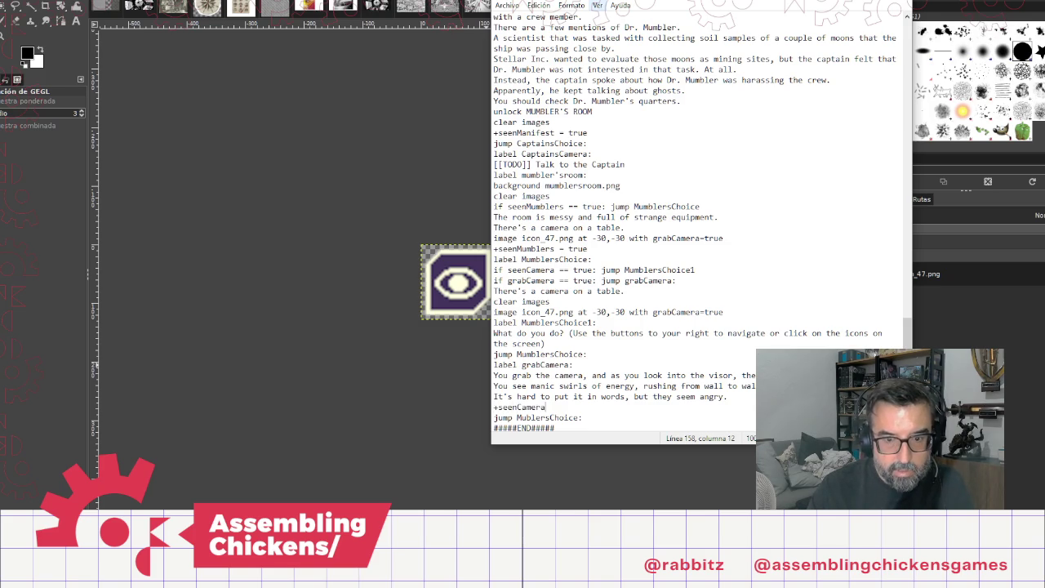
text(= true)
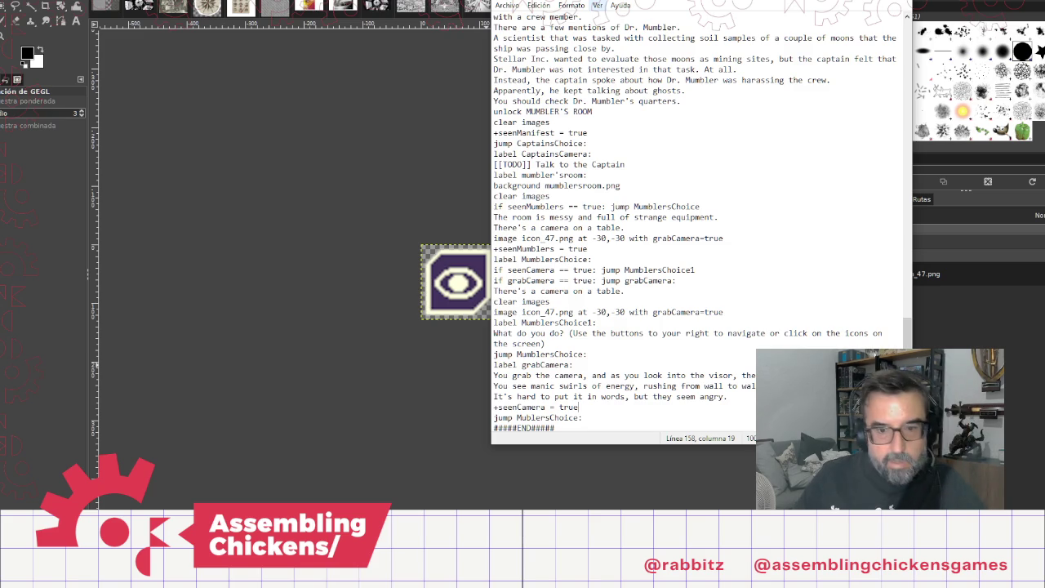
click(718, 498)
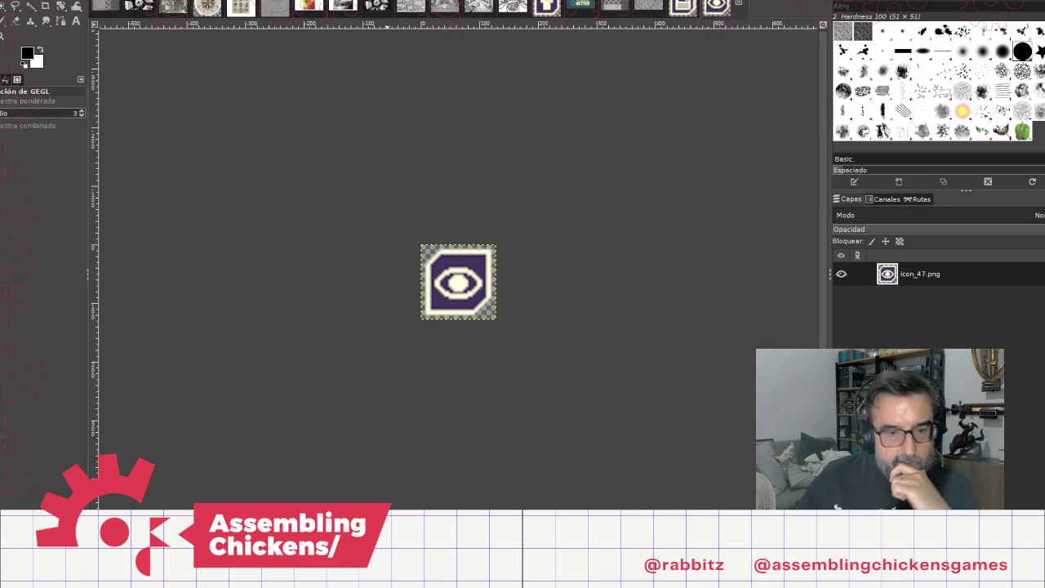
Step: Run the game with F5 and play from the hatch through the main deck to the mess hall
mouse_move(335, 581)
click(400, 493)
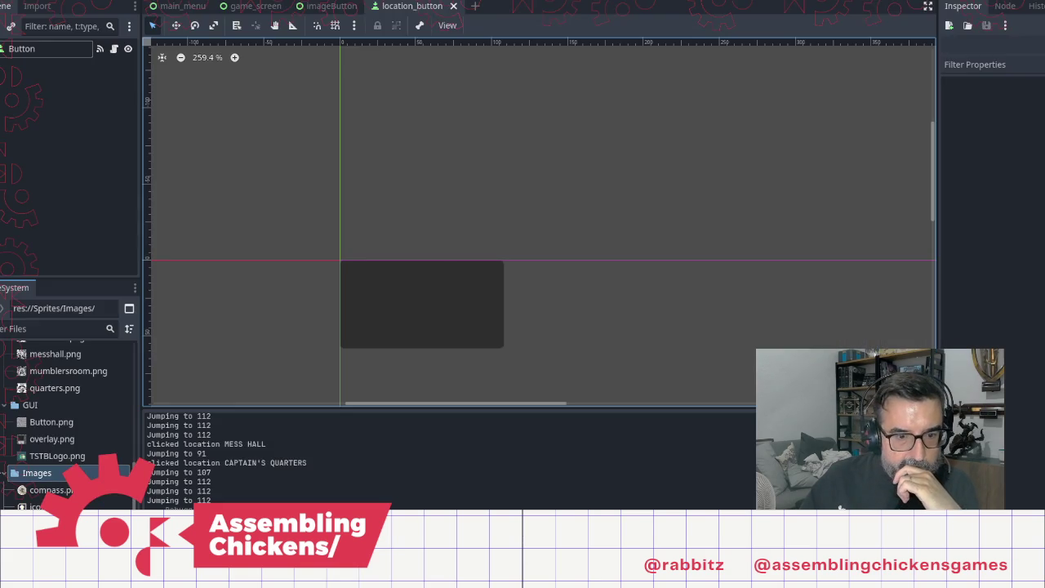
key(F5)
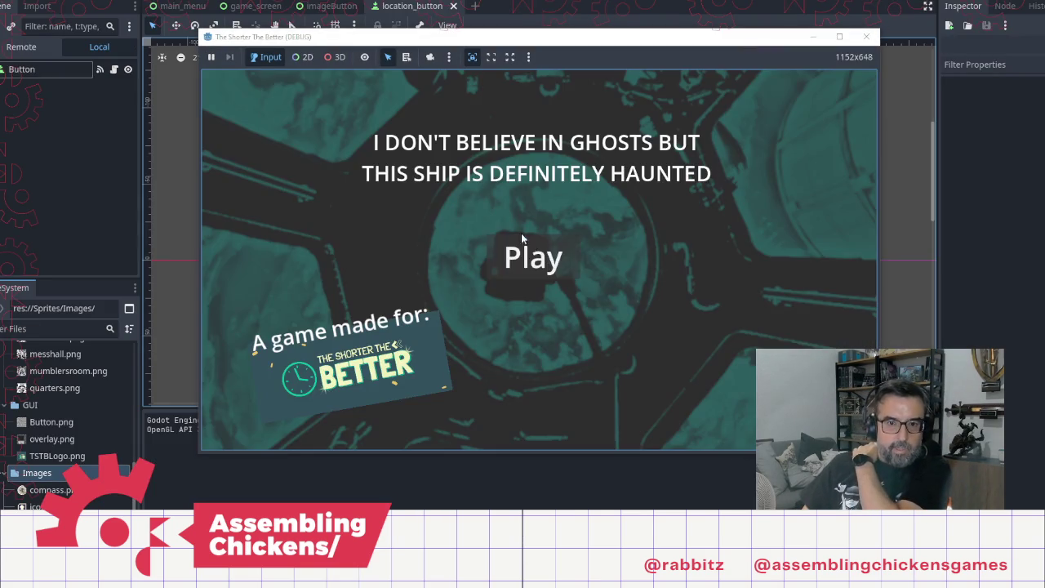
click(534, 251)
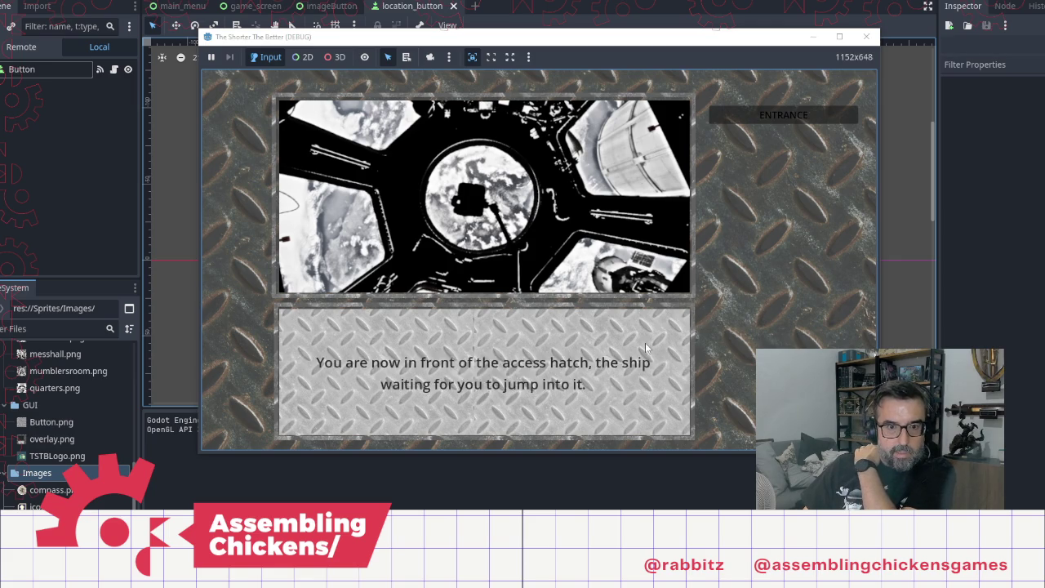
click(468, 204)
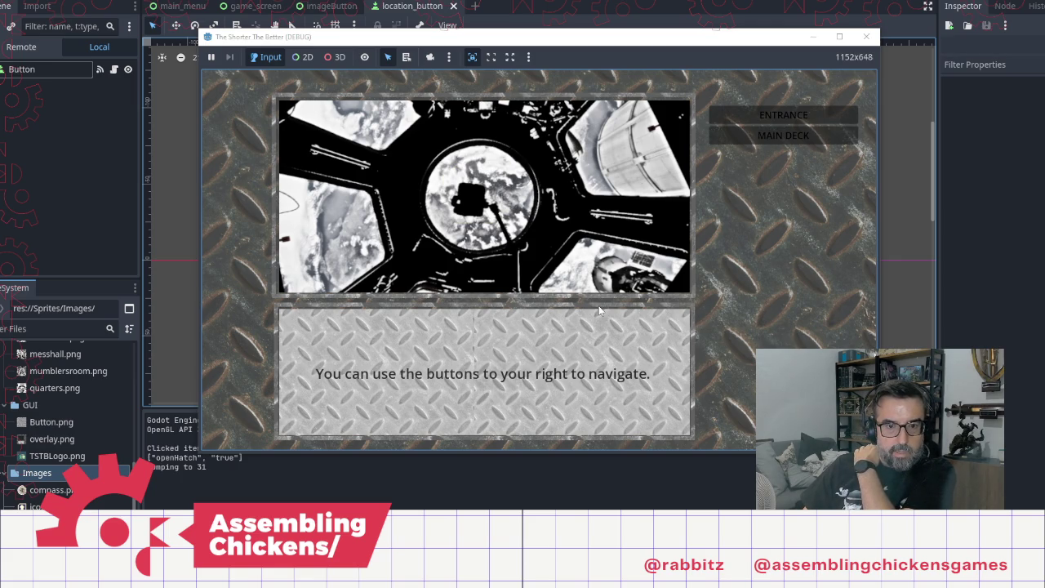
click(763, 137)
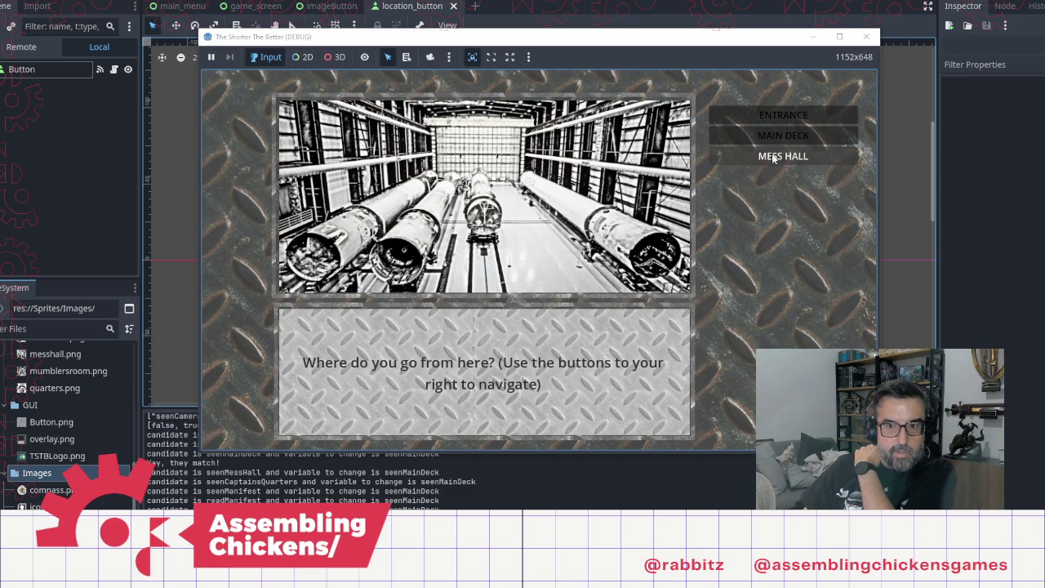
click(771, 154)
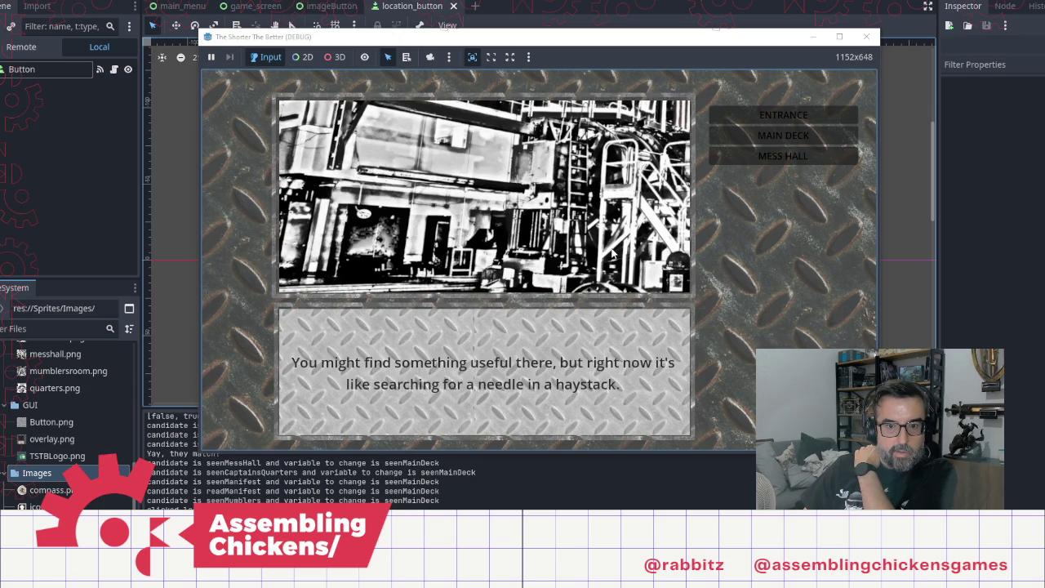
Step: Continue to the captain's quarters and log, then Mumbler's room, grab the camera, and stop the game
click(745, 138)
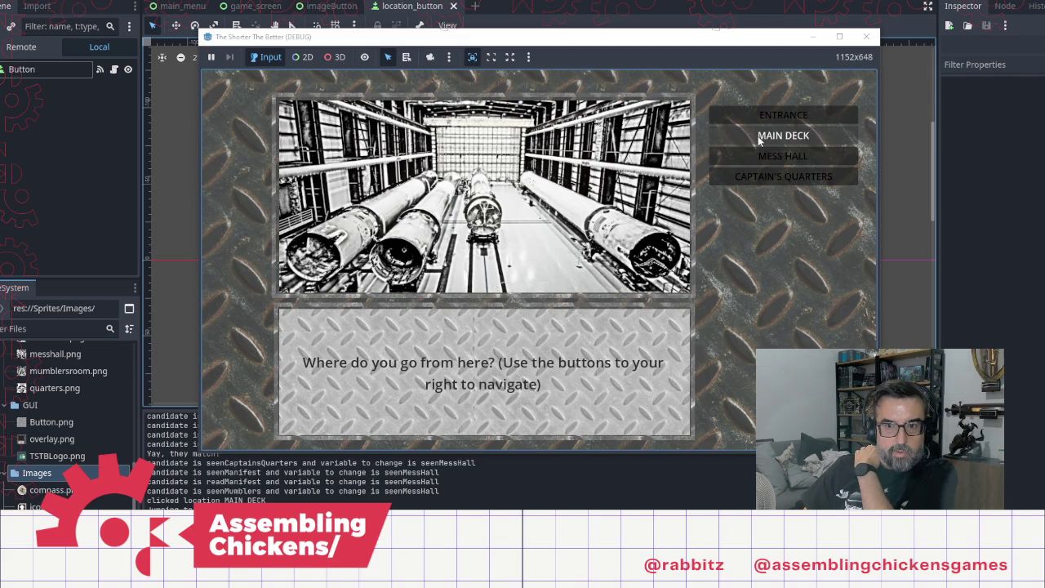
click(738, 162)
click(771, 178)
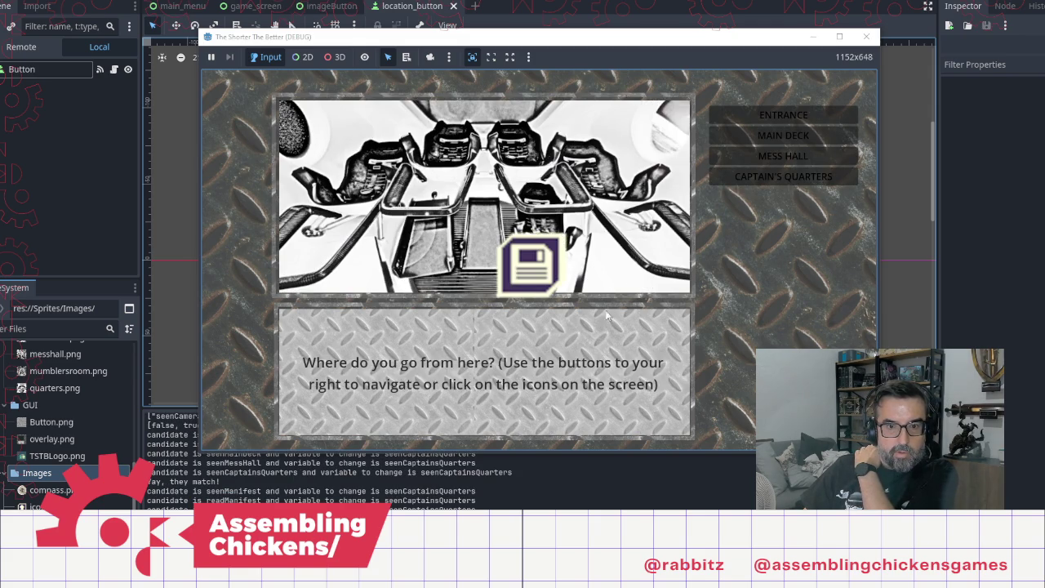
click(543, 271)
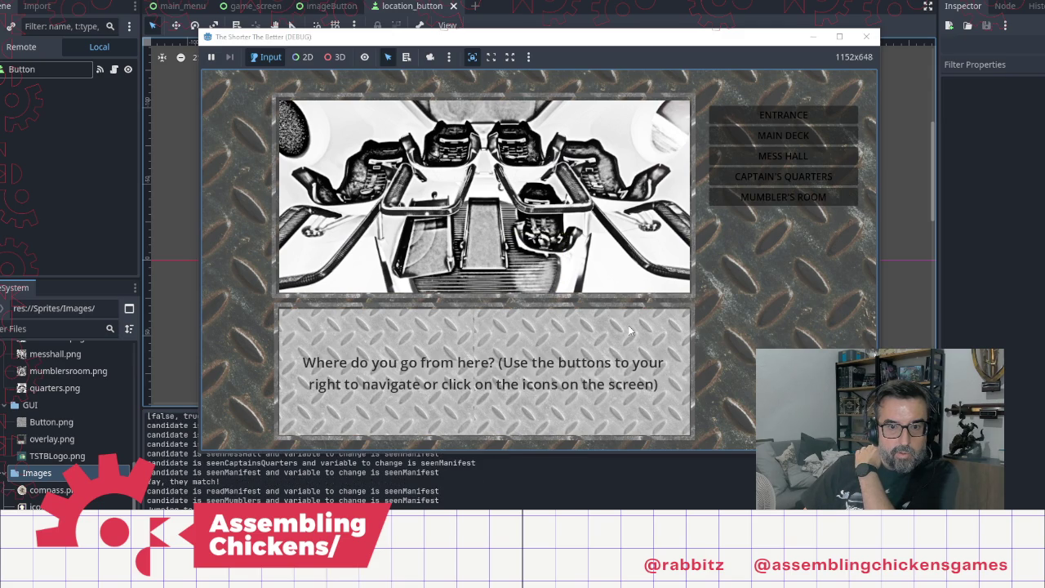
click(776, 200)
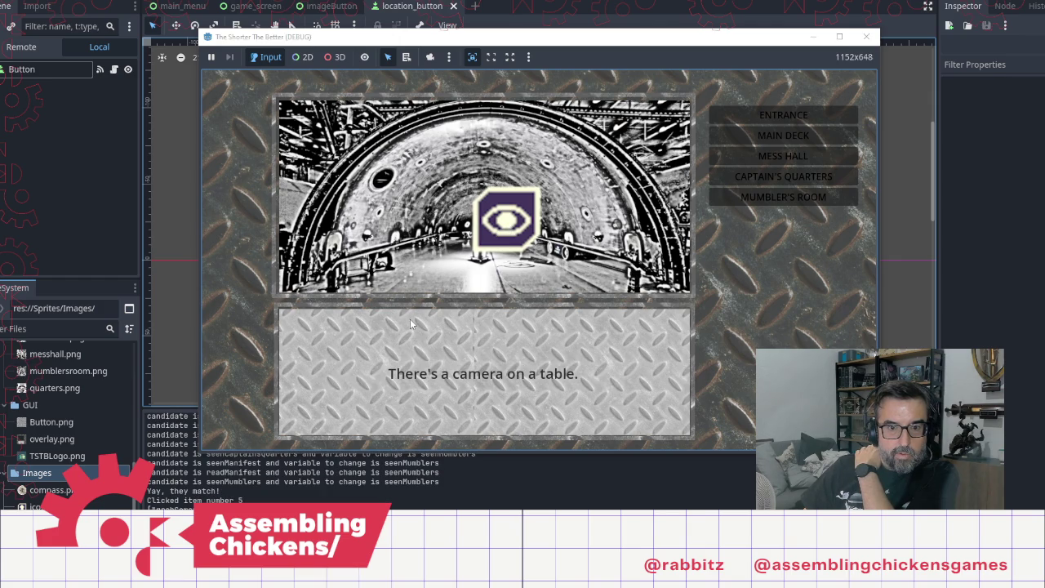
click(495, 258)
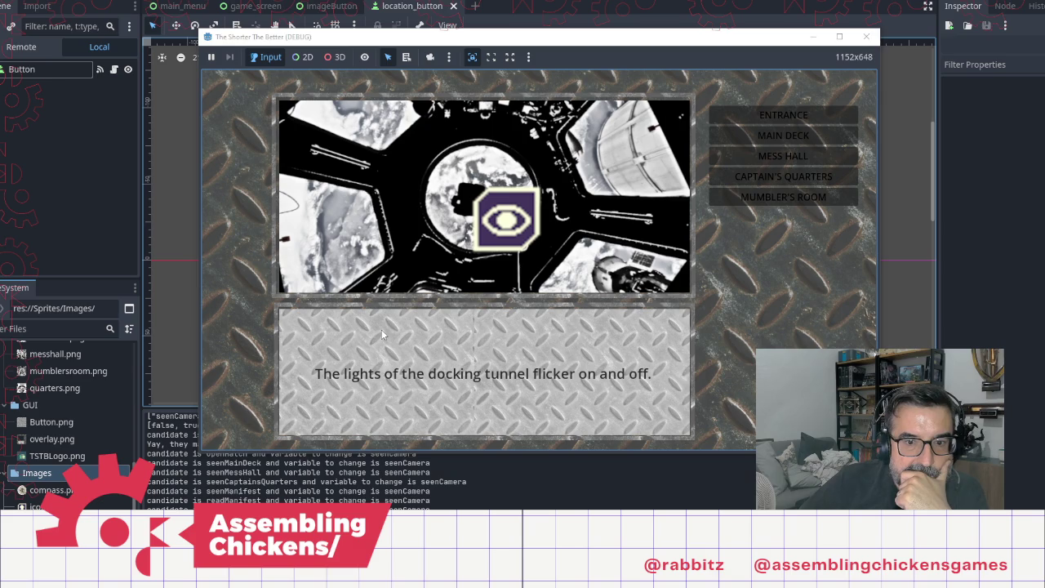
click(866, 37)
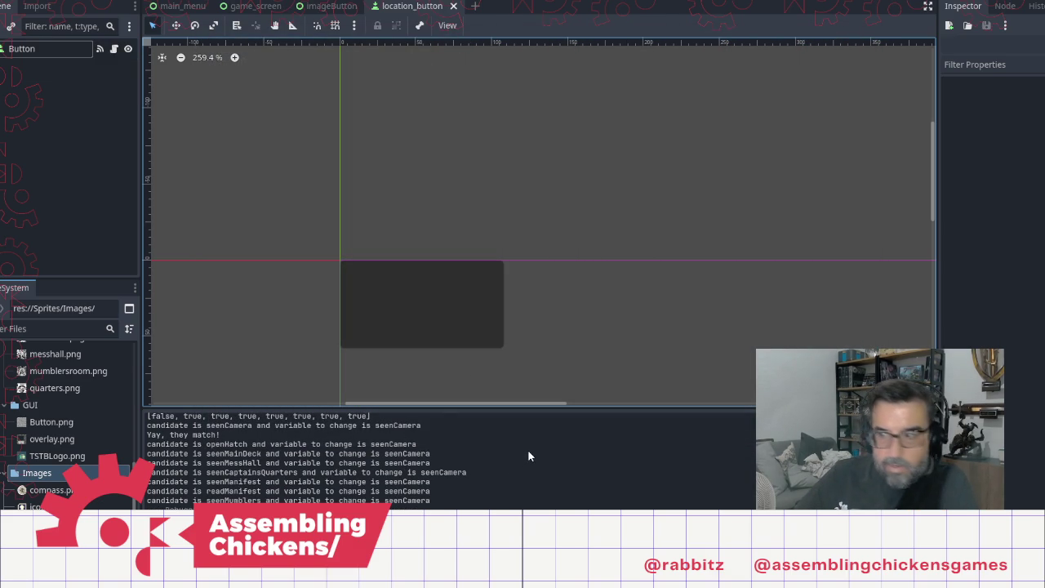
Step: Add the missing colon to 'label MumblersChoice1' and drop the colon from 'jump grabCamera'
key(alt+Tab)
click(597, 418)
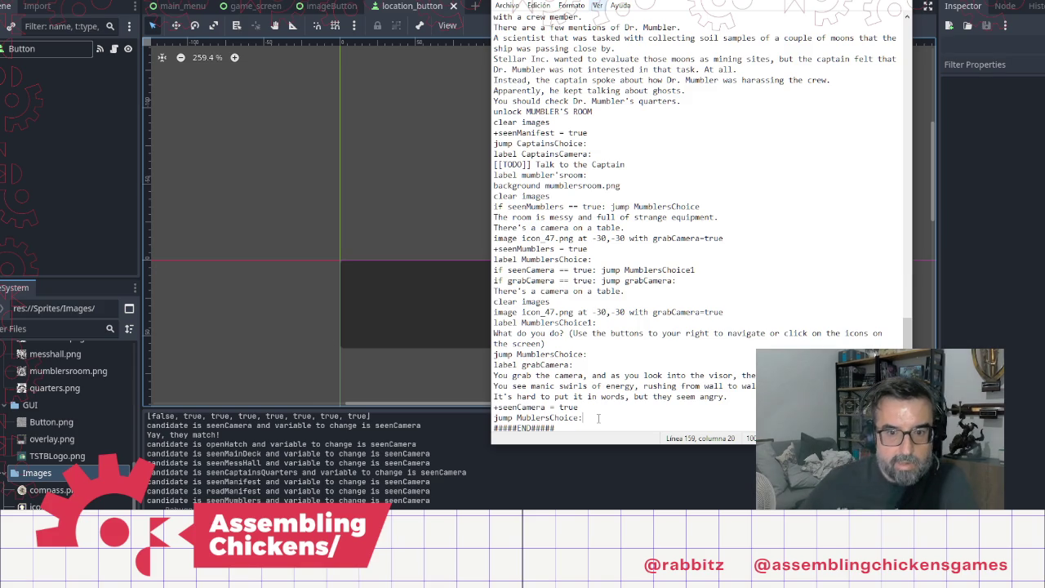
double_click(653, 269)
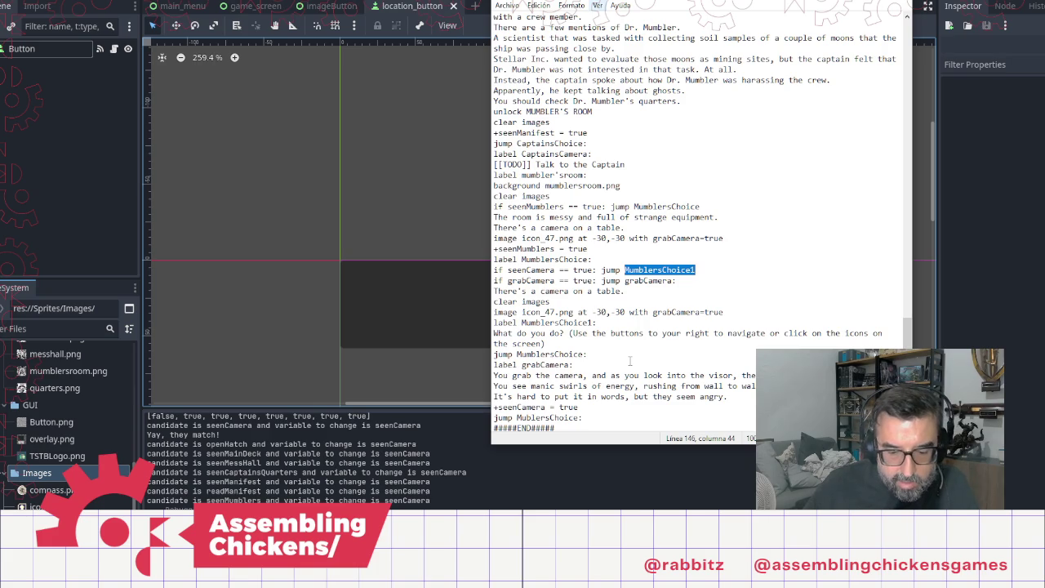
key(F3)
key(Right)
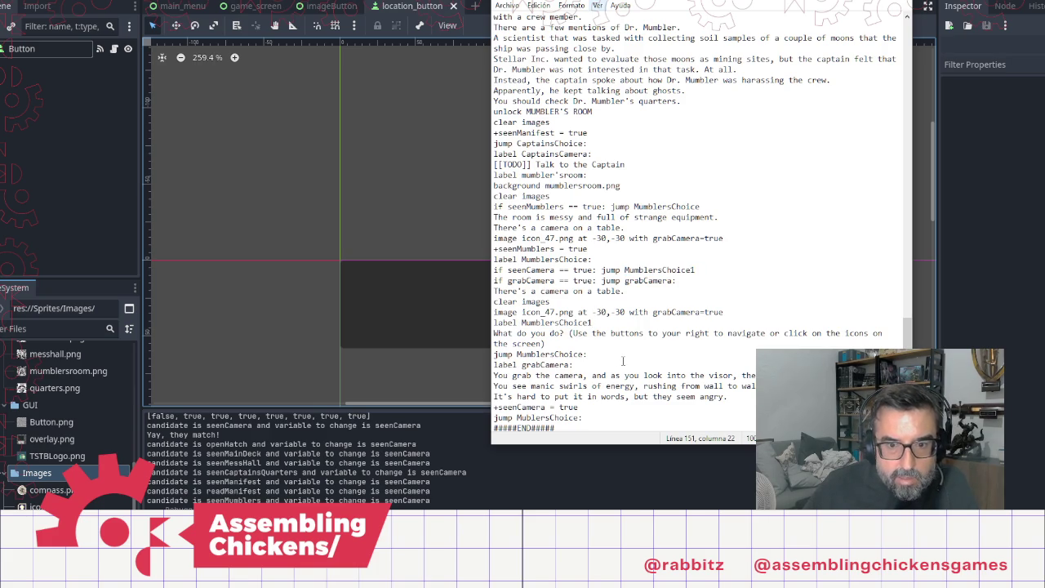
text(:)
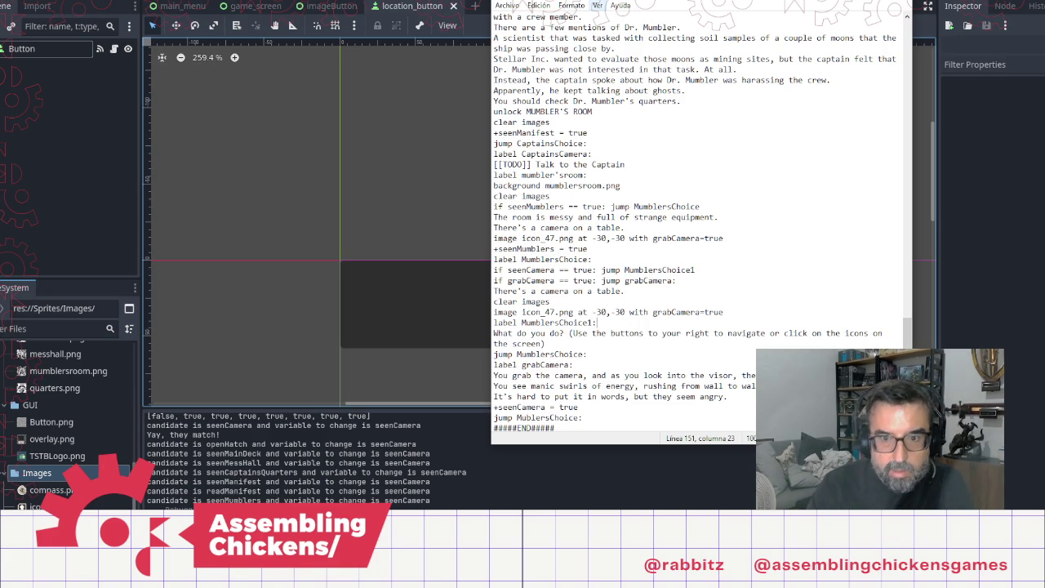
click(686, 280)
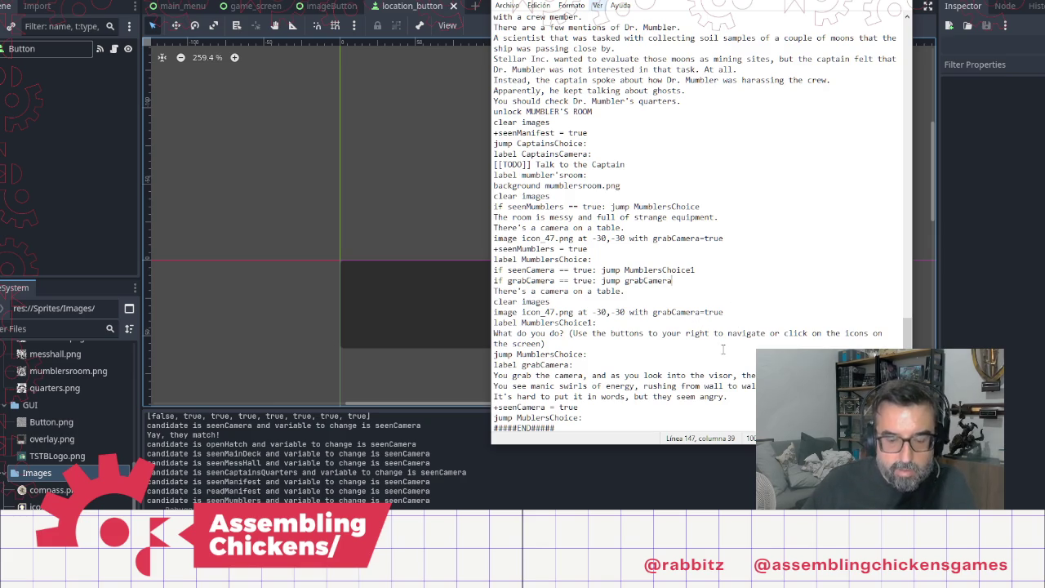
click(357, 214)
Step: Replay from the hatch via main deck, mess hall and captain's log to grab Mumbler's camera, then stop
click(931, 6)
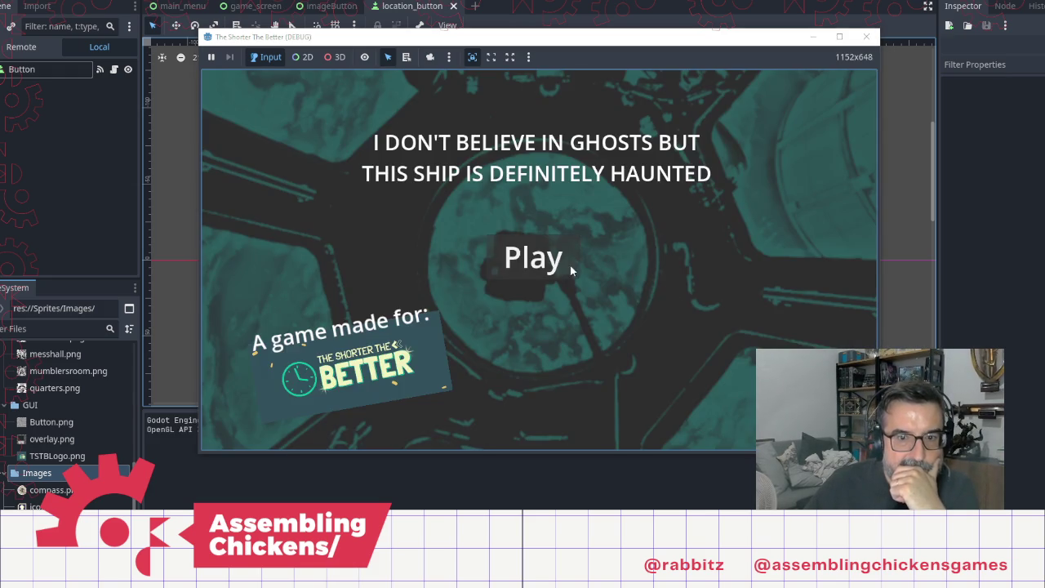
click(570, 267)
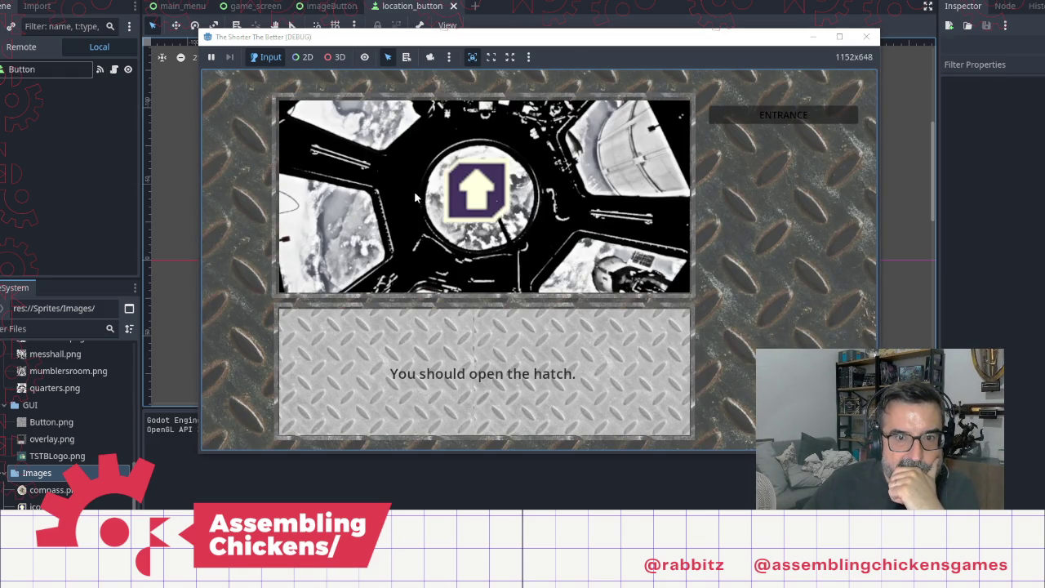
click(475, 193)
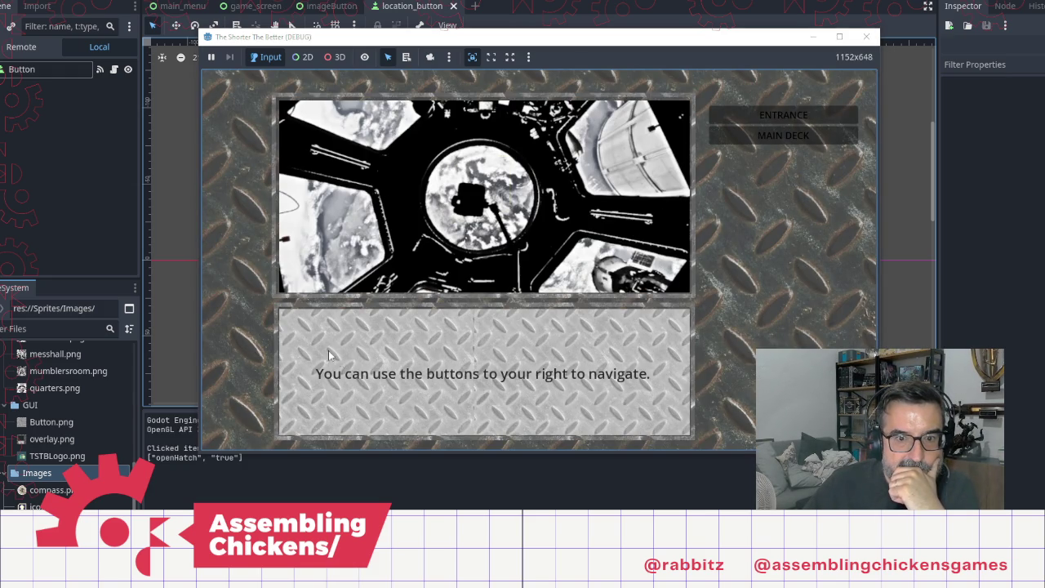
click(758, 137)
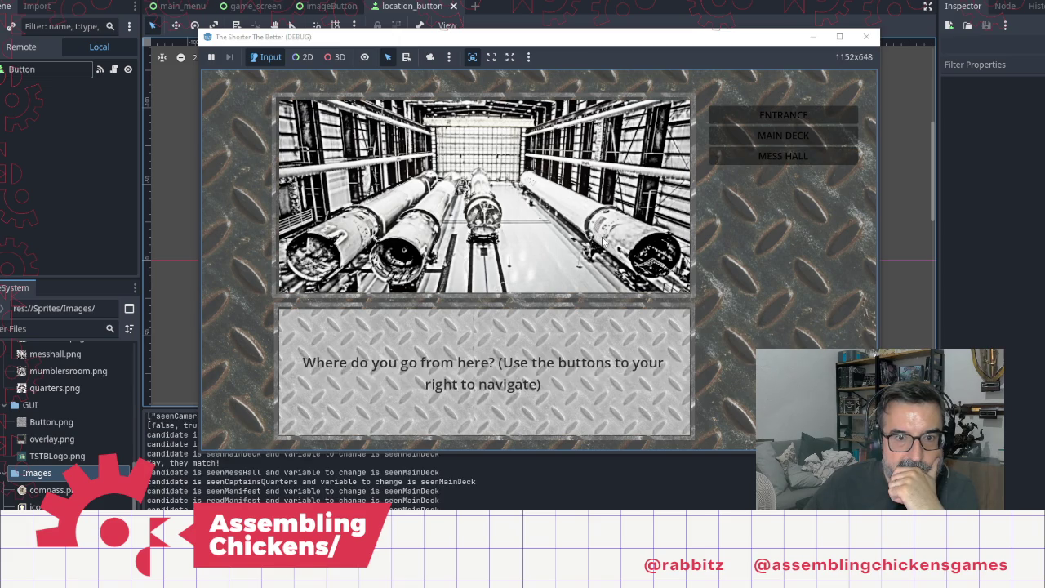
click(751, 155)
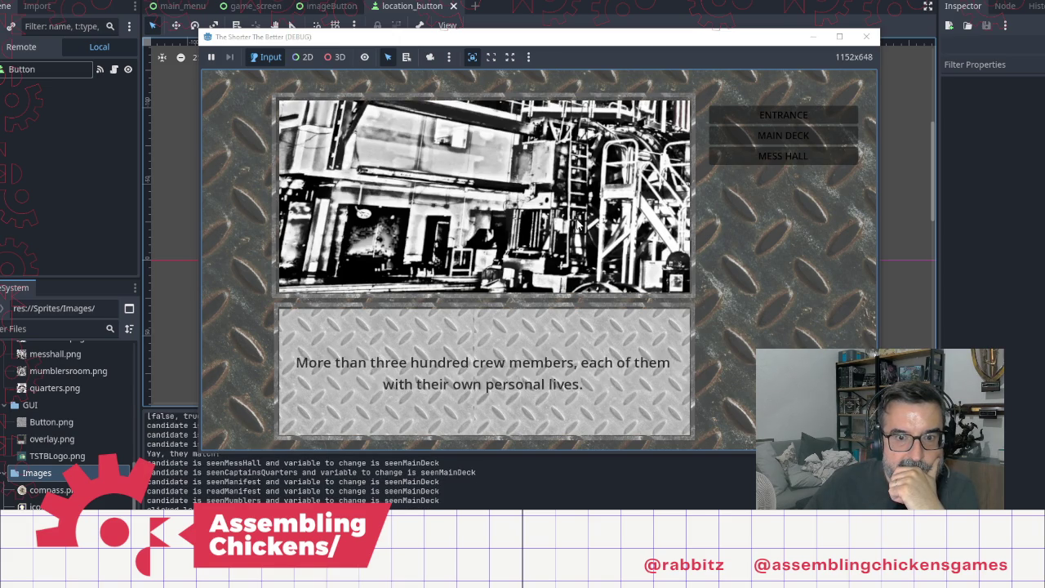
click(739, 178)
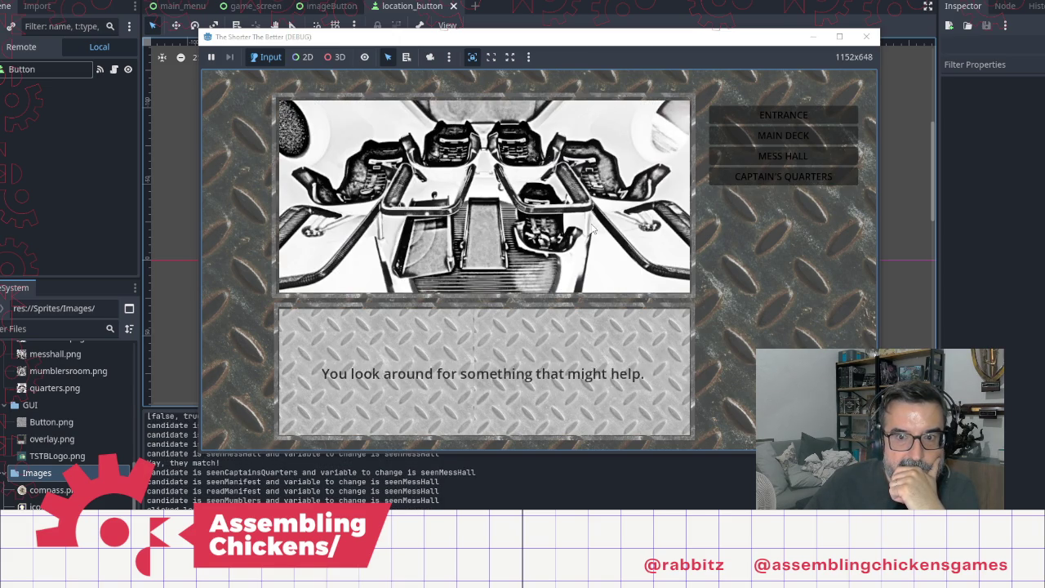
click(526, 263)
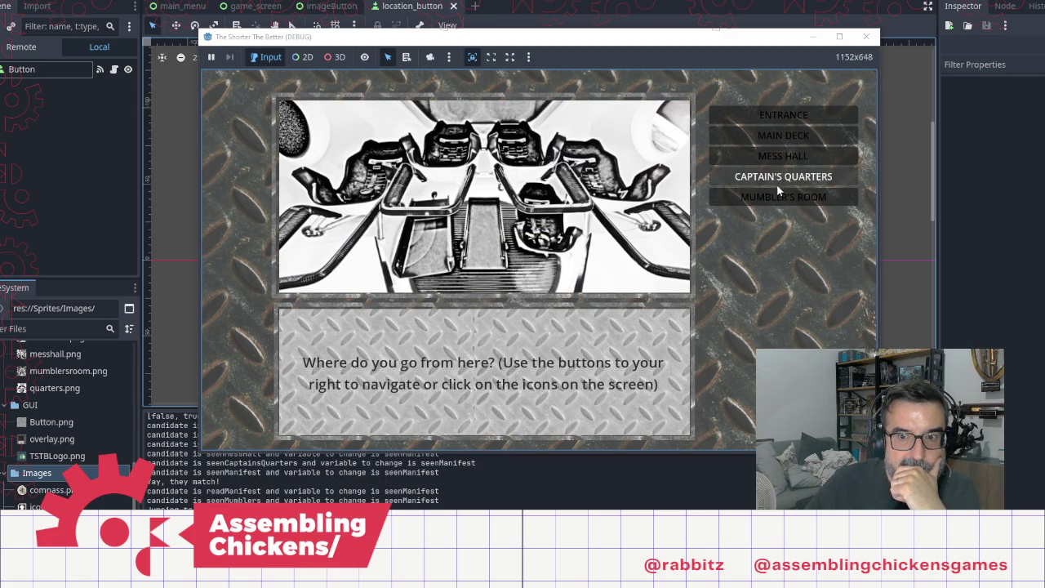
click(780, 197)
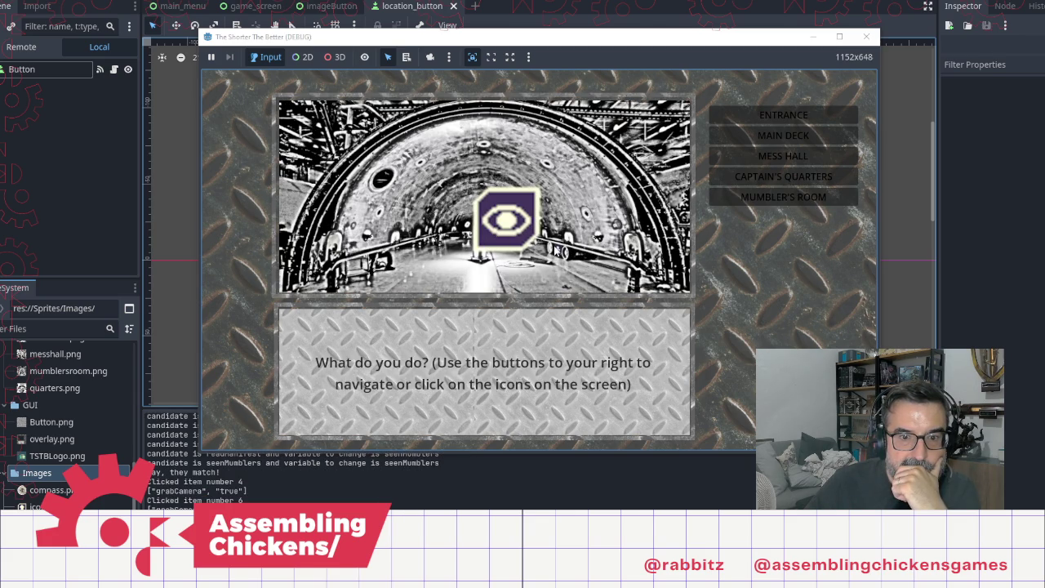
click(555, 252)
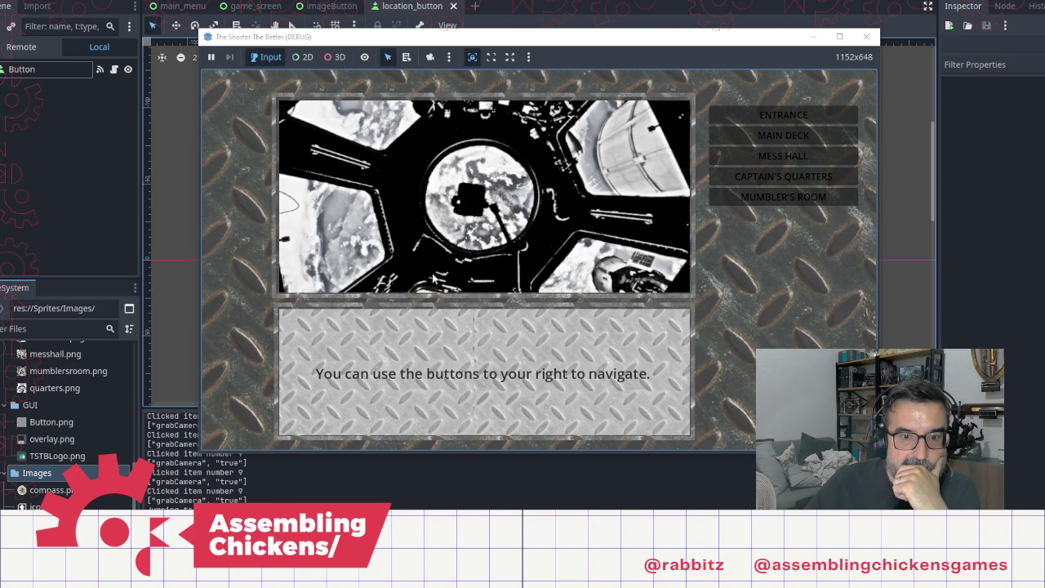
click(866, 37)
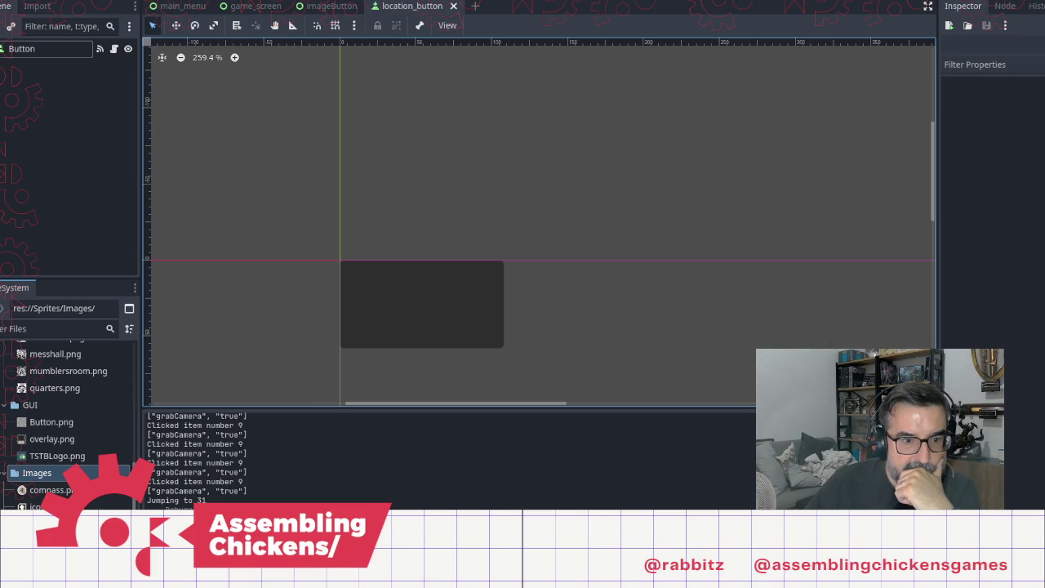
mouse_move(244, 492)
mouse_down()
mouse_move(203, 463)
mouse_move(245, 494)
mouse_move(237, 466)
mouse_move(209, 462)
mouse_up()
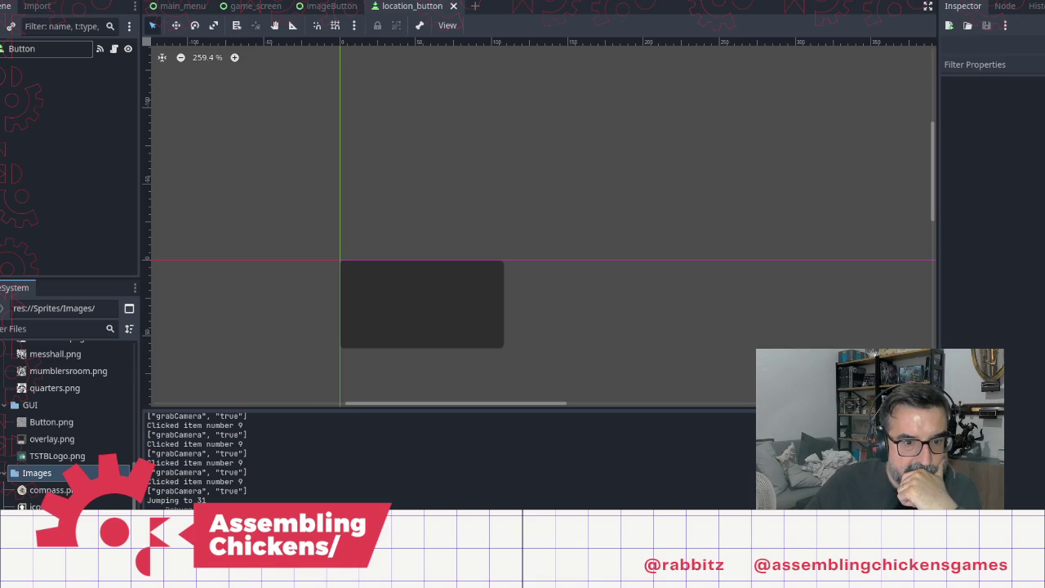
Step: Rename the grabCamera jump target and its label to 'grabbedCamera'
key(alt+Tab)
key(alt+Tab)
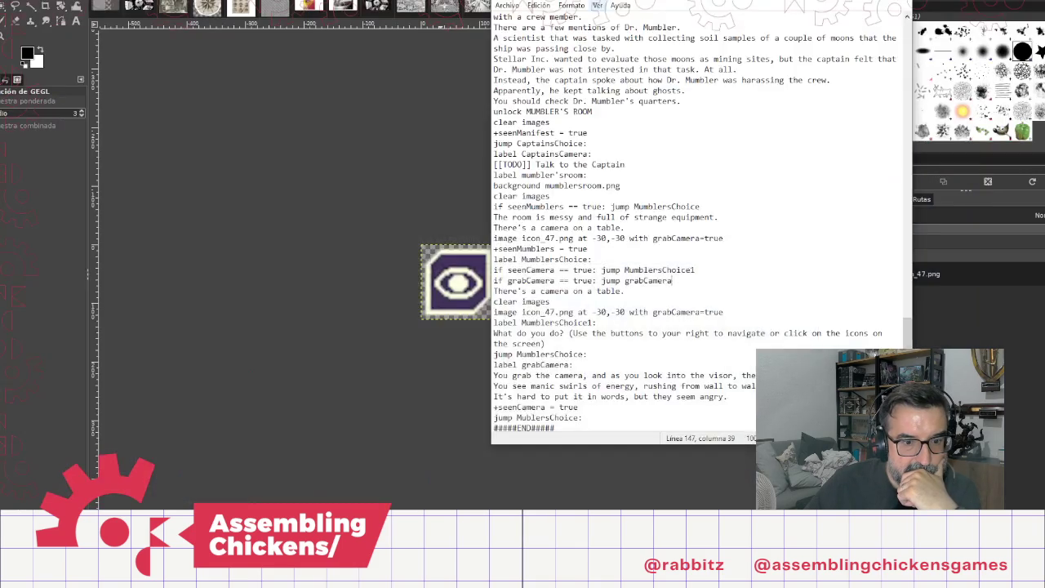
key(alt+Tab)
key(alt+Tab)
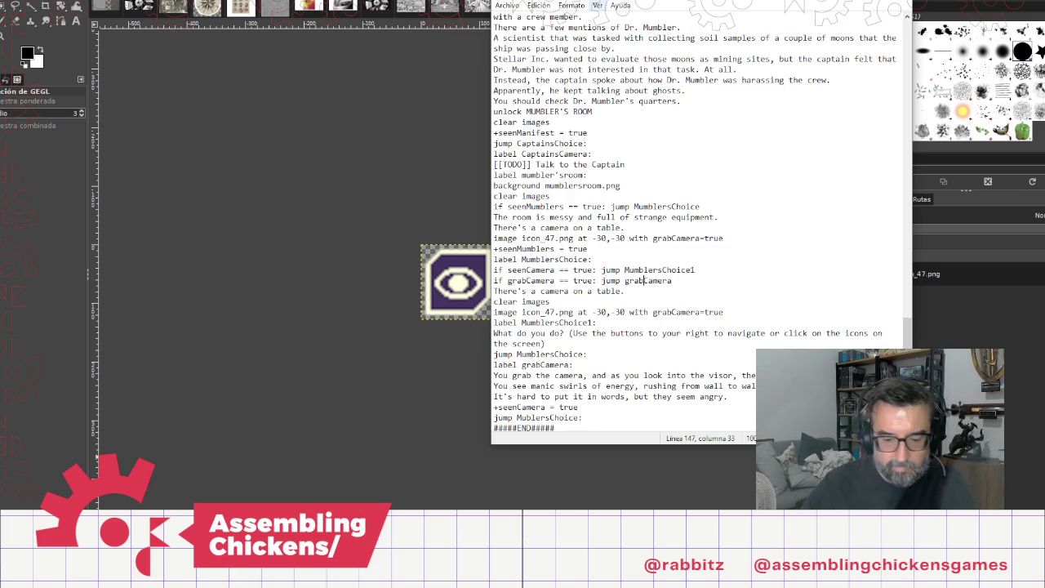
text(bed)
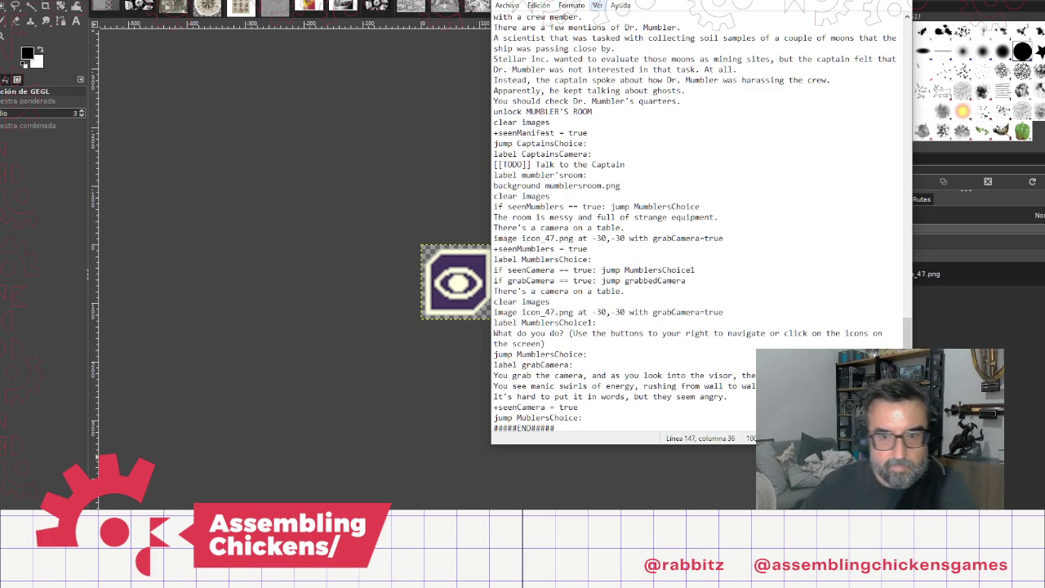
double_click(653, 282)
key(ctrl+c)
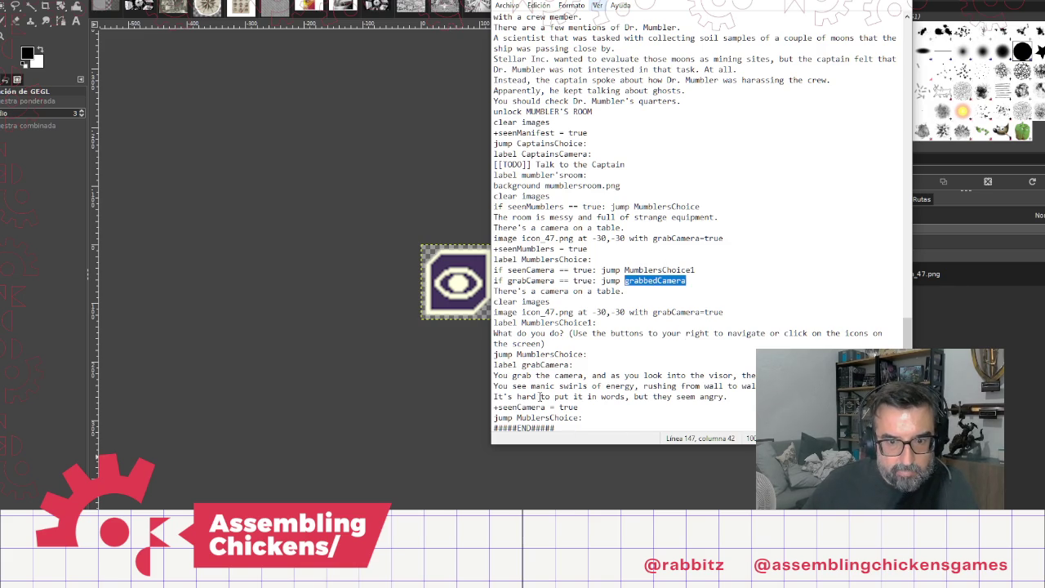
double_click(548, 364)
key(ctrl+v)
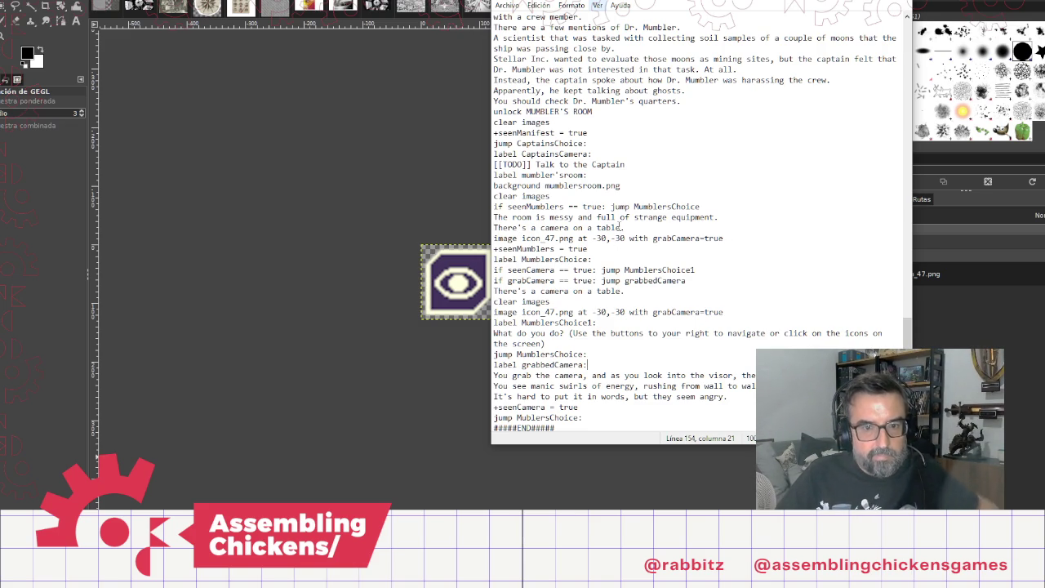
Step: Delete the first-visit camera text and icon lines
click(732, 237)
key(shift+Up)
key(shift+Home)
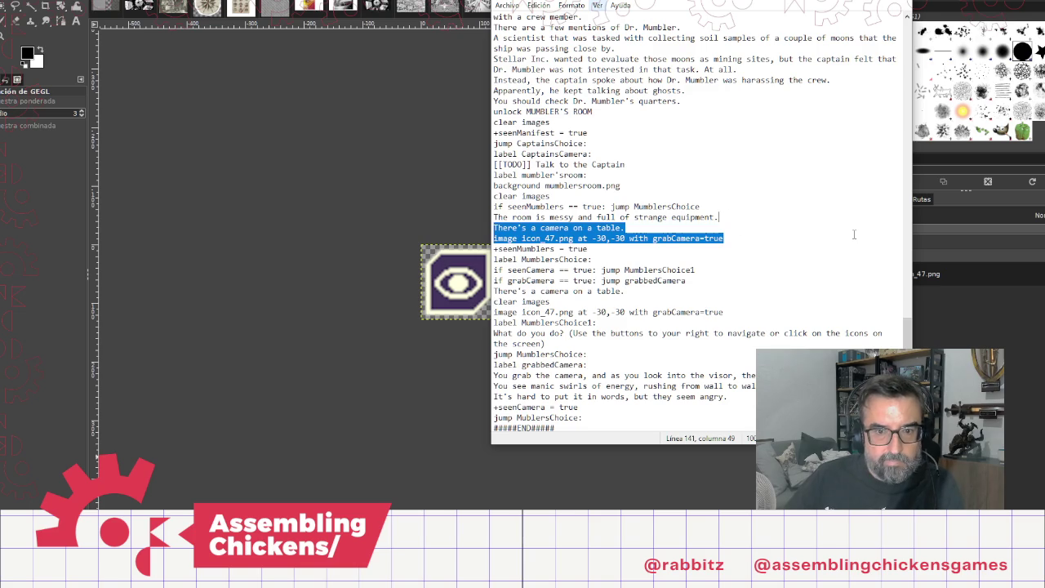
key(Delete)
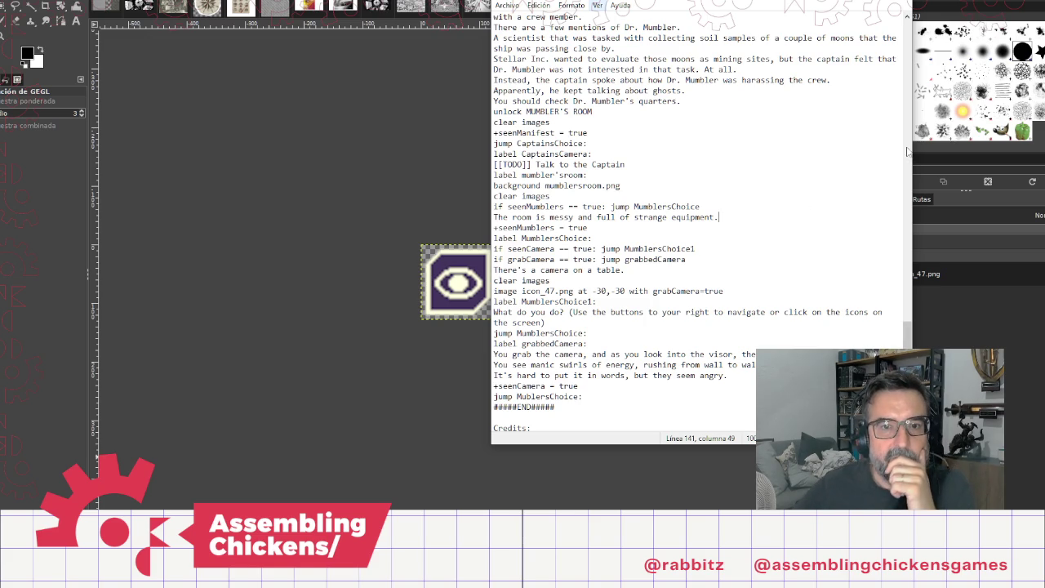
Step: Replace the misspelled 'MublersChoice' in the final jump with 'MumblersChoice:'
scroll(881, 150, up, 9)
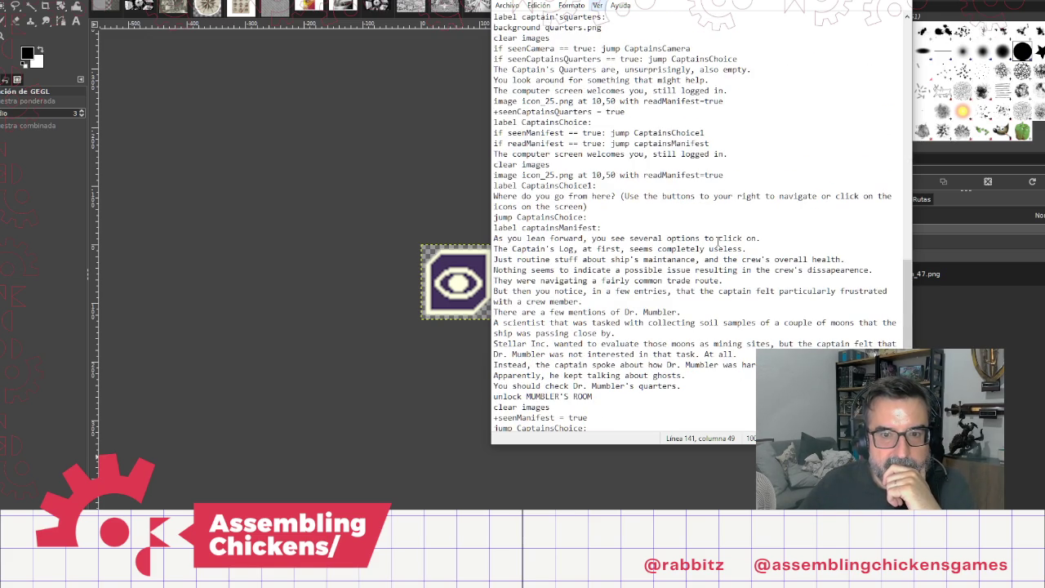
scroll(716, 242, down, 10)
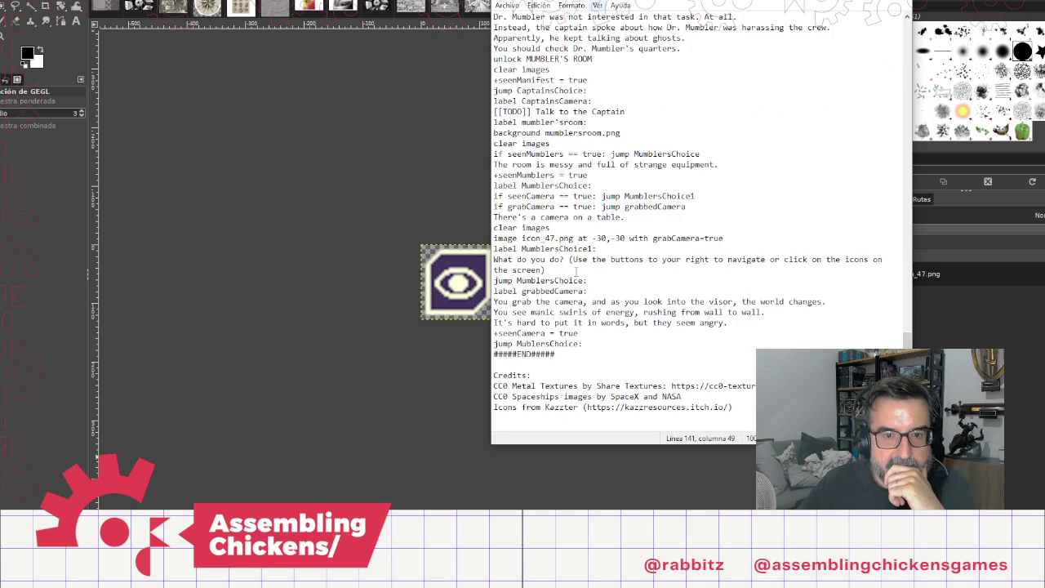
click(574, 312)
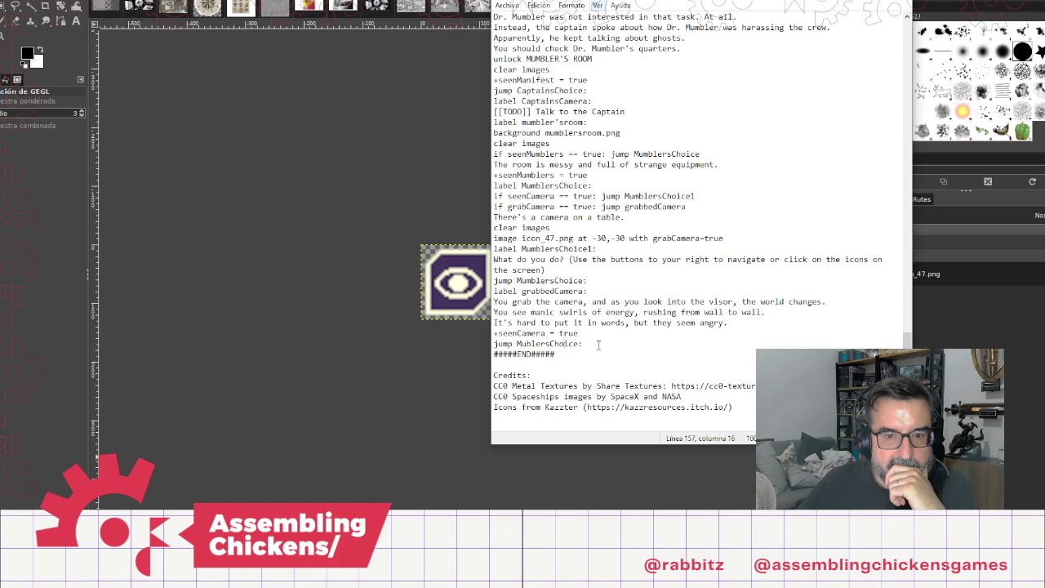
click(598, 344)
double_click(555, 186)
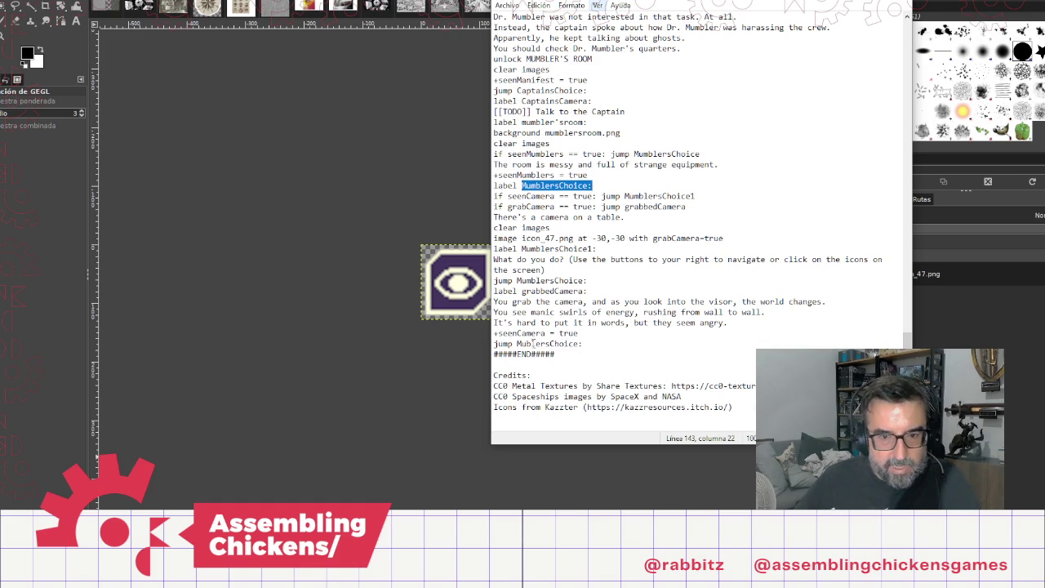
double_click(532, 344)
text(MumblersChoice:)
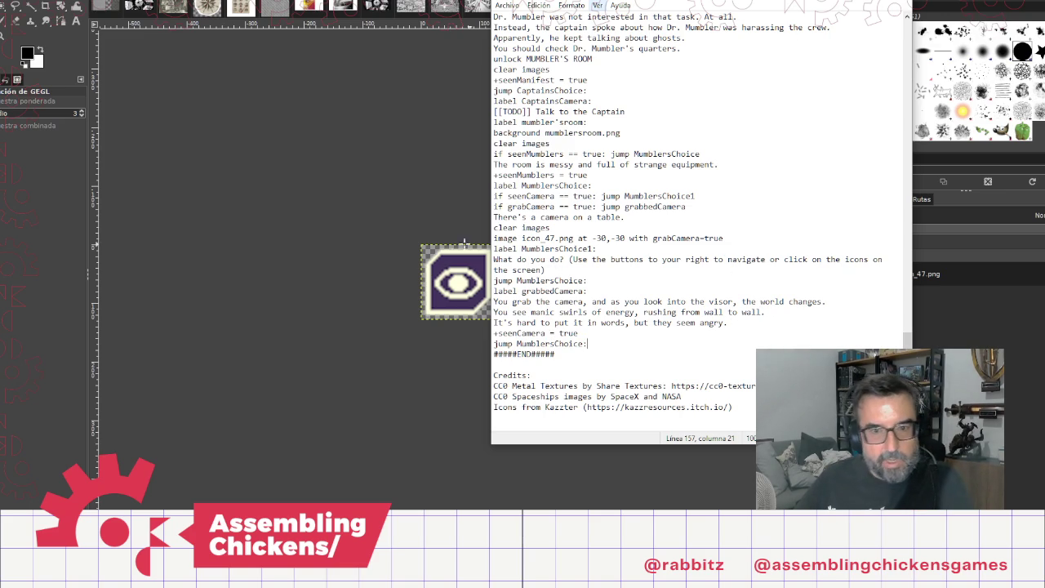
Step: Cycle past the GIMP eye image to bring the Godot editor to the front
key(alt+Tab)
key(Escape)
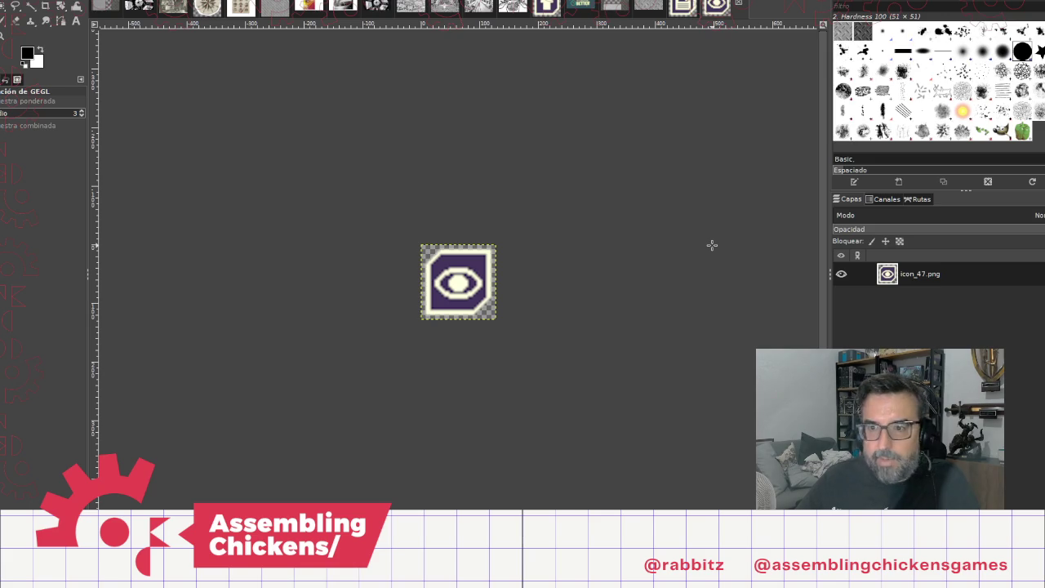
key(alt+Tab)
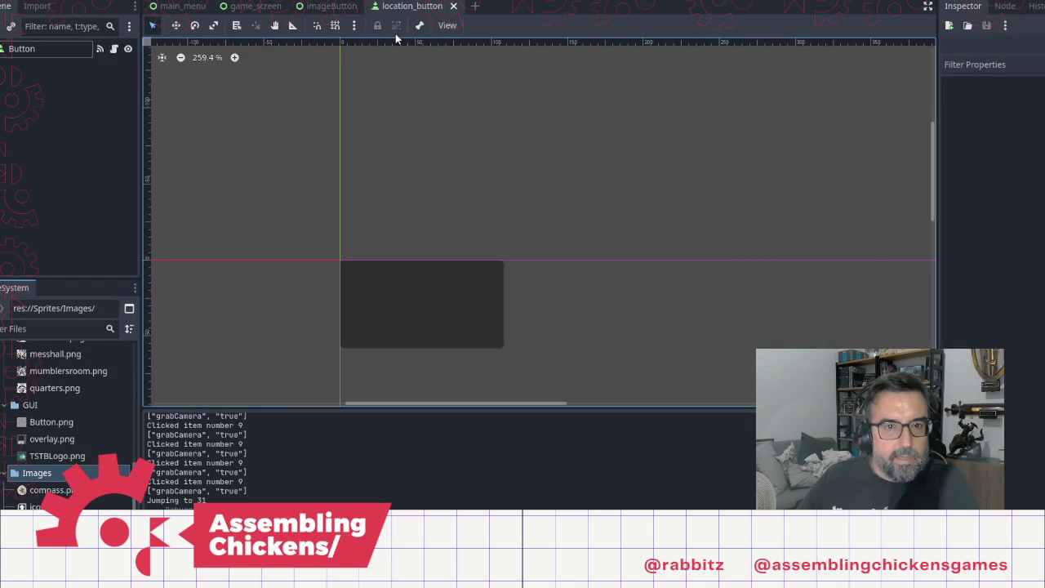
Step: Replay through the captain's log to Mumbler's room, grab the camera, then bring Notepad forward
click(885, 16)
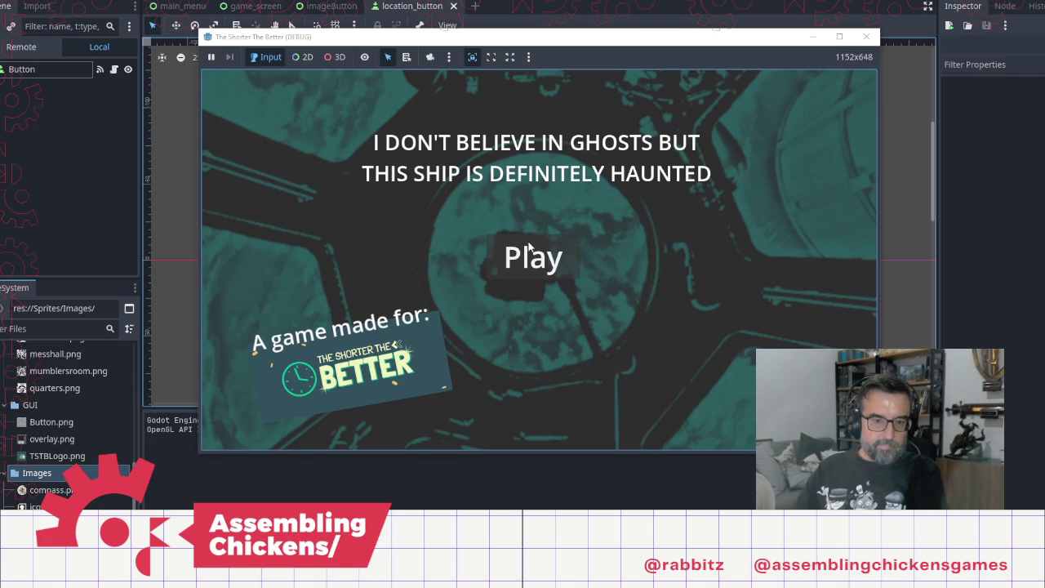
click(528, 248)
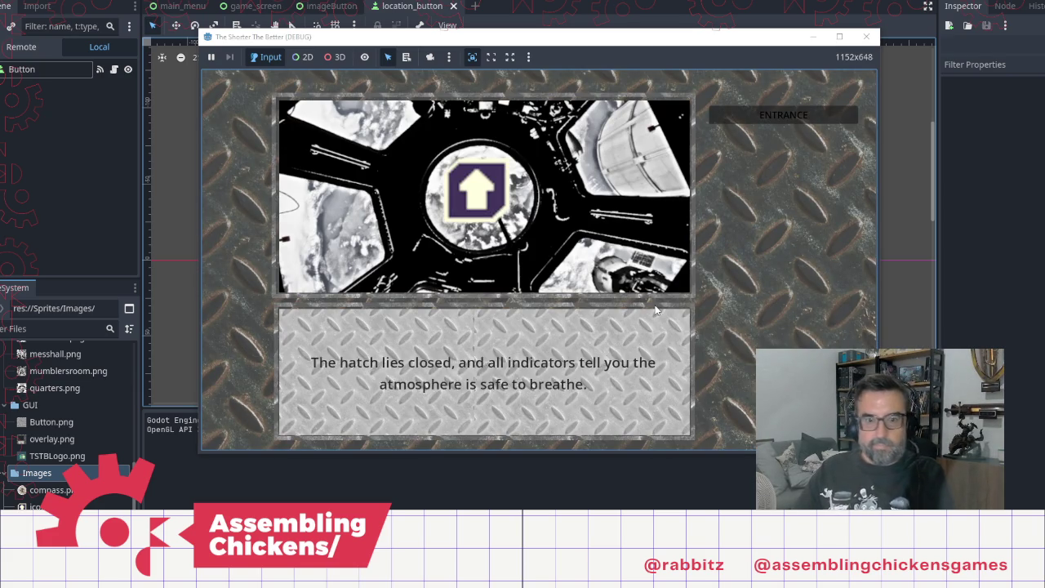
click(481, 189)
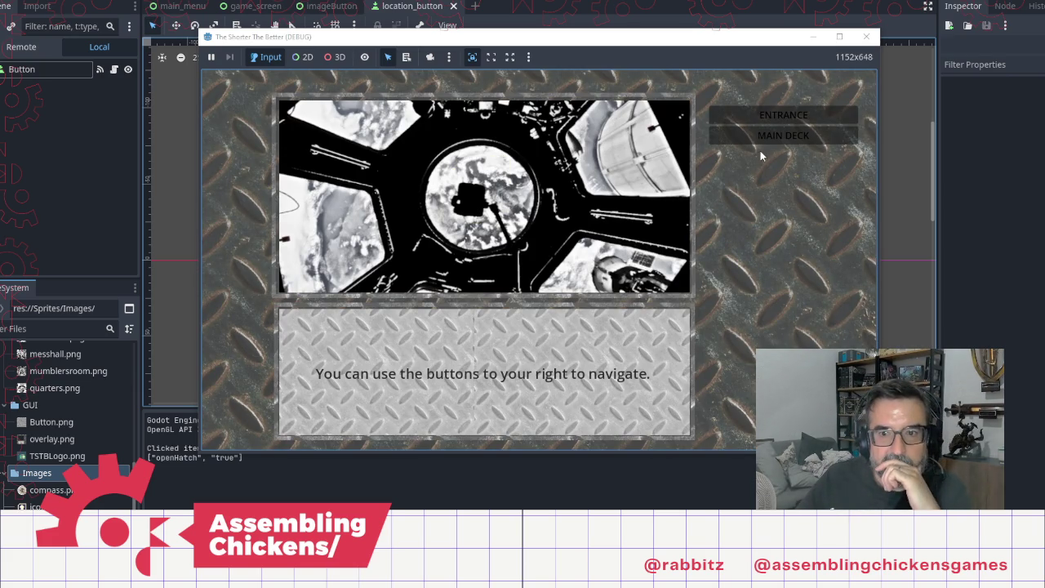
click(763, 136)
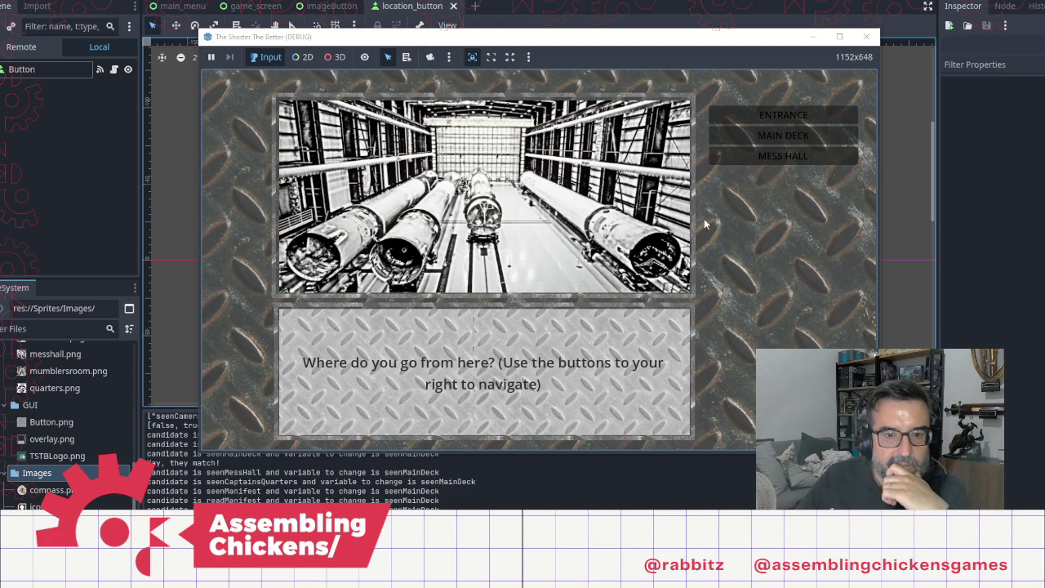
click(781, 157)
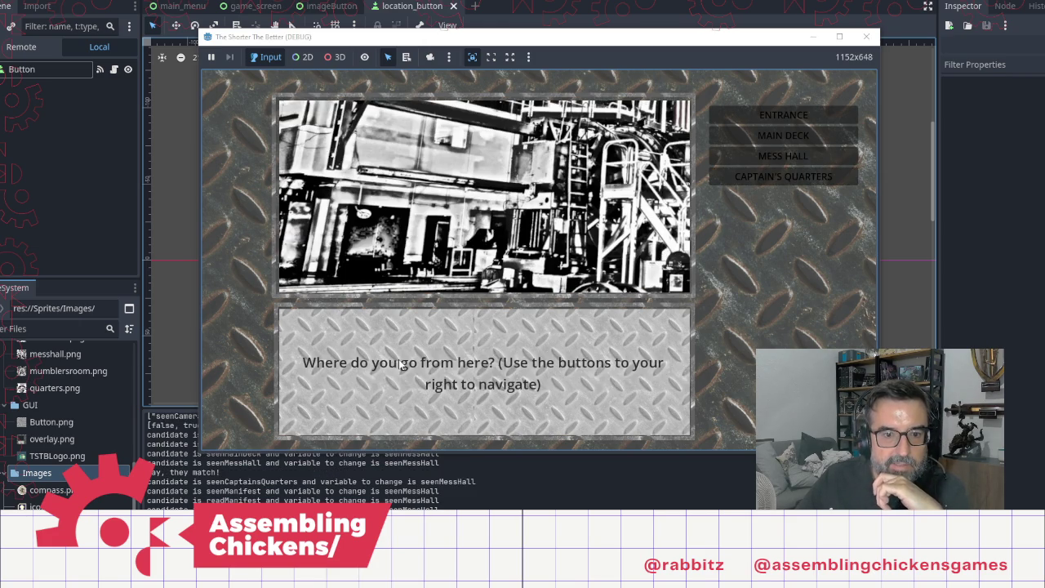
click(727, 176)
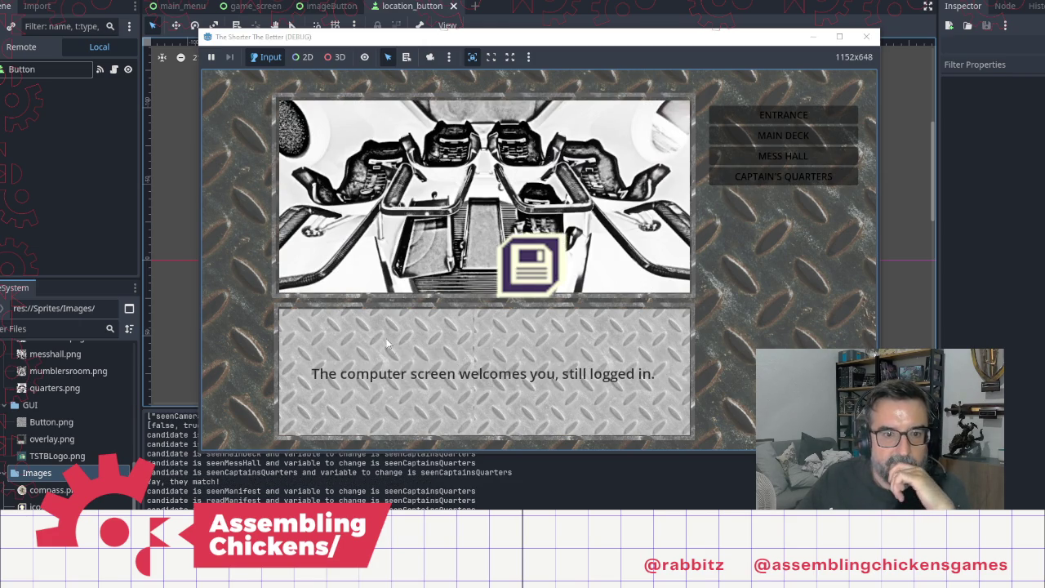
click(500, 284)
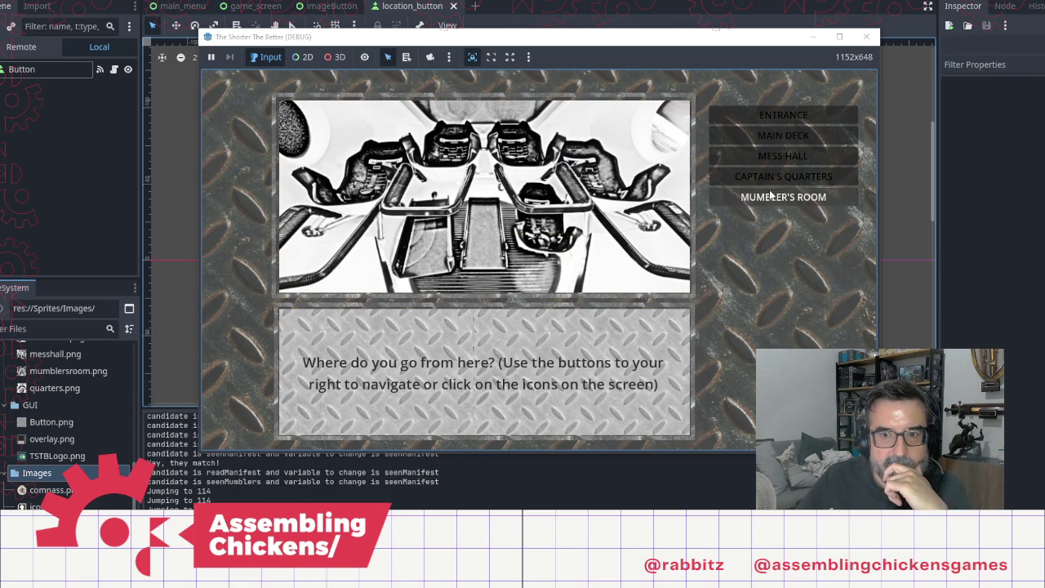
click(745, 197)
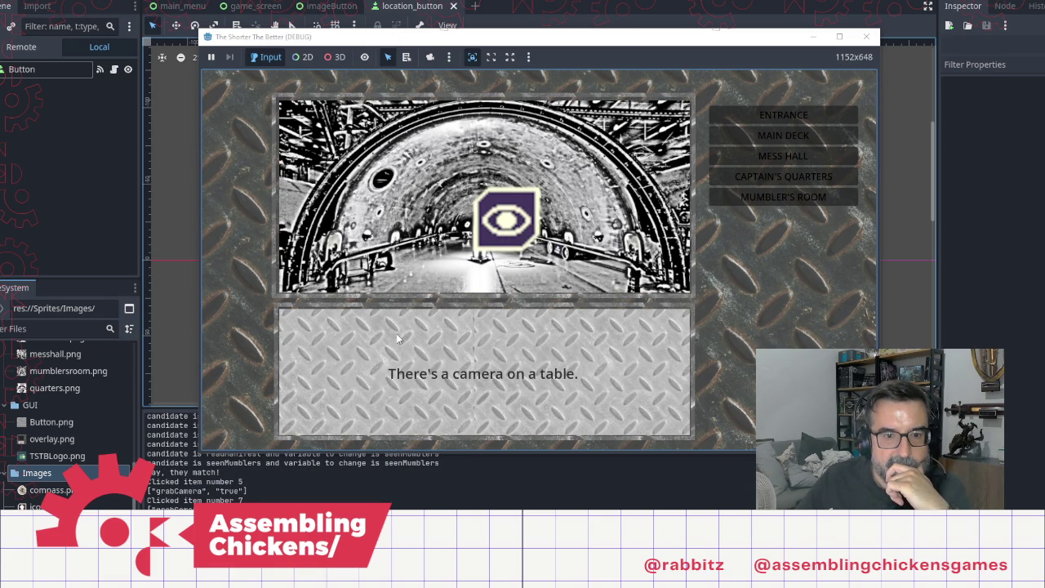
click(516, 237)
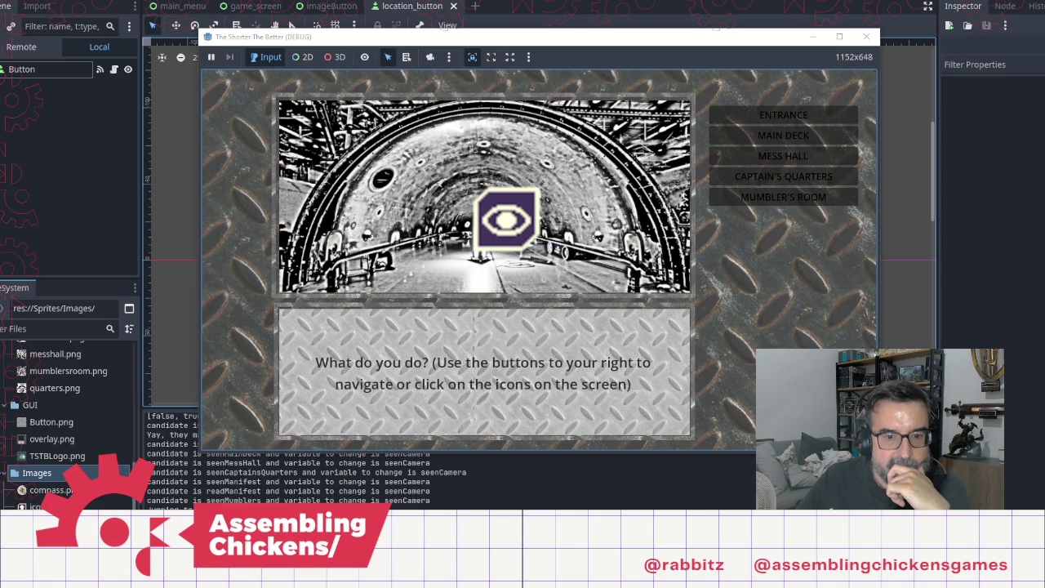
mouse_move(482, 575)
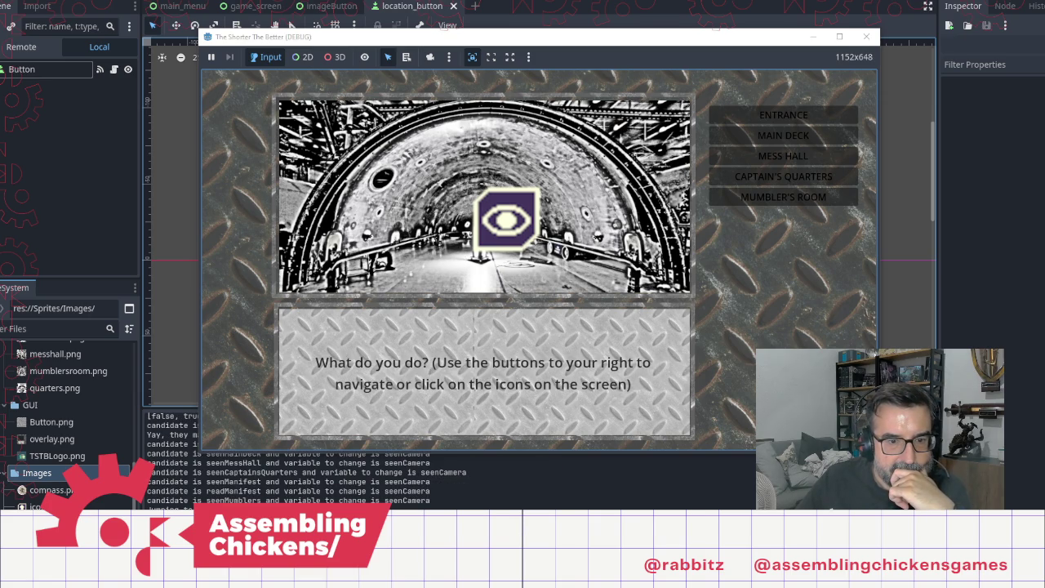
key(alt+Tab)
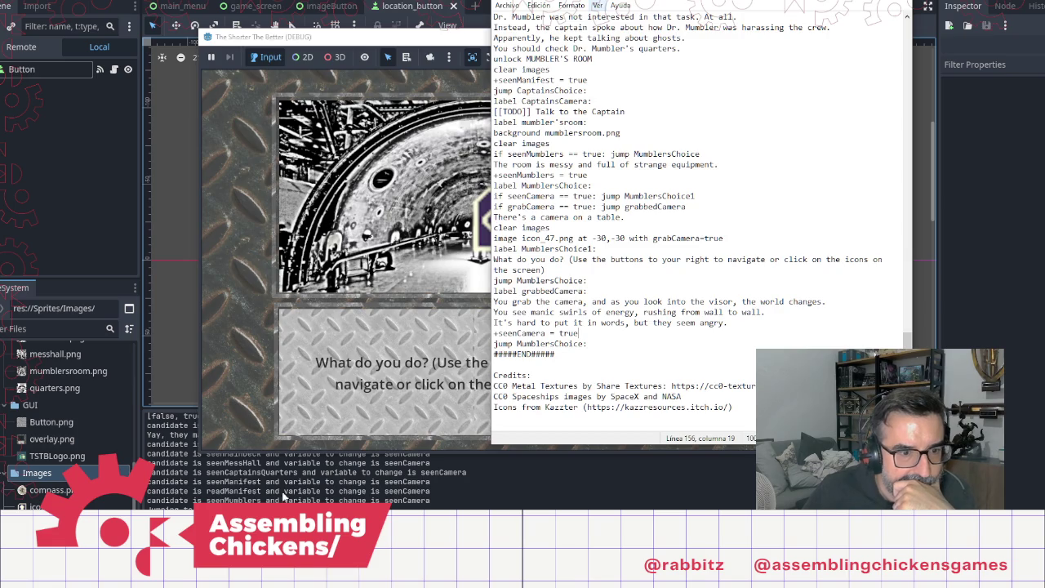
Step: Close the running game and return to the Notepad script at the seenCamera declaration
click(284, 497)
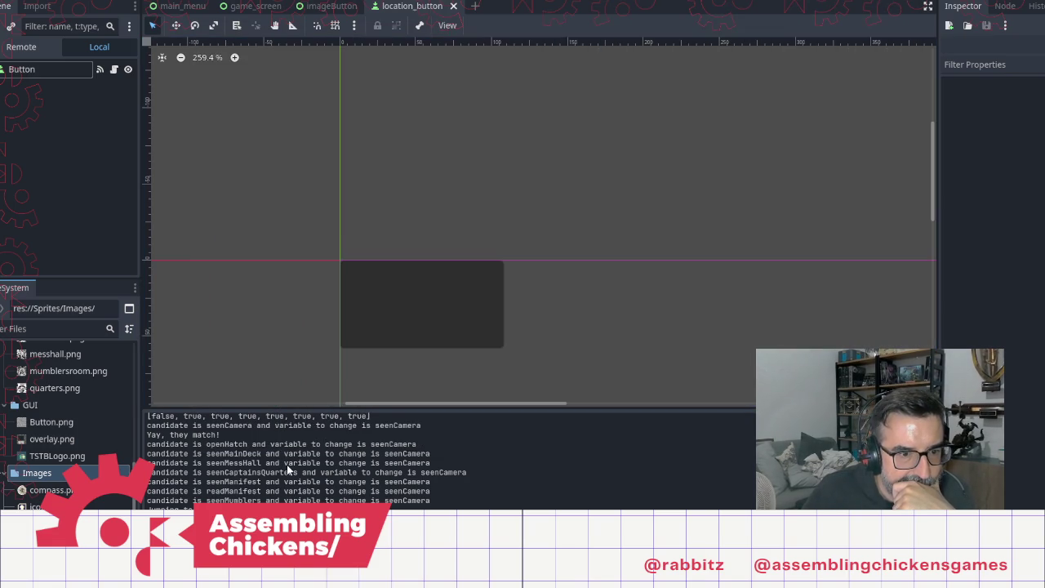
mouse_move(480, 518)
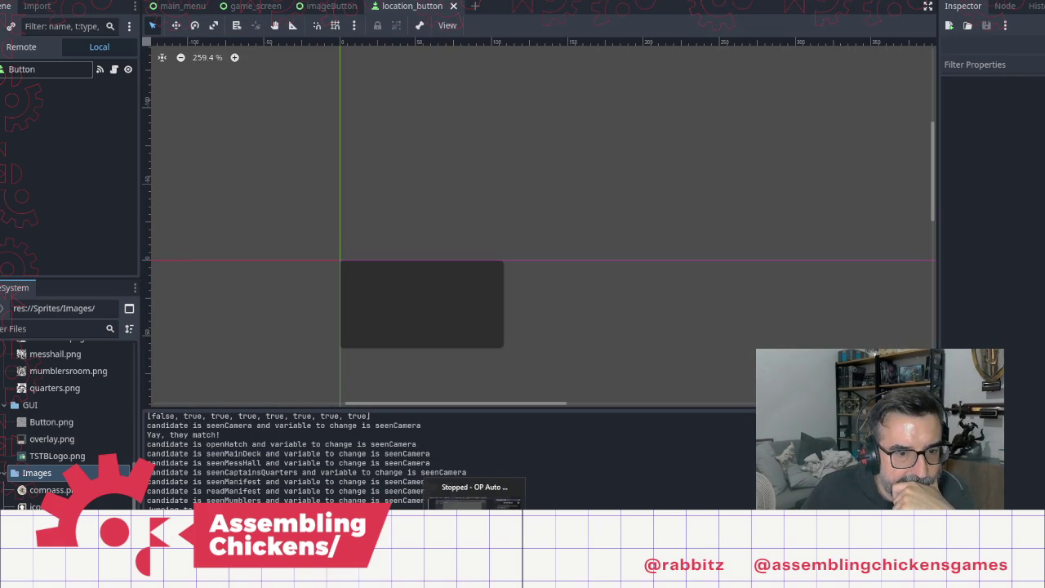
click(283, 494)
scroll(640, 226, up, 20)
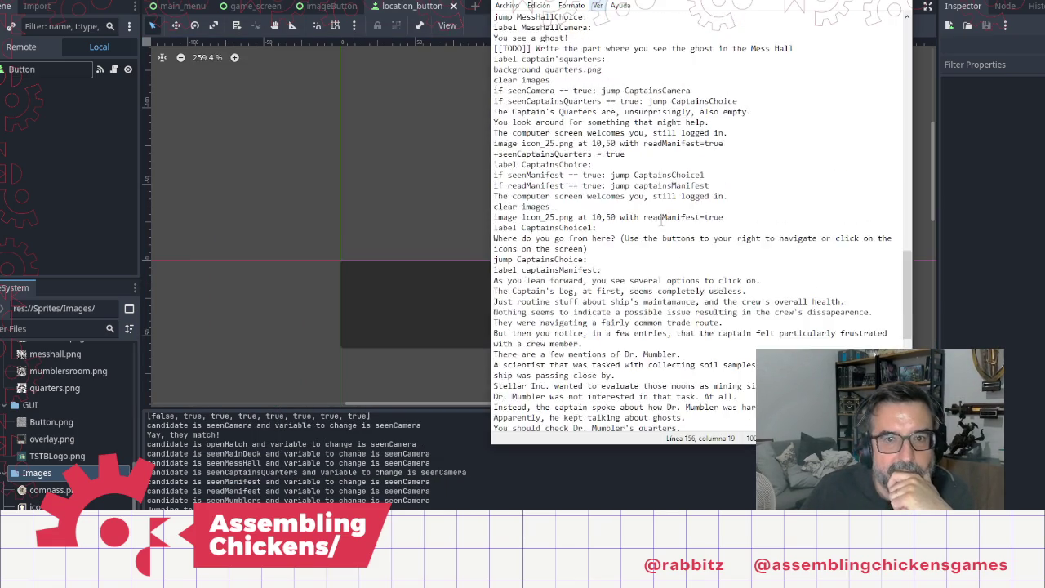
scroll(690, 171, up, 3)
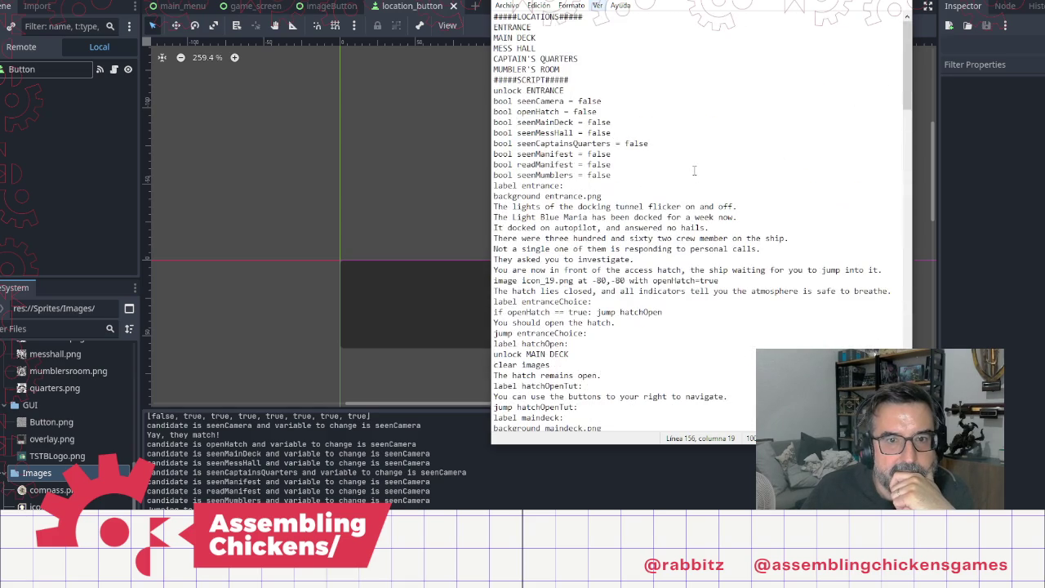
click(627, 103)
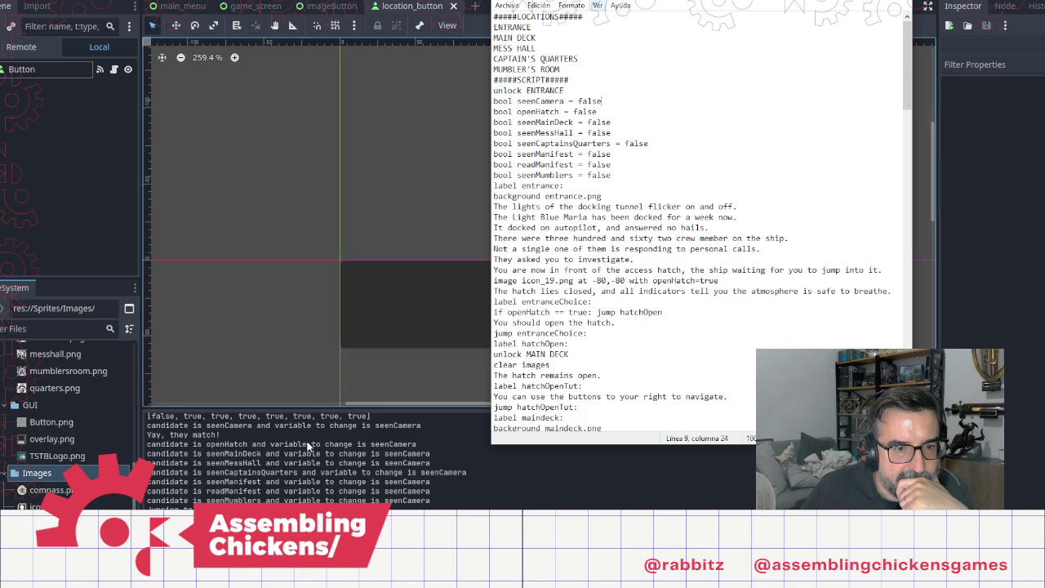
Step: Place the cursor on the seenCamera check in Mumbler's room section
scroll(192, 447, up, 1)
scroll(196, 462, down, 1)
scroll(290, 466, up, 2)
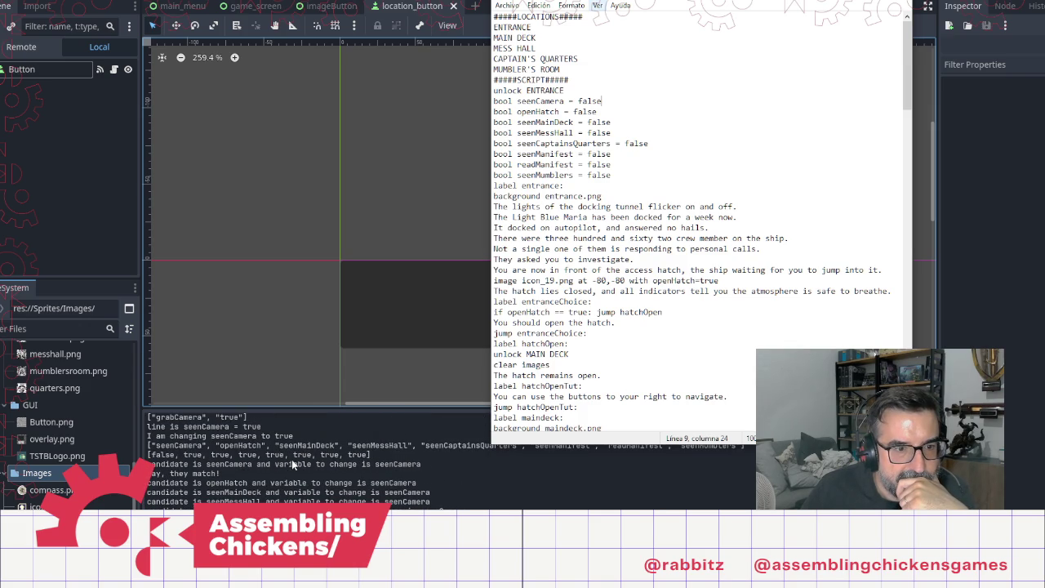
scroll(291, 459, up, 2)
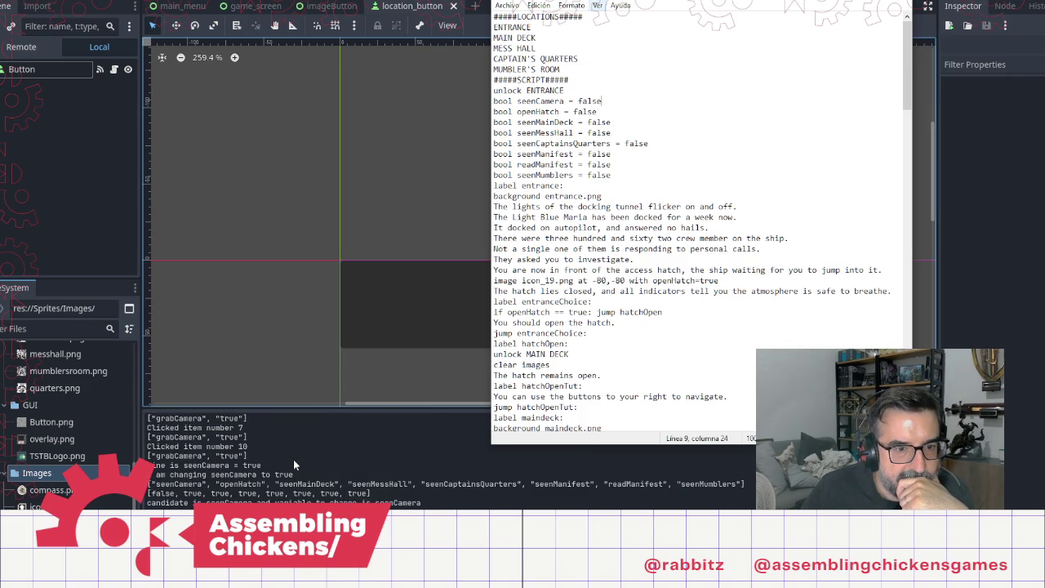
scroll(293, 458, down, 1)
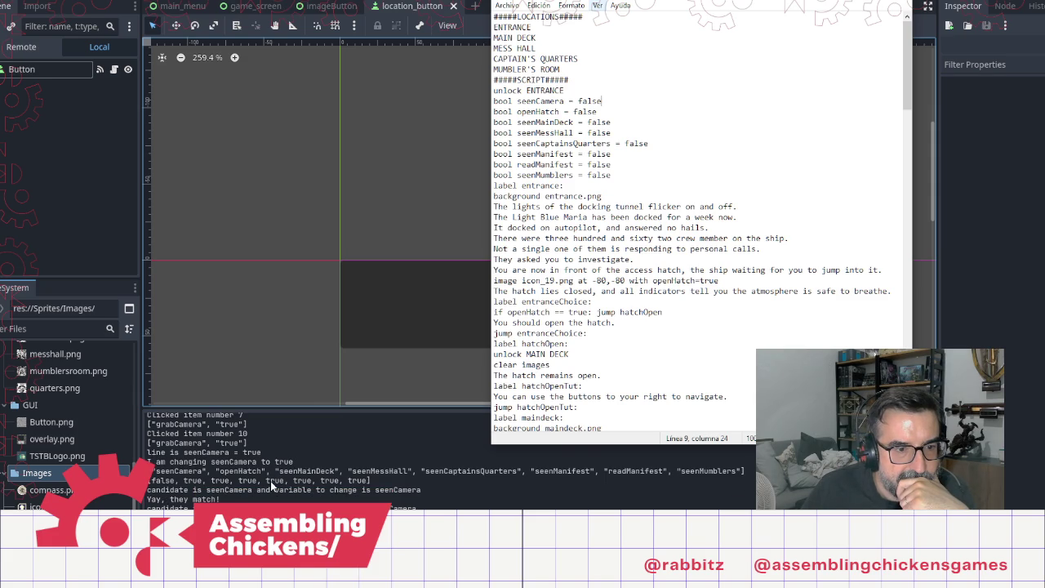
scroll(300, 468, down, 3)
scroll(717, 329, down, 20)
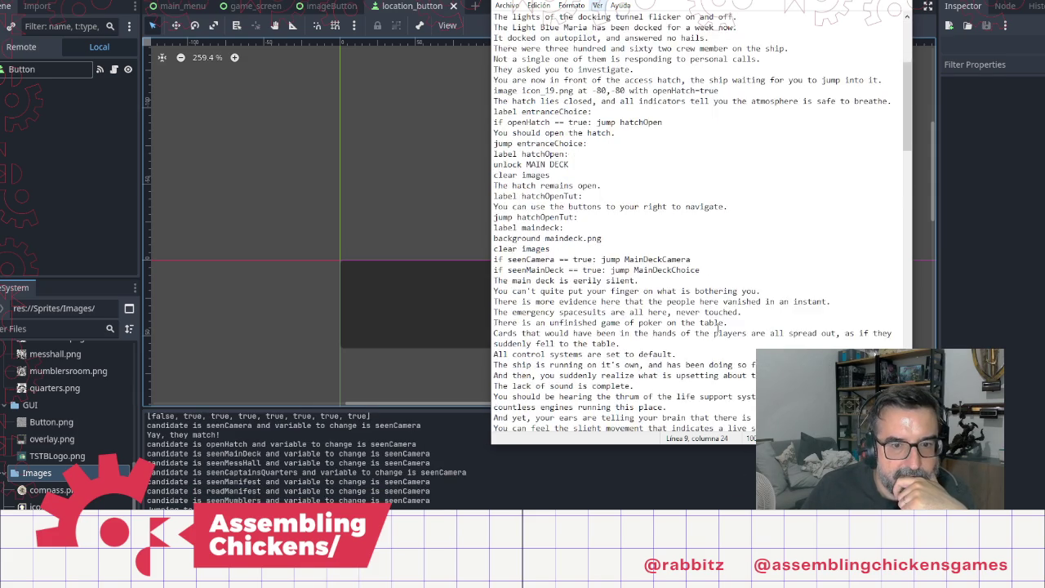
scroll(717, 327, down, 12)
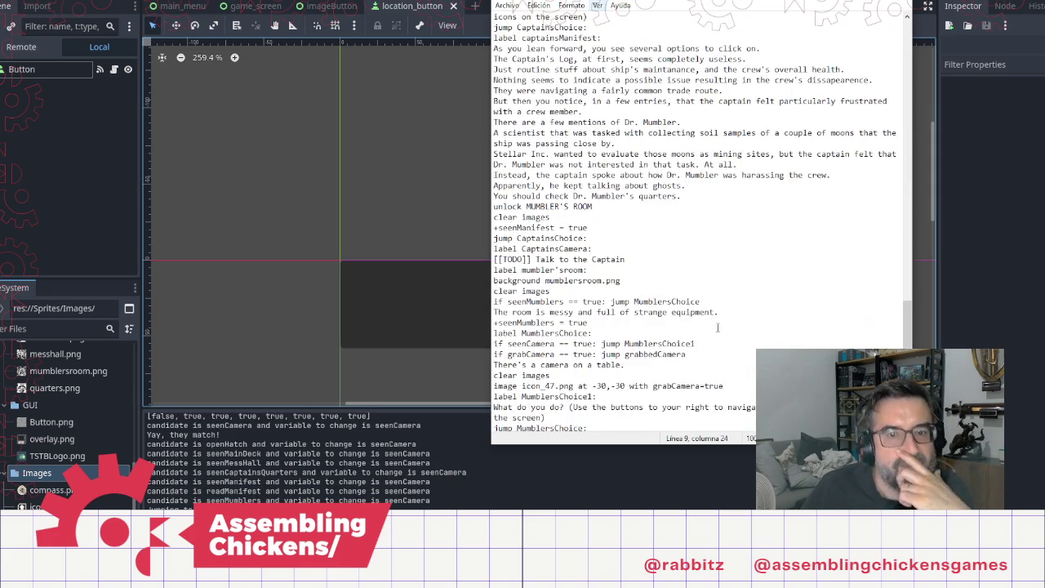
click(693, 196)
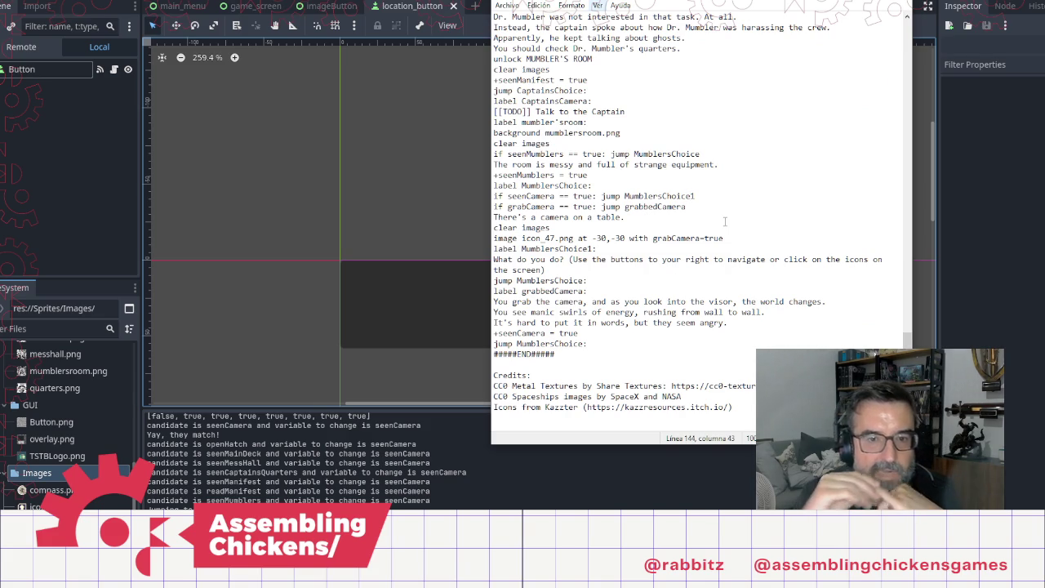
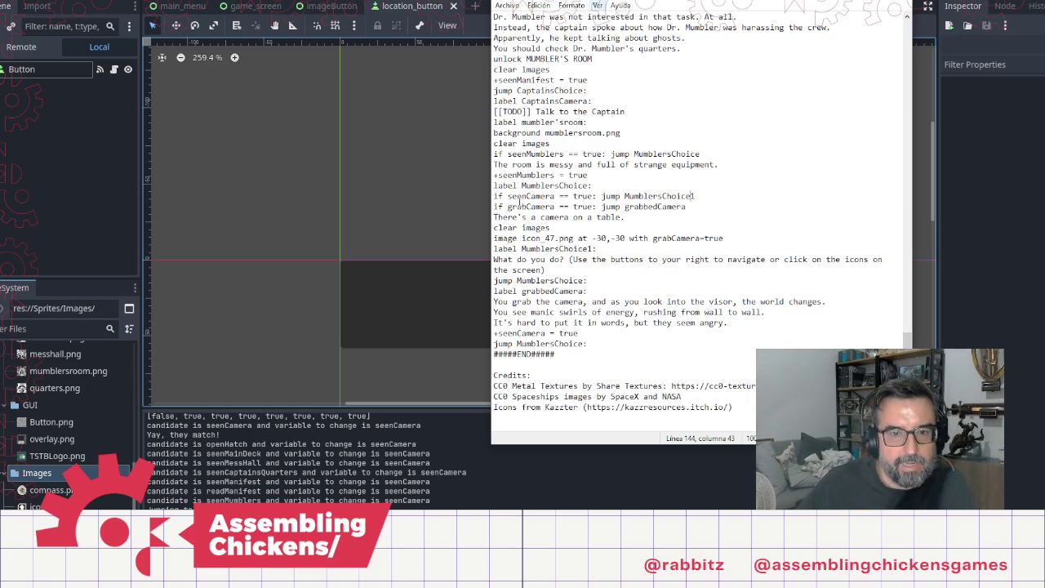
Step: Declare bool grabCamera = false after seenMumblers in the script, then run the project
double_click(522, 206)
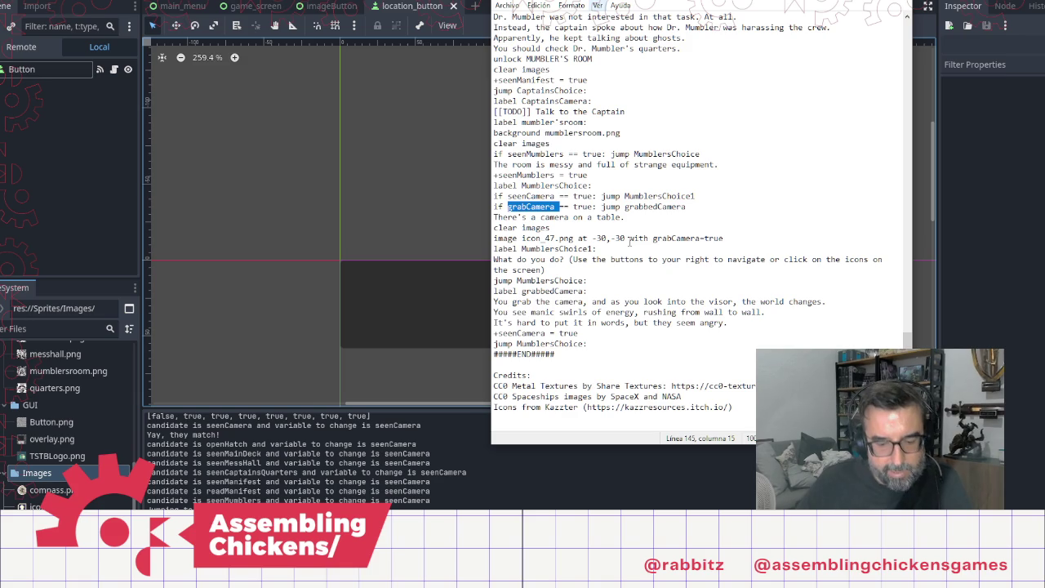
scroll(676, 186, up, 15)
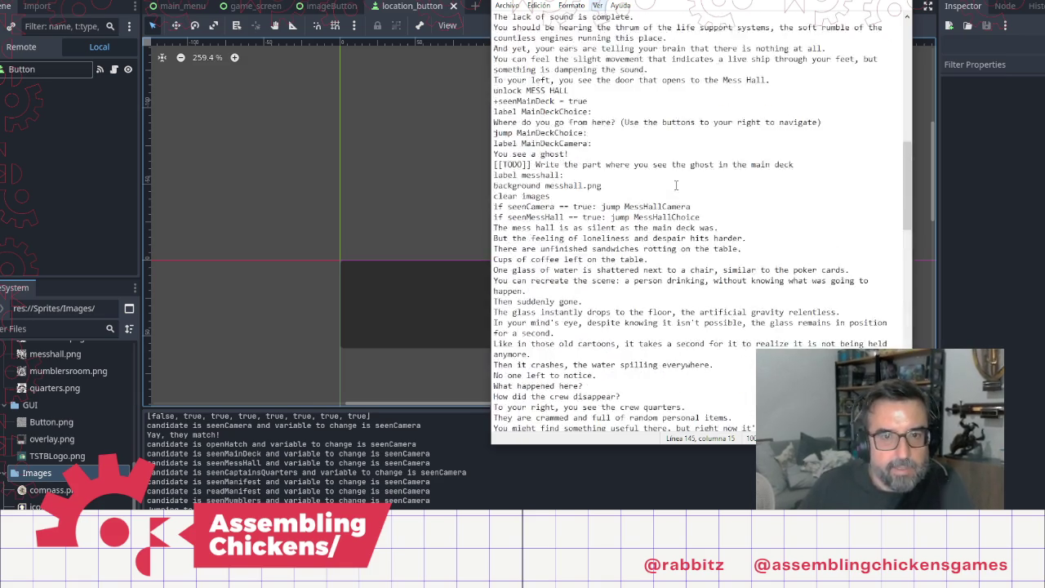
scroll(676, 185, up, 15)
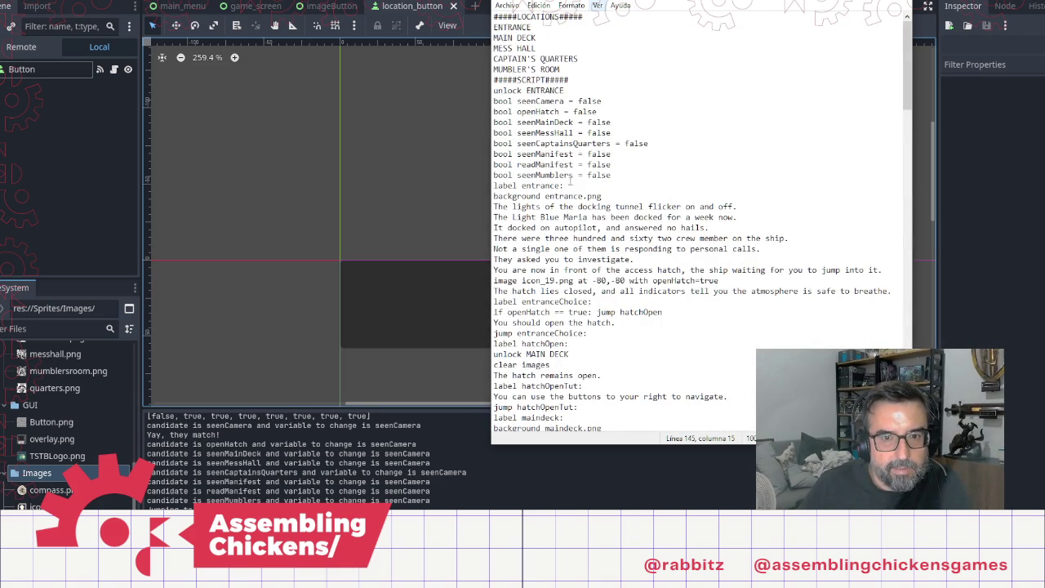
click(649, 174)
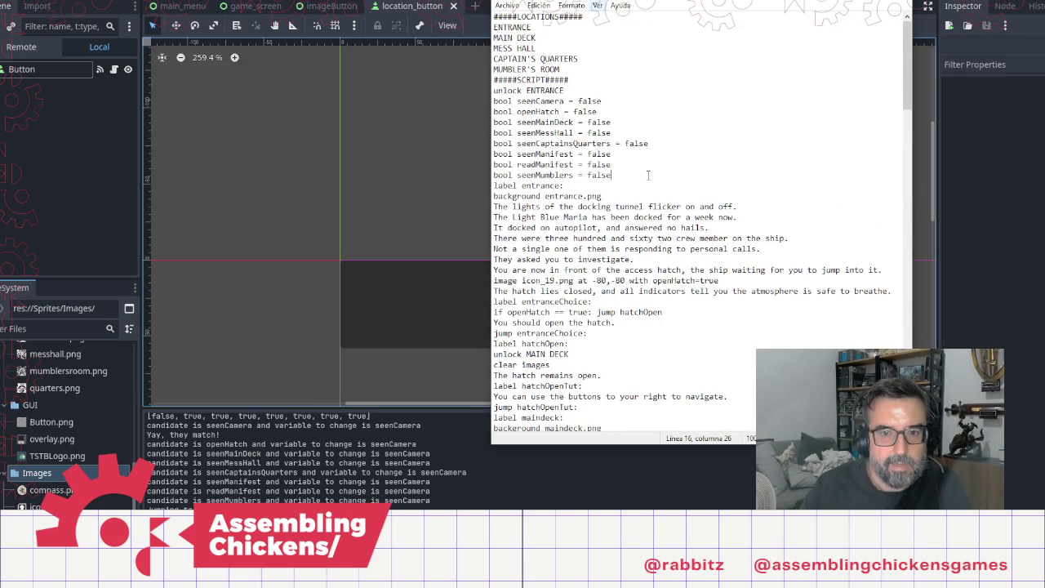
key(Return)
text(bool grabCamera = )
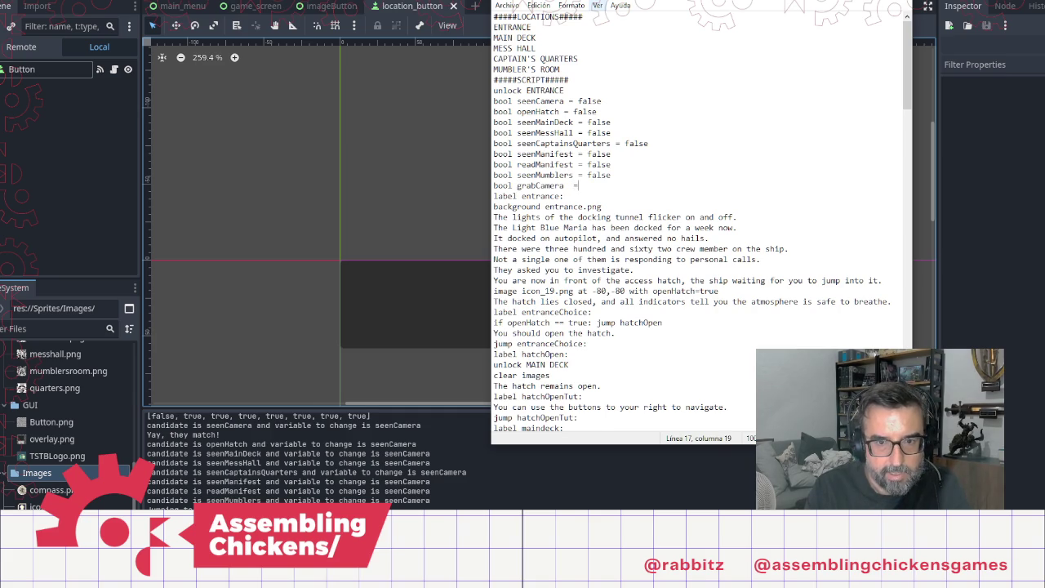
text(false)
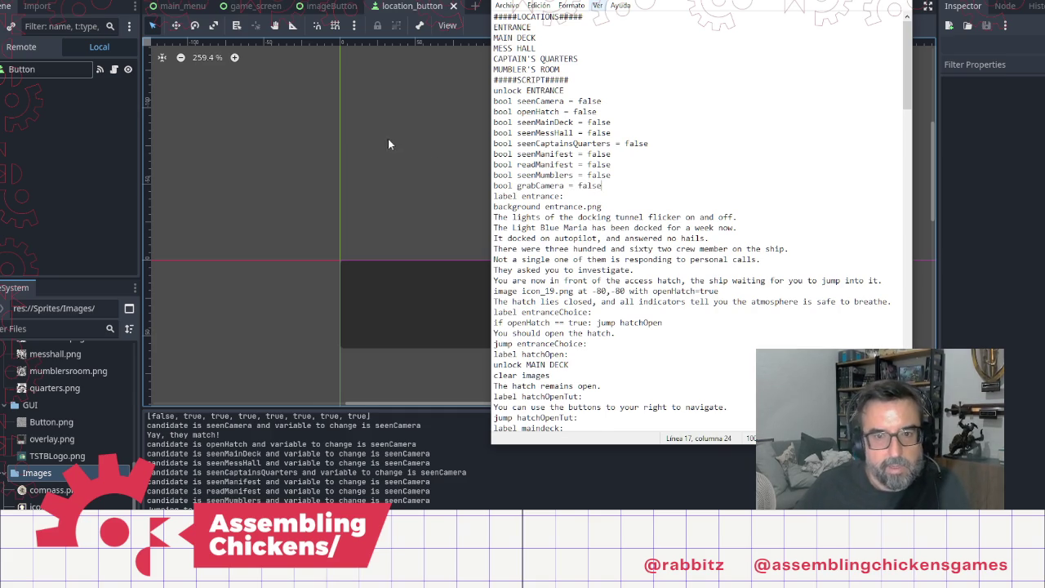
click(937, 4)
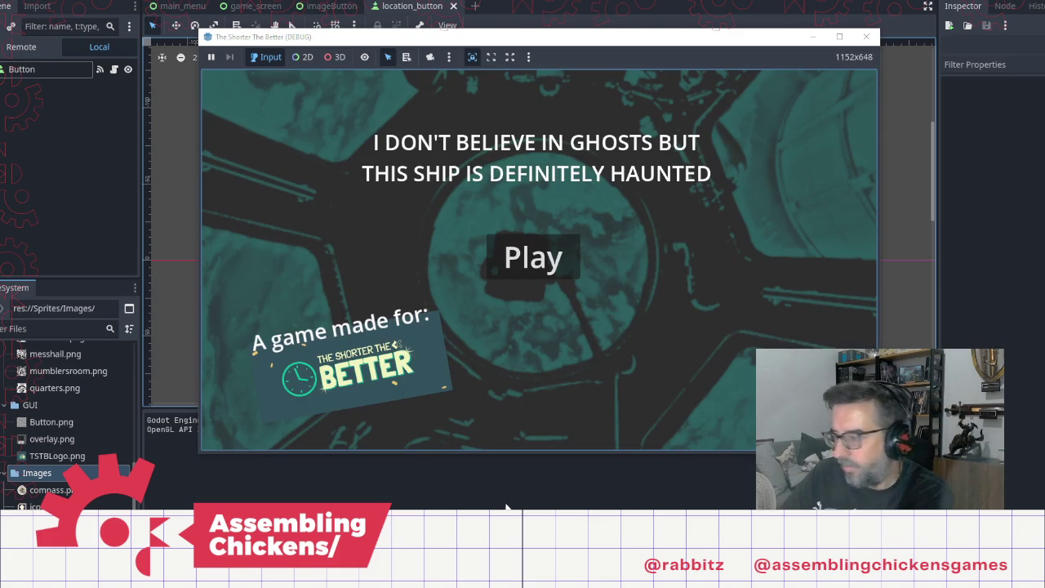
Step: Start the game, open the hatch, and tour the entrance, main deck, mess hall and captain's computer
click(533, 257)
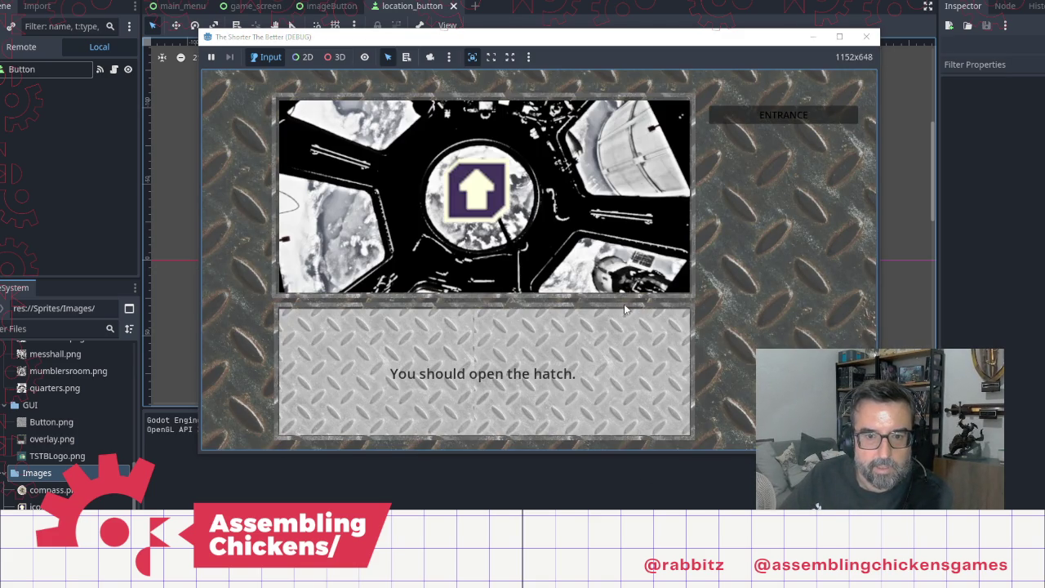
click(477, 189)
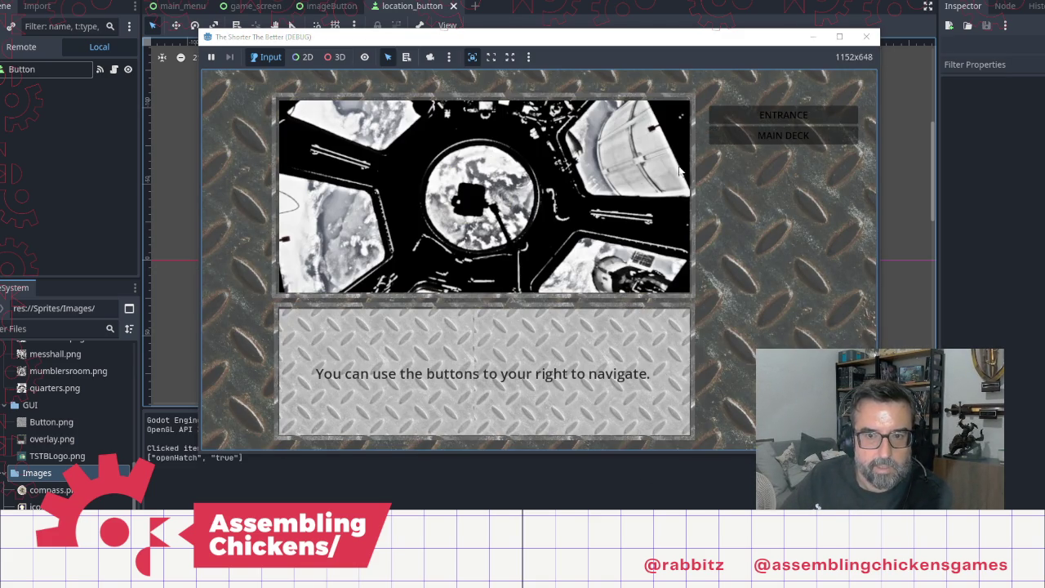
click(783, 115)
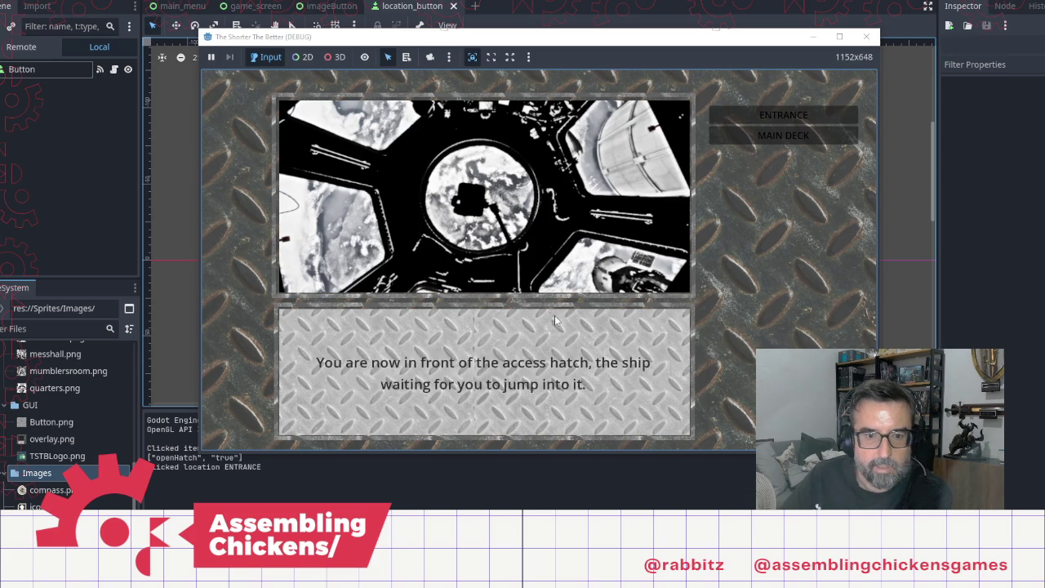
click(765, 137)
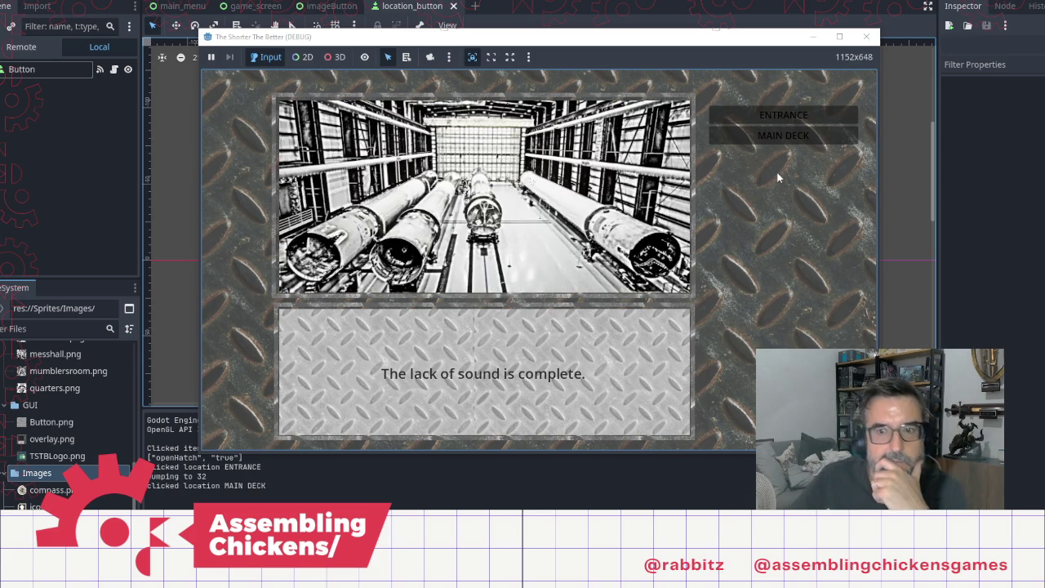
click(820, 138)
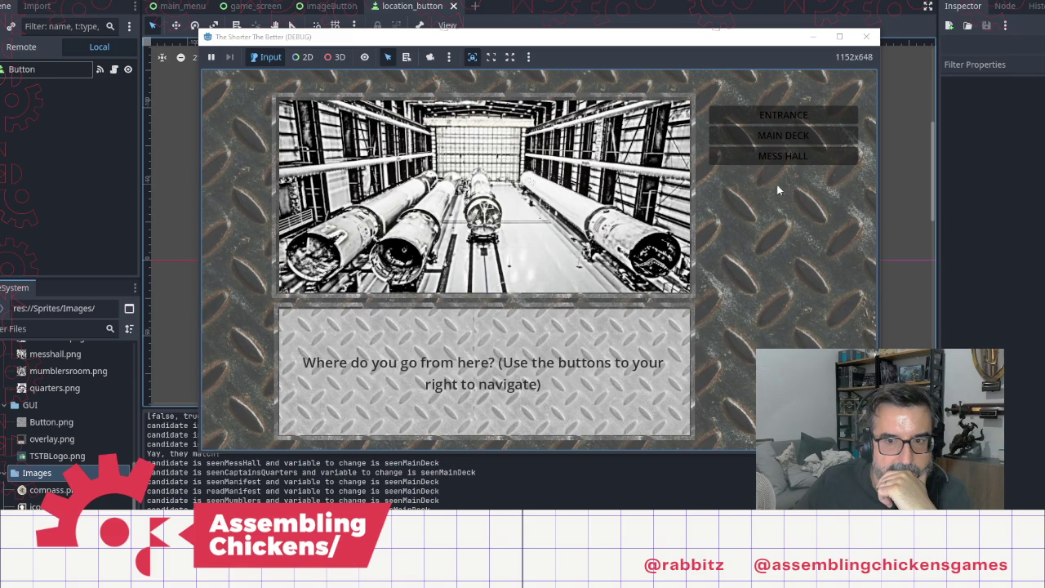
click(784, 162)
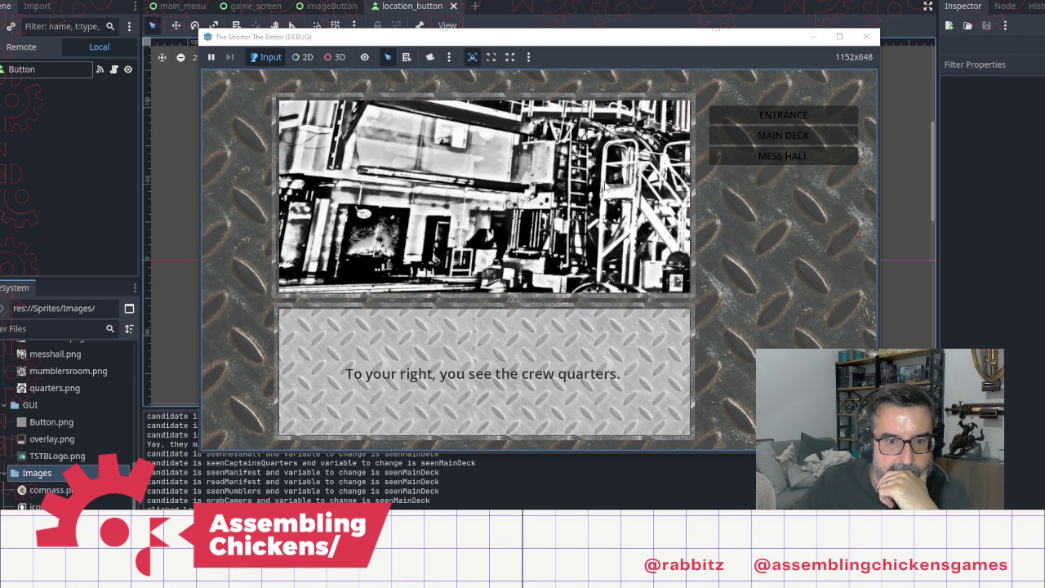
click(783, 177)
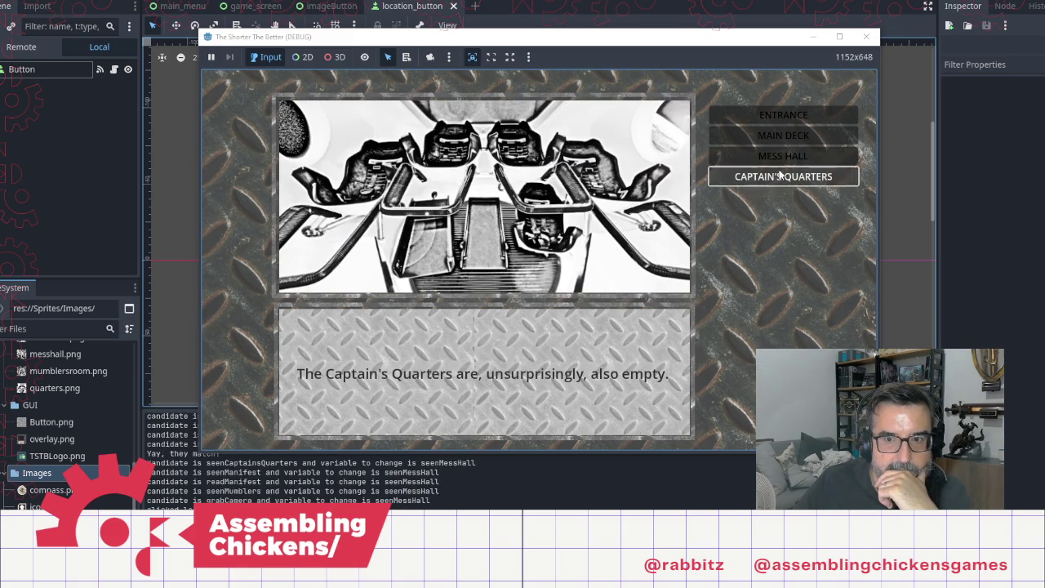
click(564, 299)
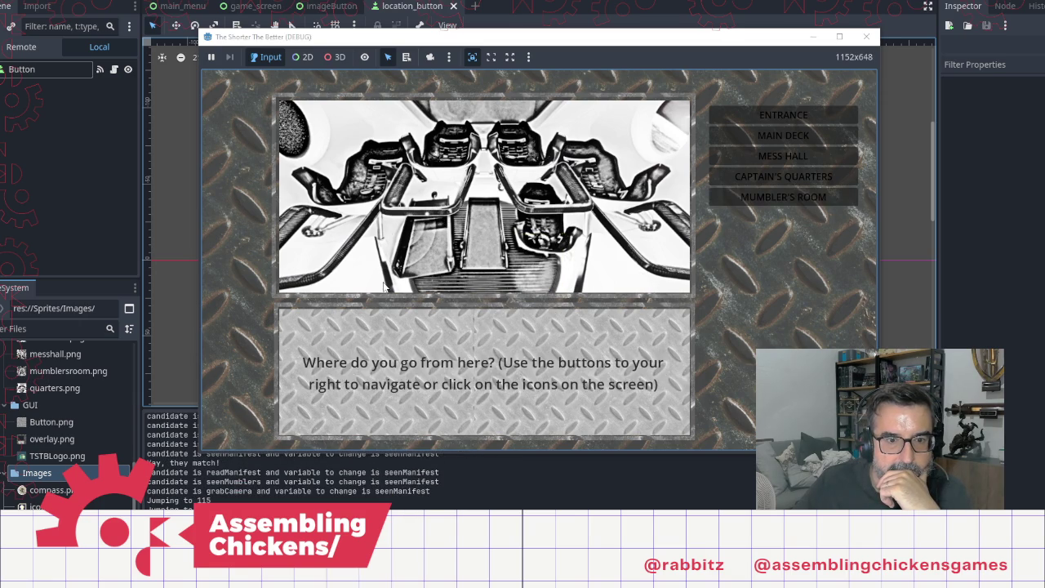
Step: Grab the camera in Mumbler's room and return to the Main Deck to see the ghost TODO
click(817, 200)
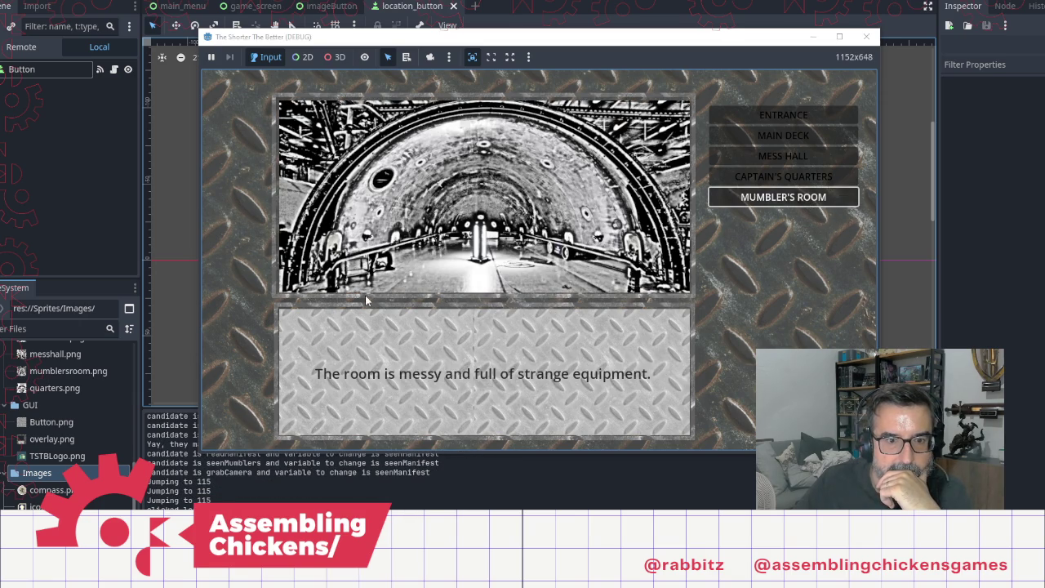
click(506, 241)
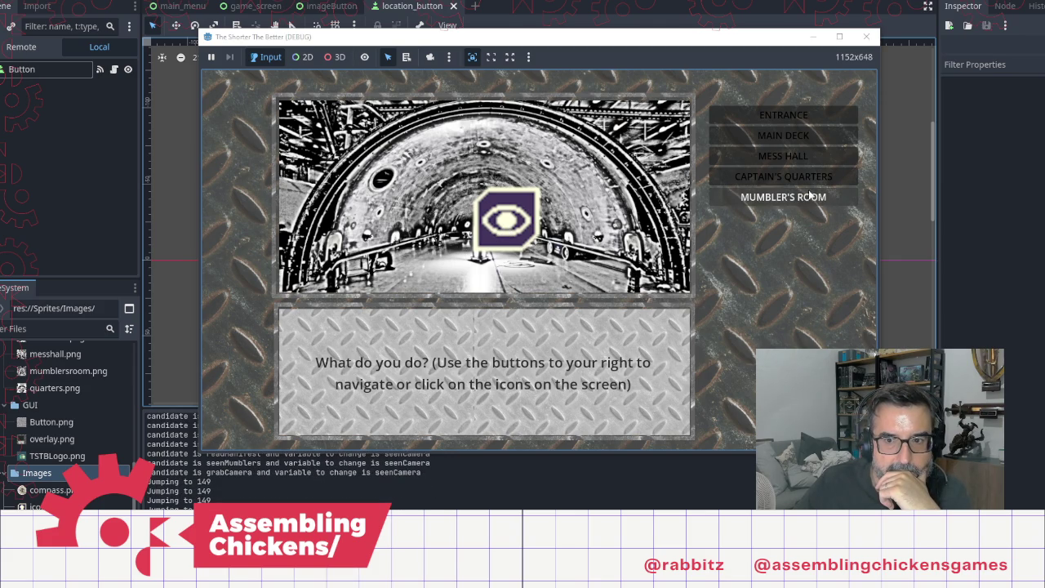
click(747, 136)
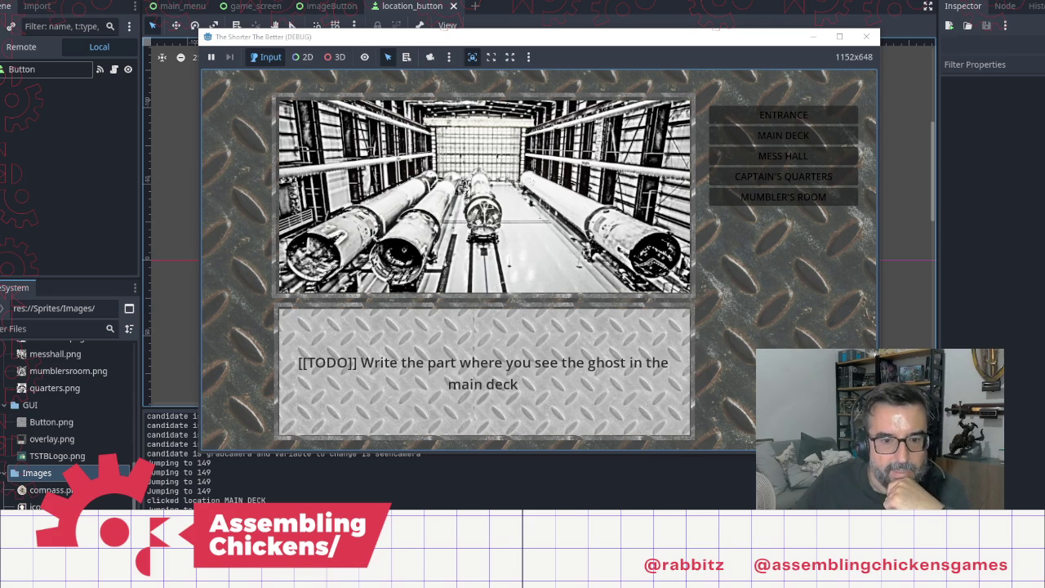
Step: Copy the clear images line to directly under label captainsManifest
key(alt+Tab)
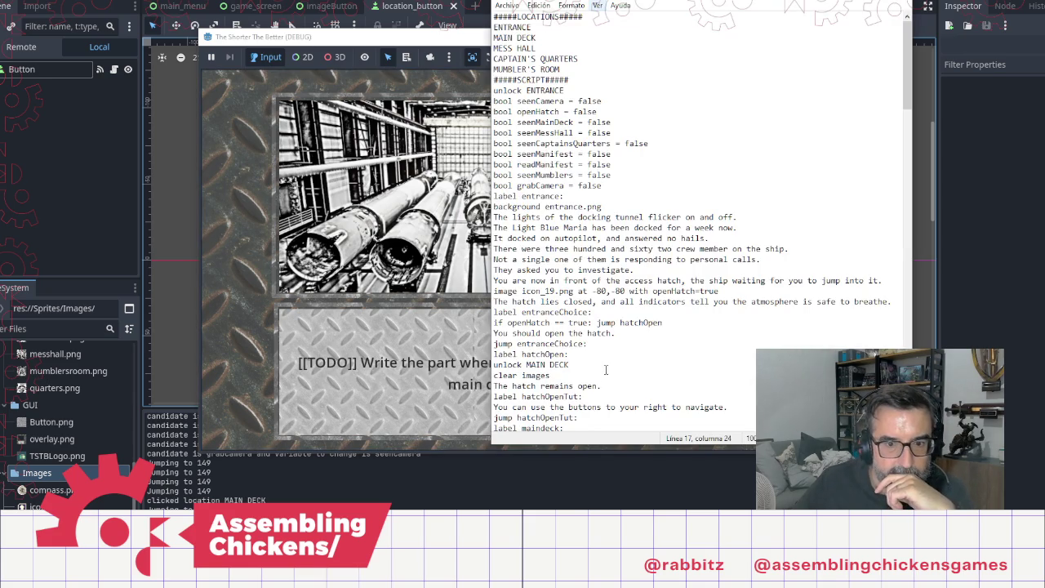
click(604, 358)
scroll(718, 375, down, 15)
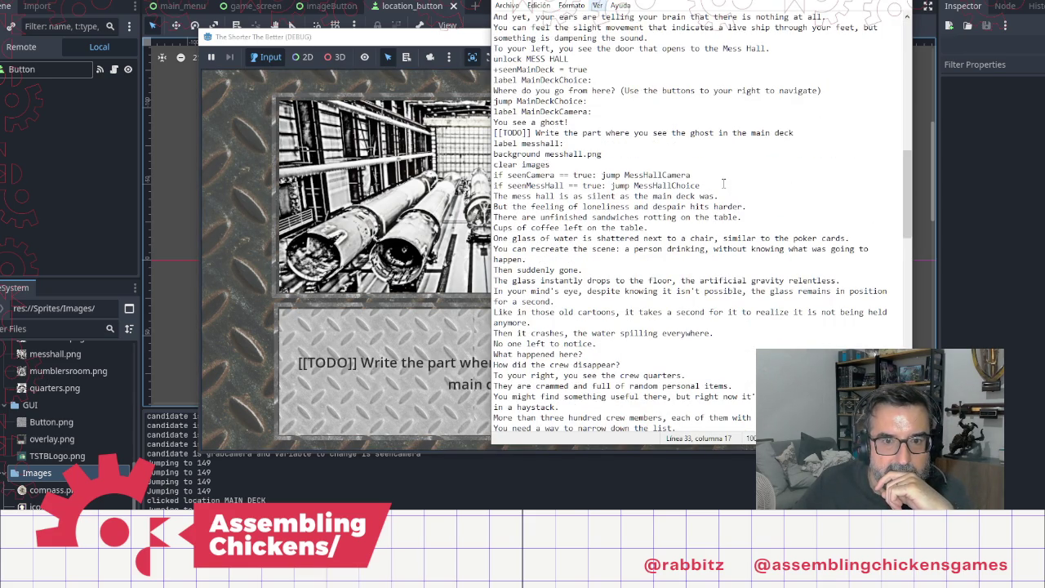
scroll(690, 331, down, 13)
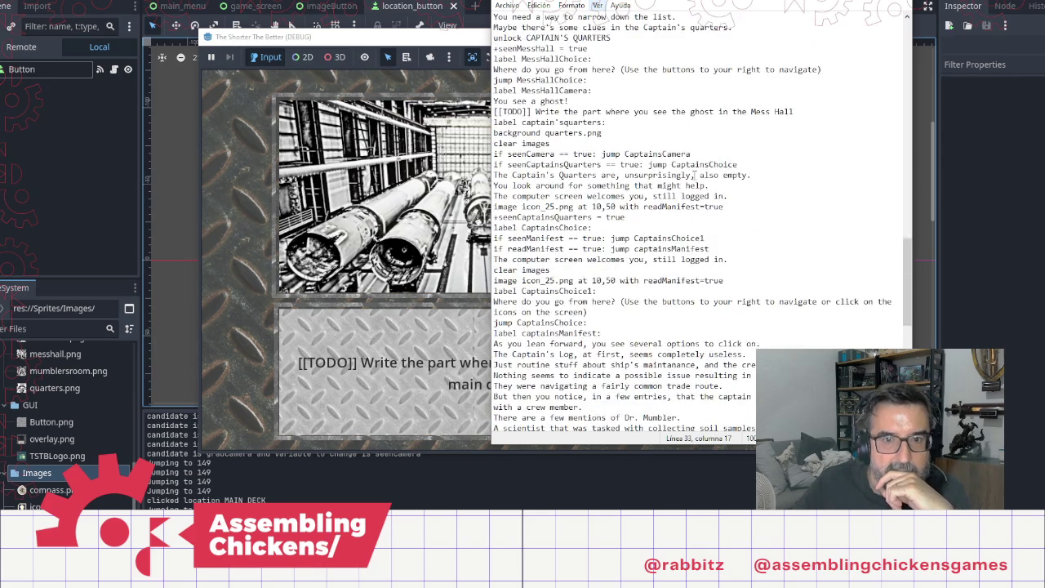
click(613, 333)
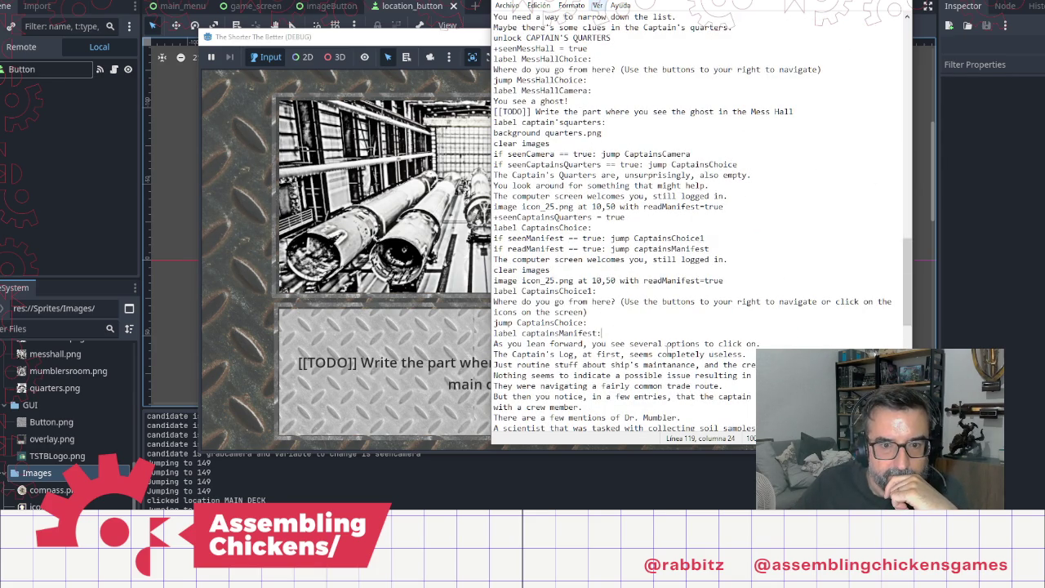
key(Return)
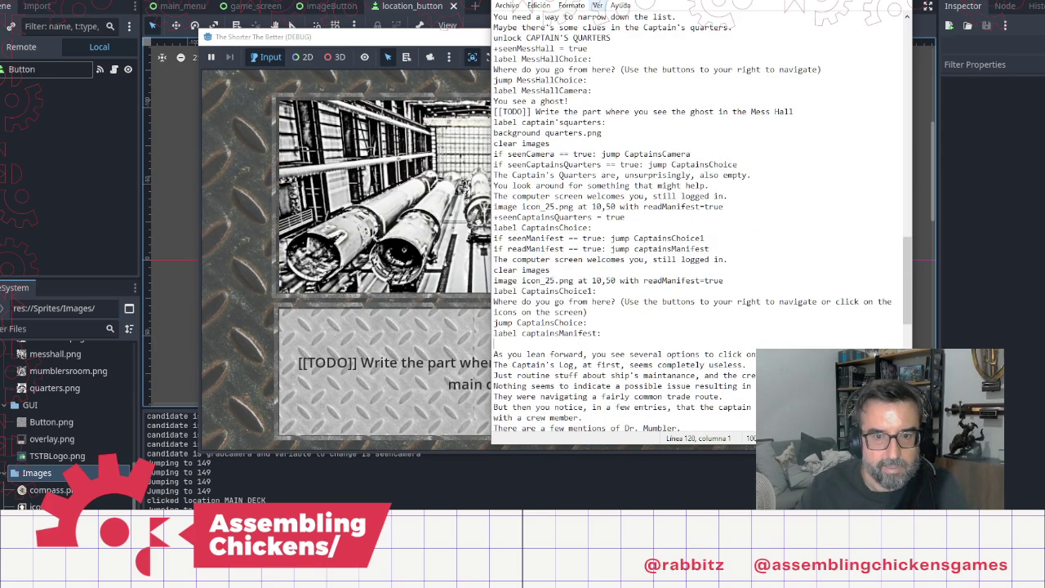
key(Up)
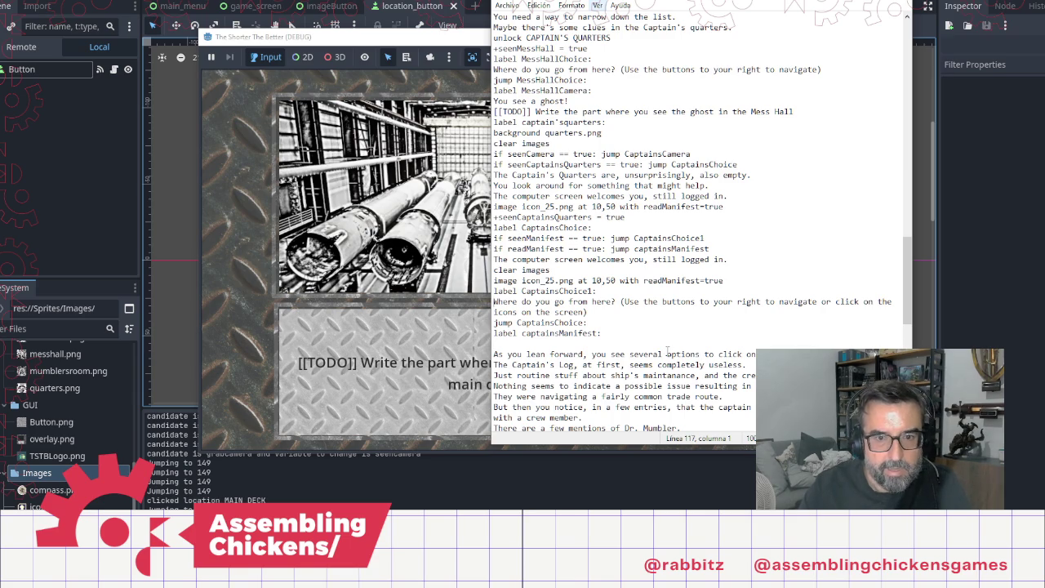
key(shift+End)
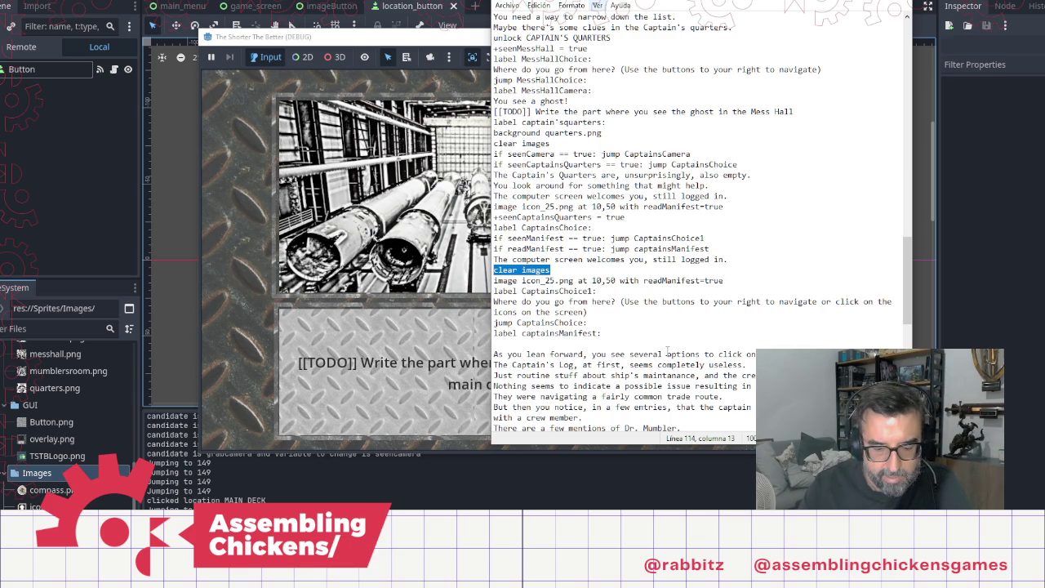
key(ctrl+c)
key(Down)
key(Down)
key(Down)
key(ctrl+v)
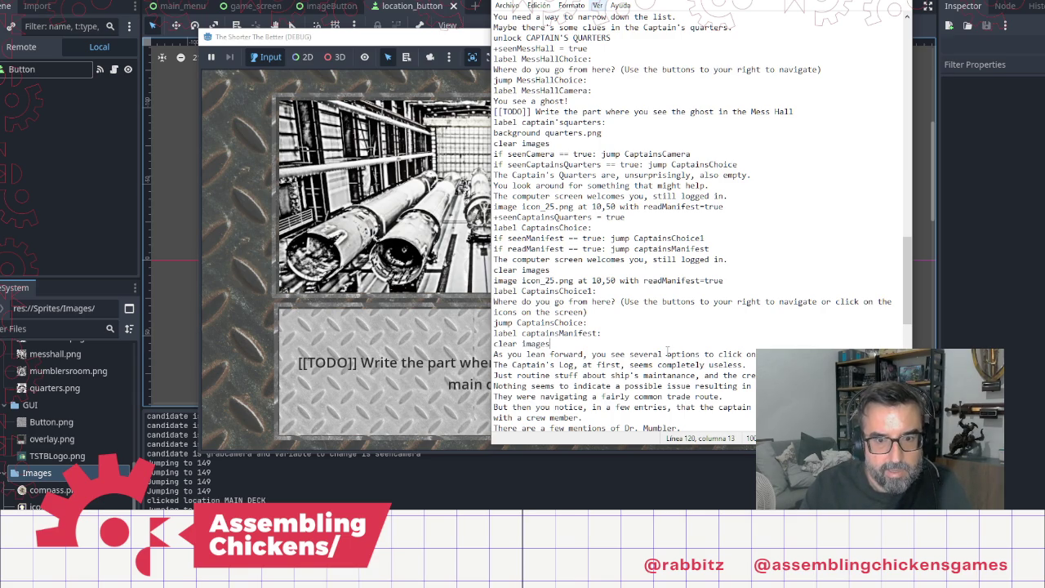
Step: Delete the stray clear images line after unlock MUMBLER'S ROOM
key(Down)
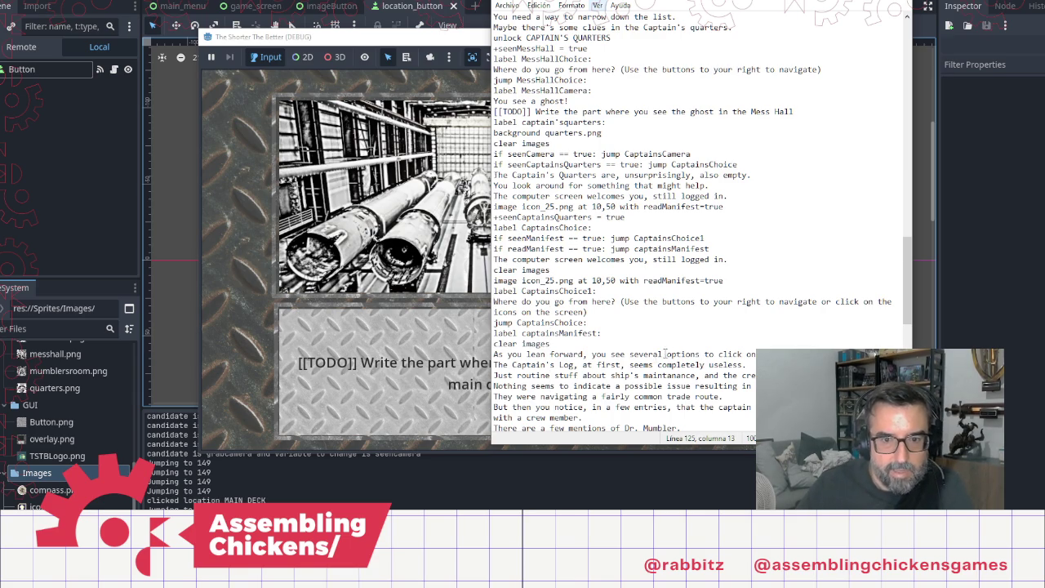
scroll(668, 336, down, 3)
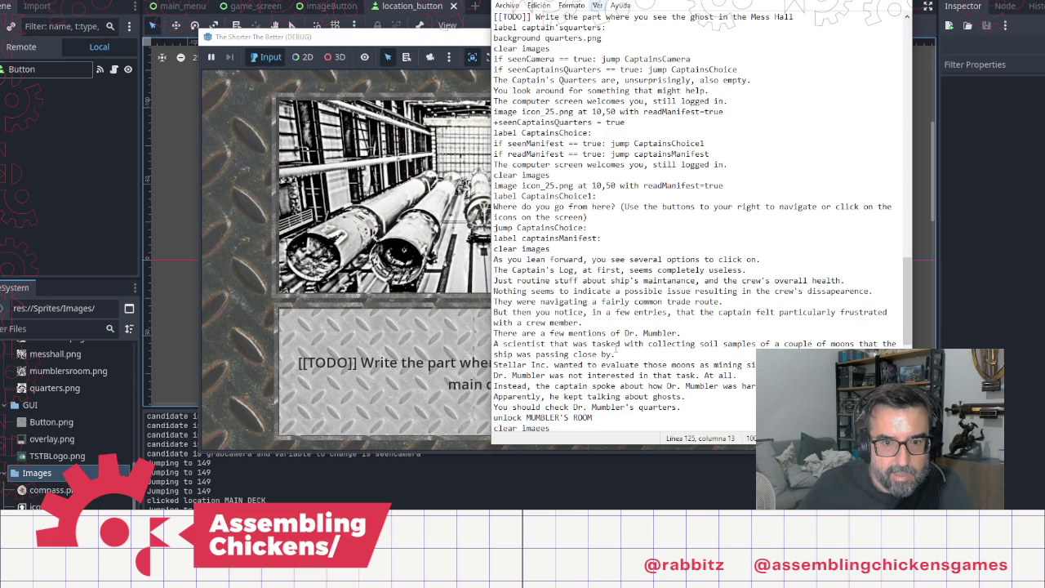
scroll(614, 353, down, 2)
key(Down)
key(Down)
key(Down)
key(shift+Home)
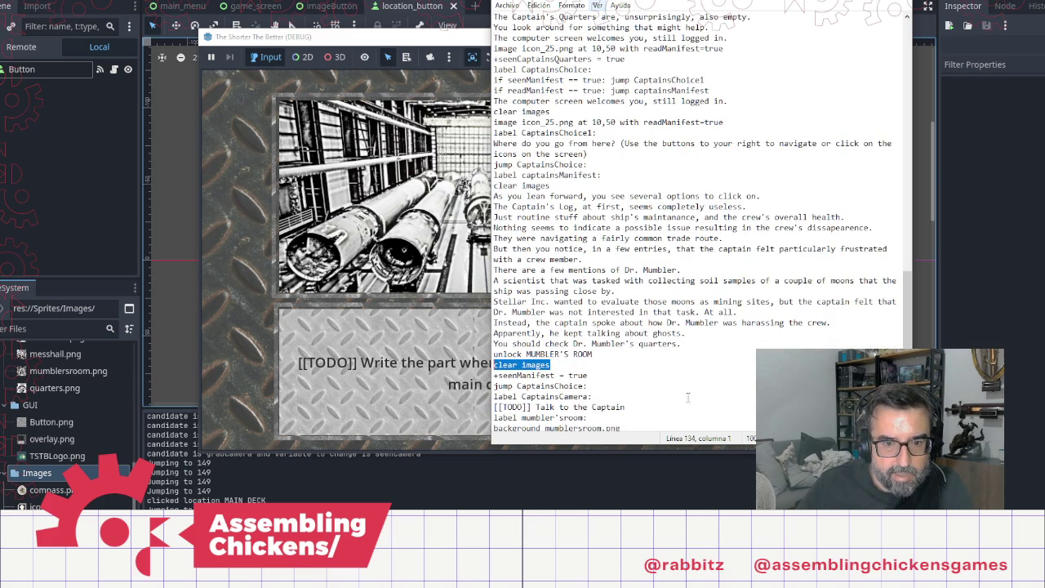
key(BackSpace)
key(BackSpace)
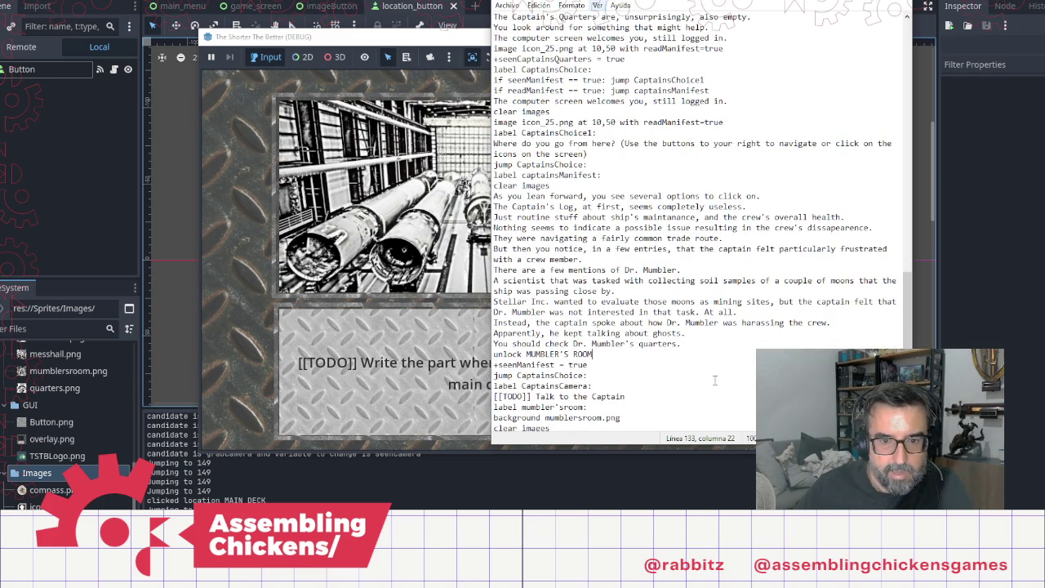
scroll(711, 362, down, 8)
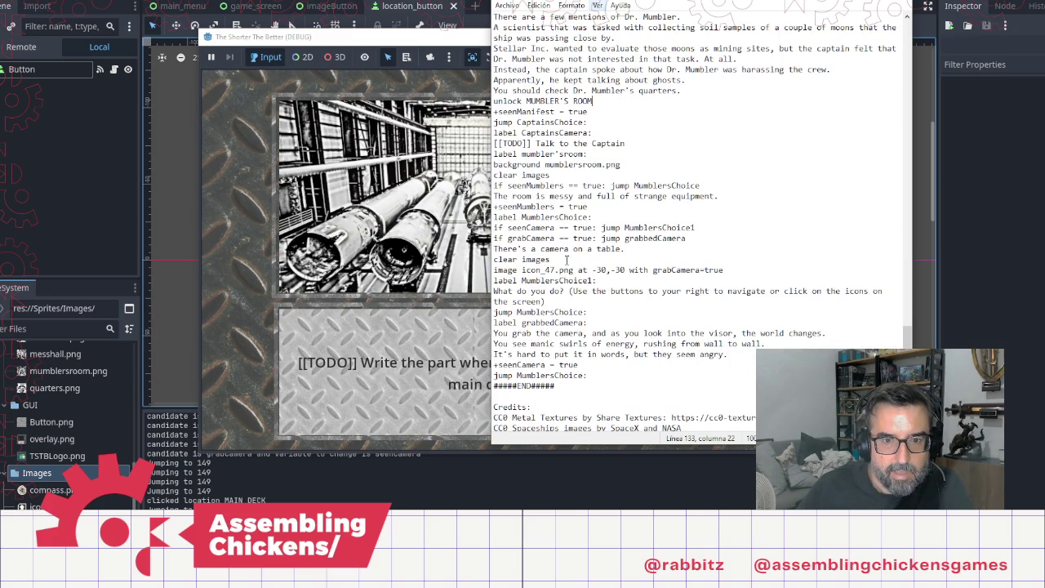
Step: Insert a 'clear images' line directly under label grabbedCamera, before the camera-visor text
click(576, 303)
click(606, 323)
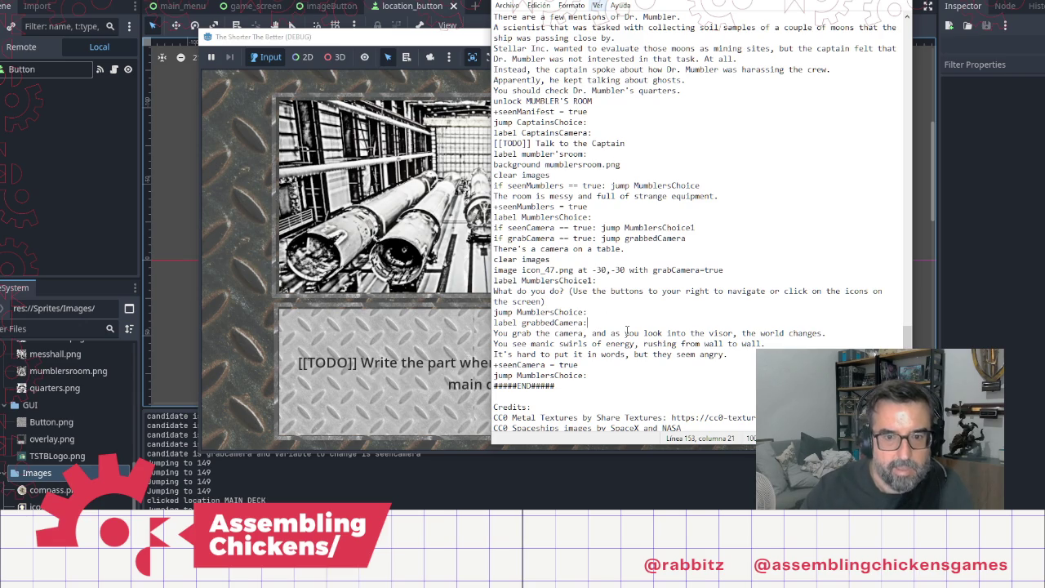
key(Return)
text(clear images)
click(669, 301)
scroll(693, 348, down, 2)
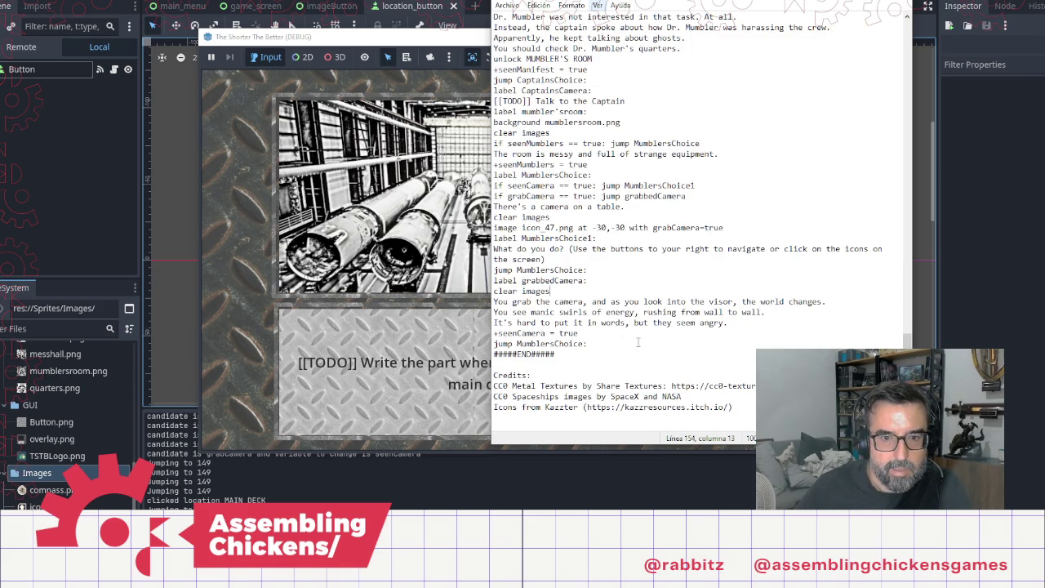
scroll(638, 342, up, 15)
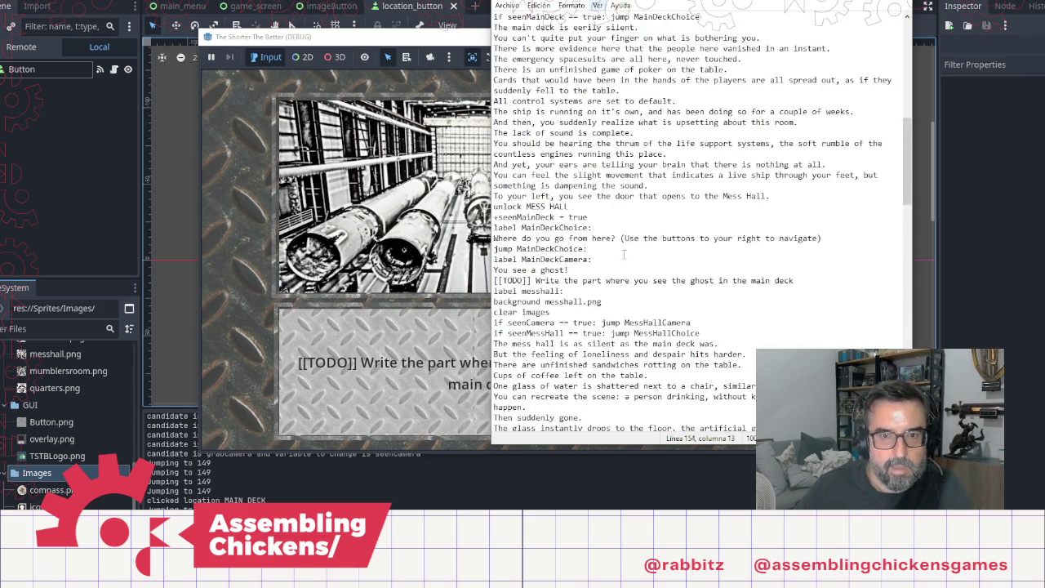
scroll(624, 255, up, 10)
scroll(640, 248, down, 3)
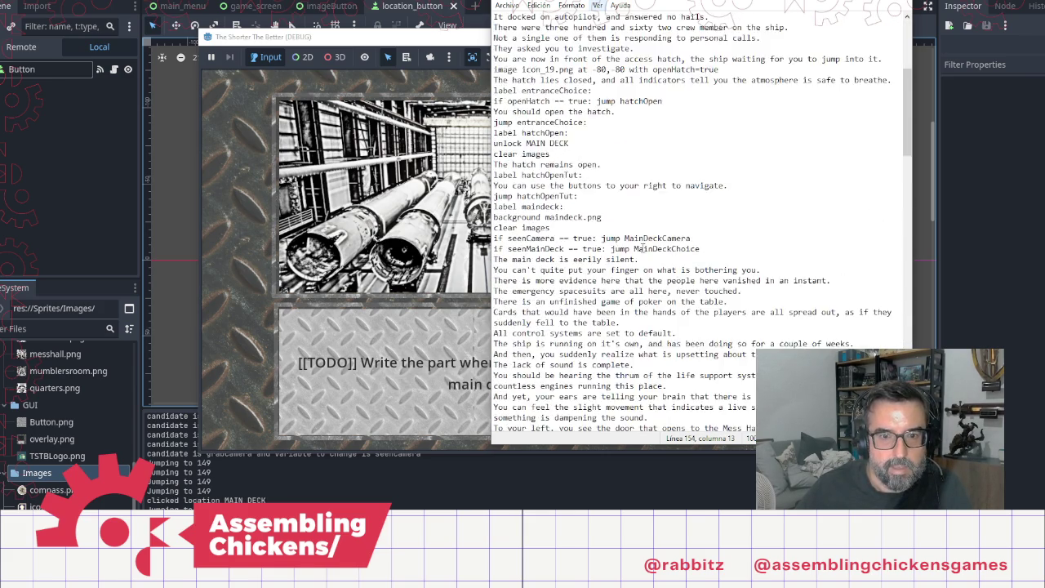
scroll(643, 249, down, 10)
Step: Replace the ghost and TODO placeholders with 'Looking through the camera, the swirls of energy become messier.'
click(592, 164)
click(804, 164)
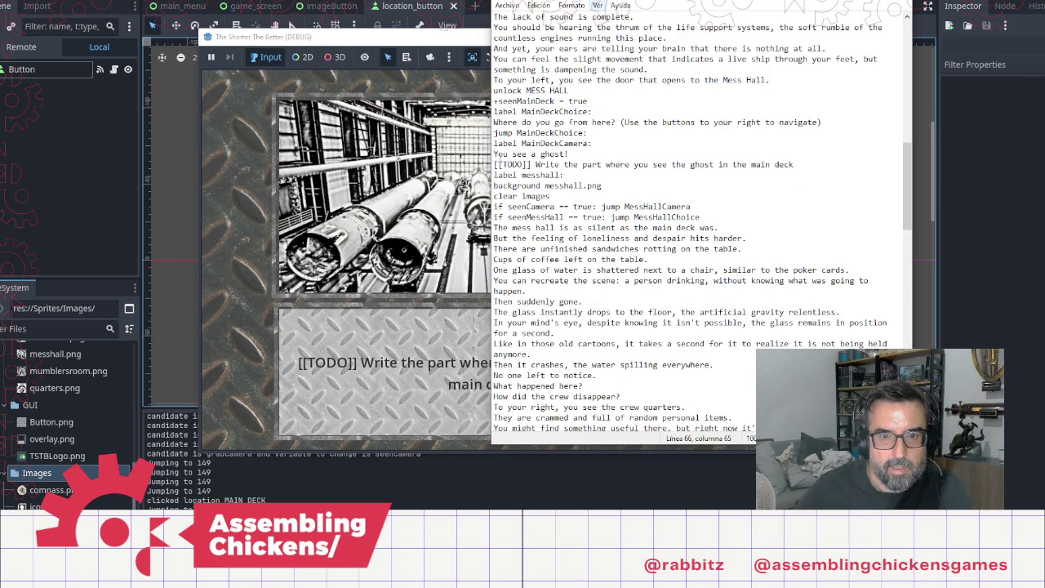
shift+click(494, 154)
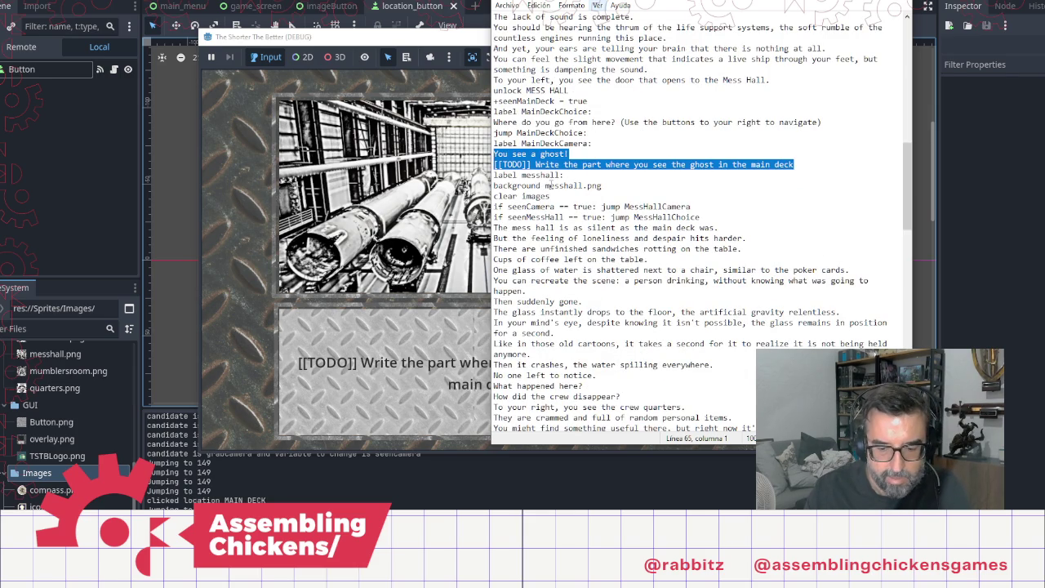
text(Looking thro)
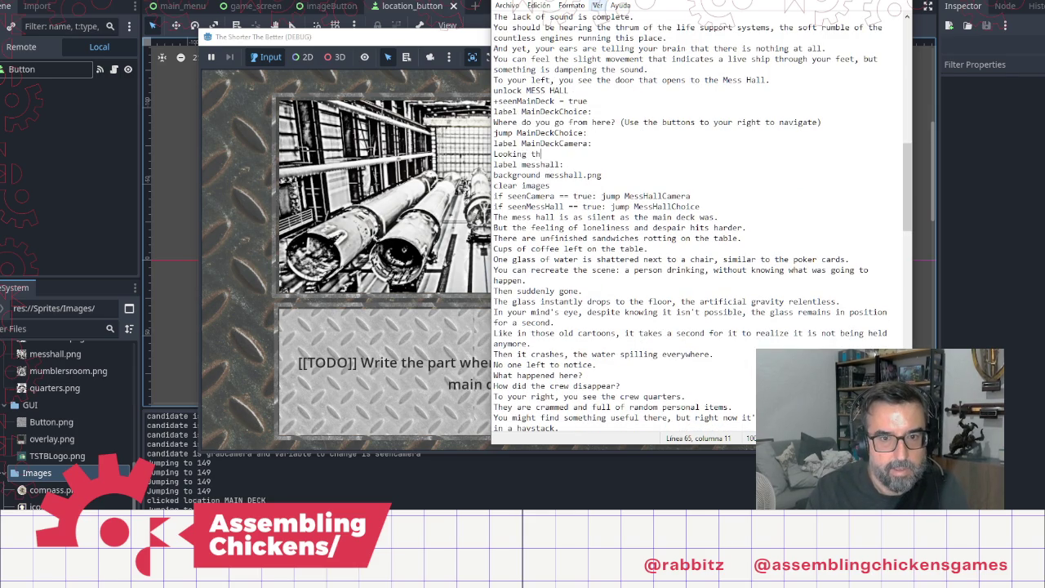
text(ugh the)
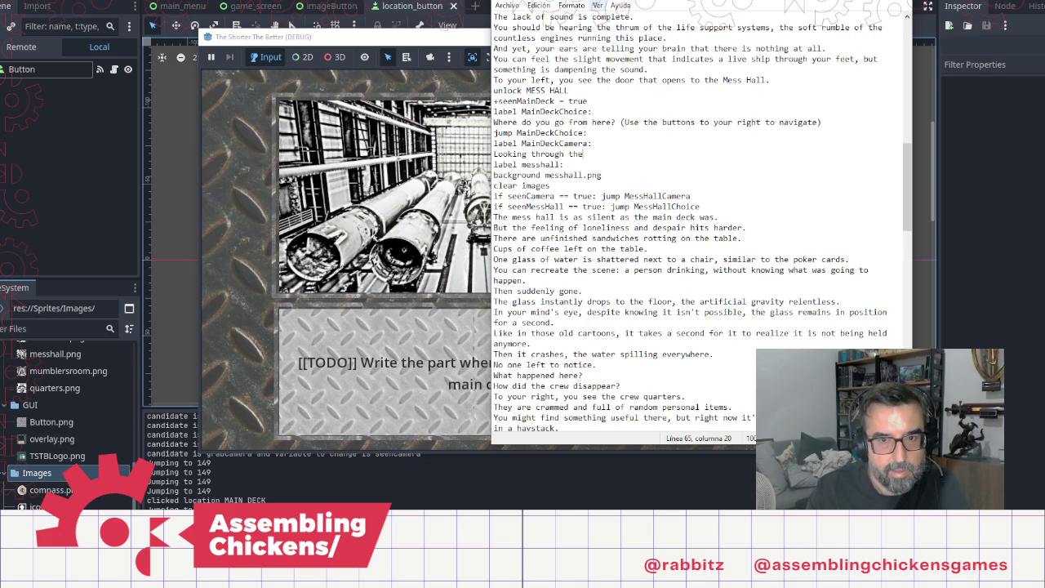
text( camera, t)
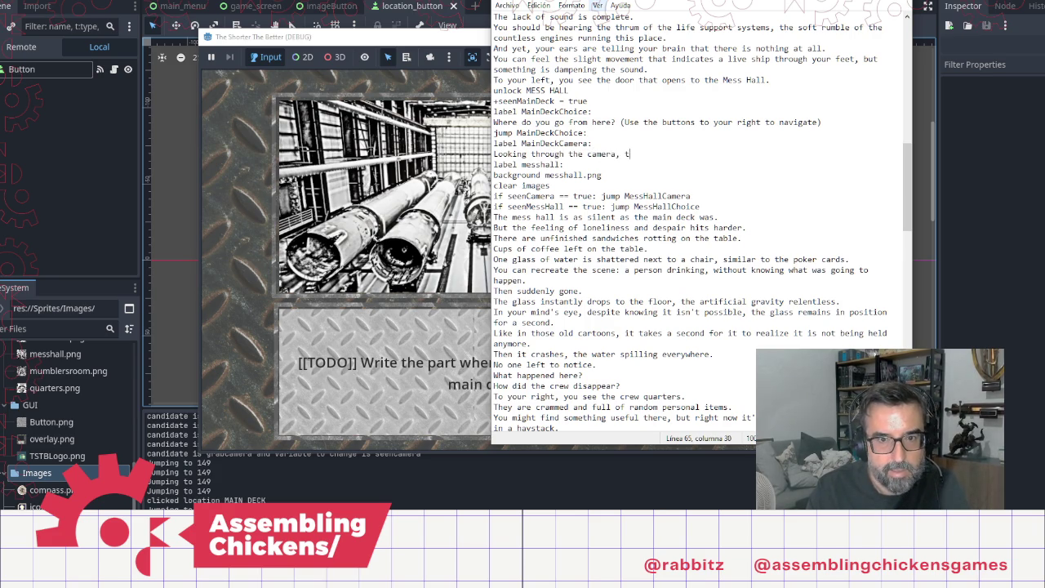
text(he swirls )
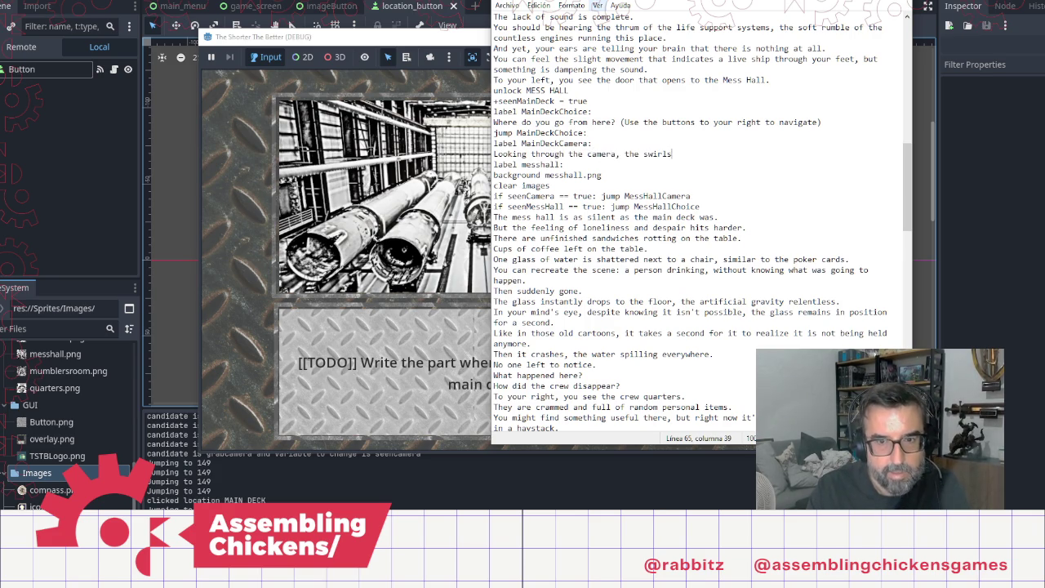
text(of energu)
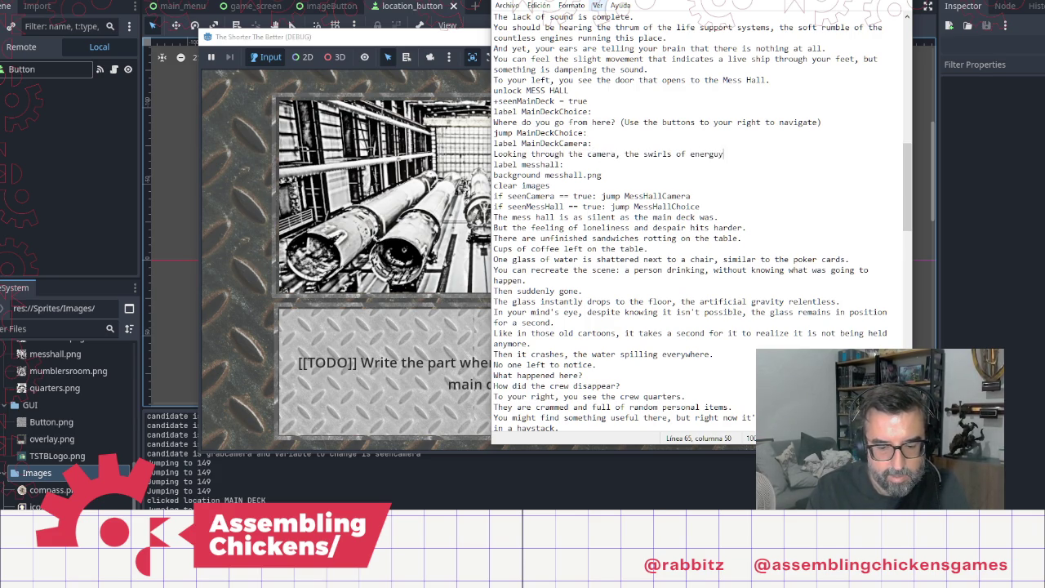
key(BackSpace)
text(y become)
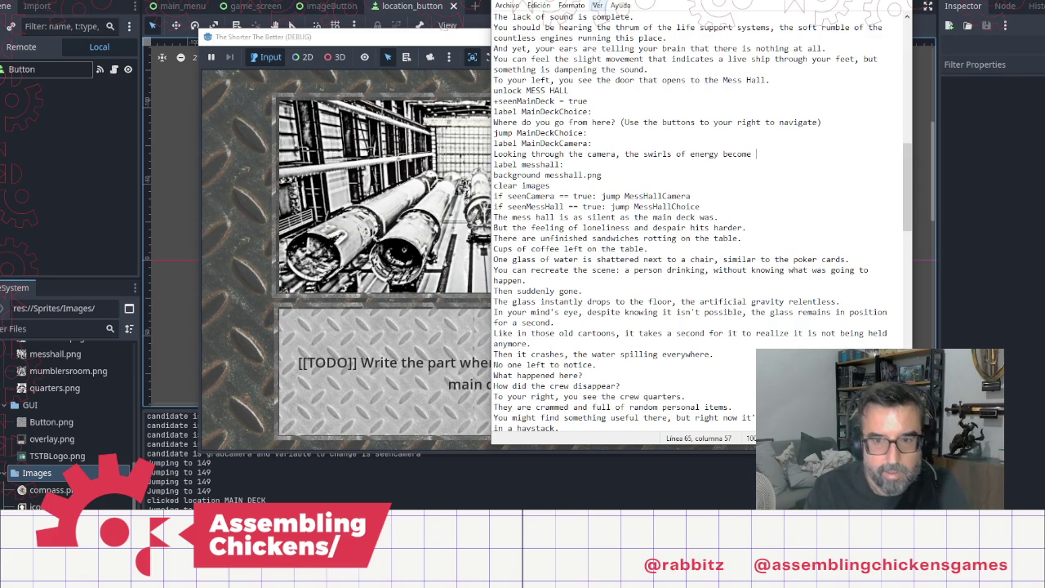
text(measier.)
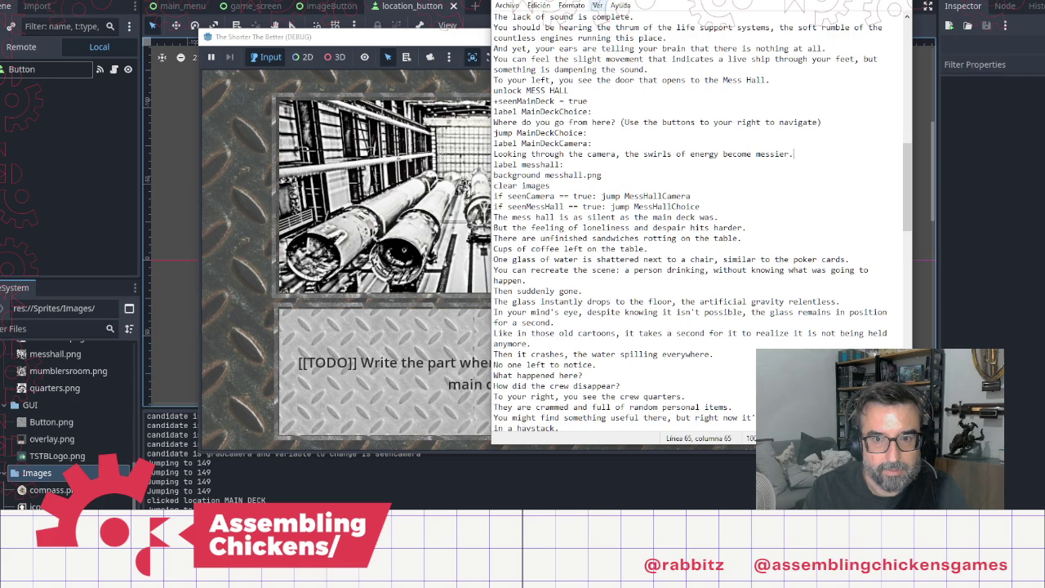
key(Return)
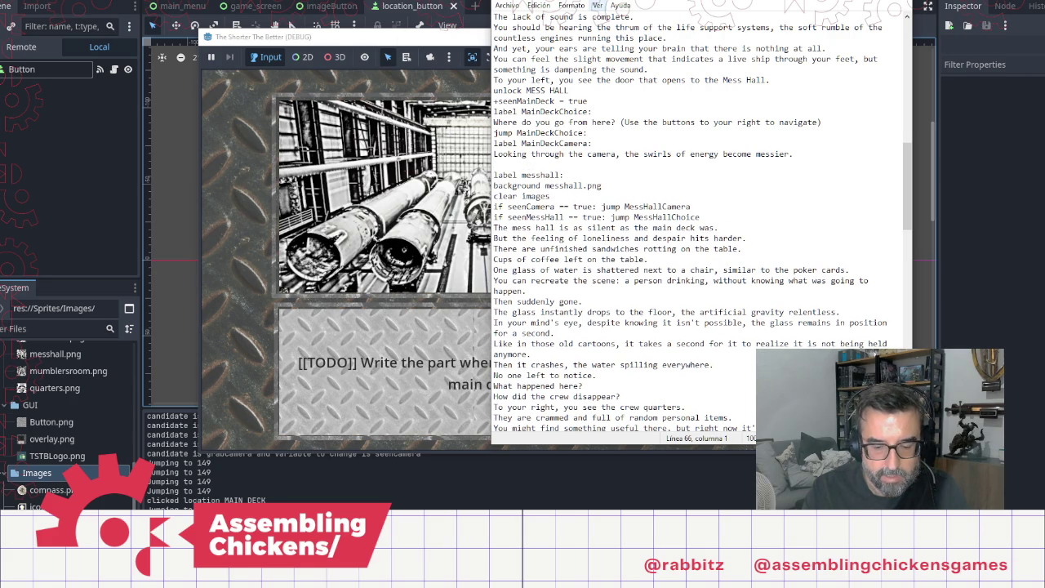
Step: Add a second sentence about swirls lingering for a second on the table, around the cards
text(I)
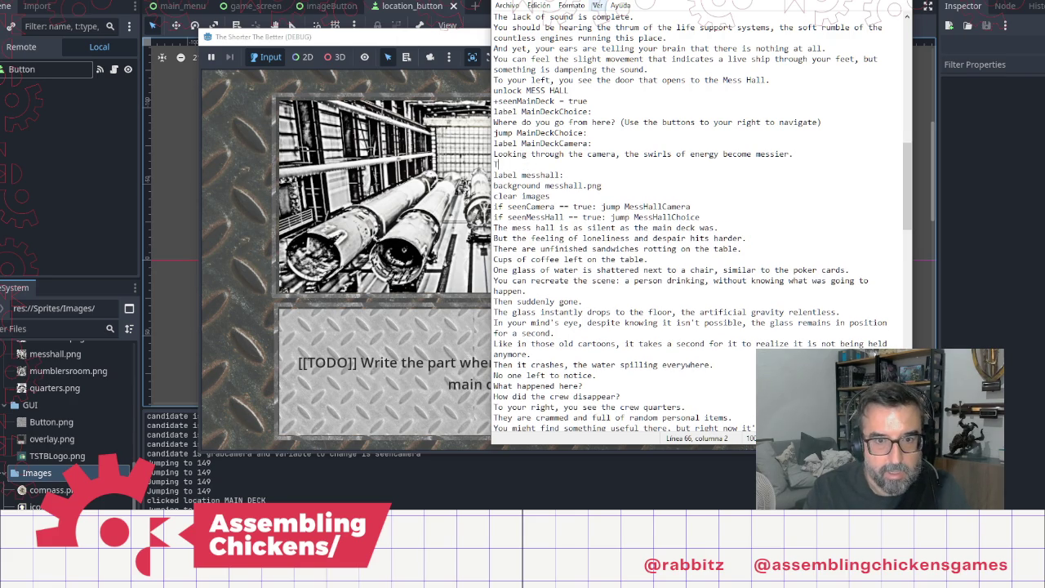
text(fe)
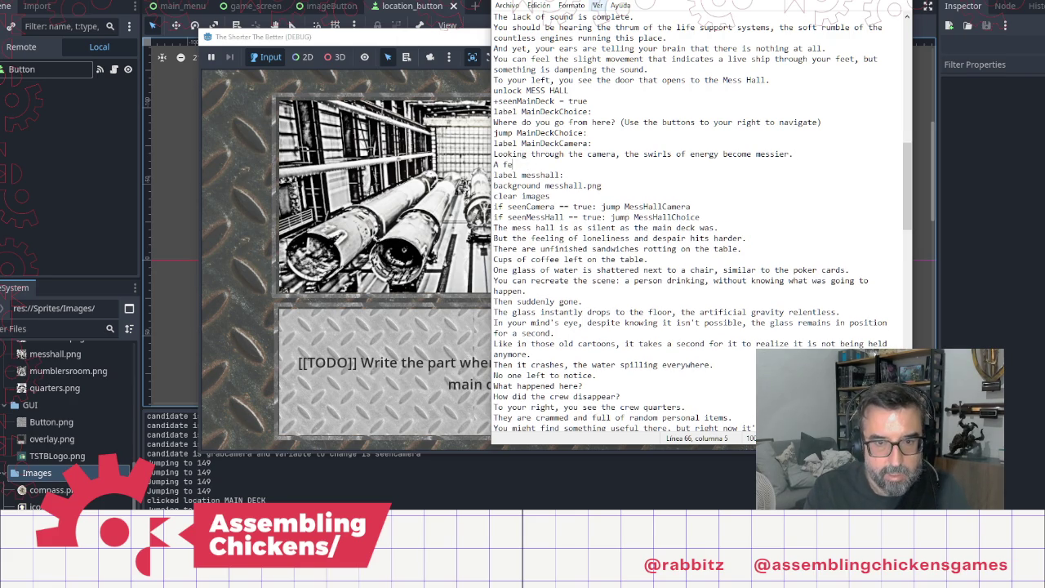
text(w linger f)
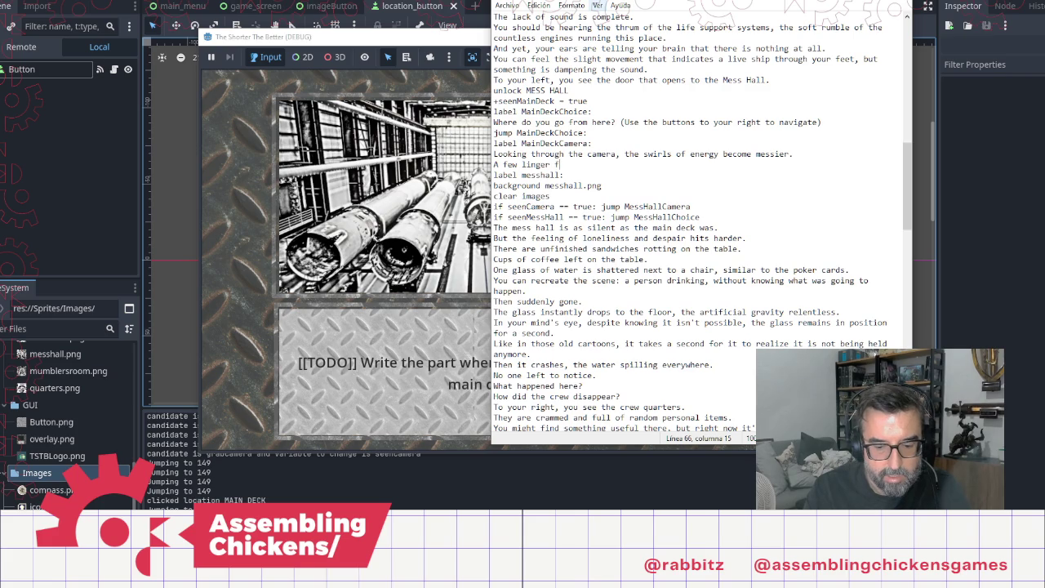
text(or a second )
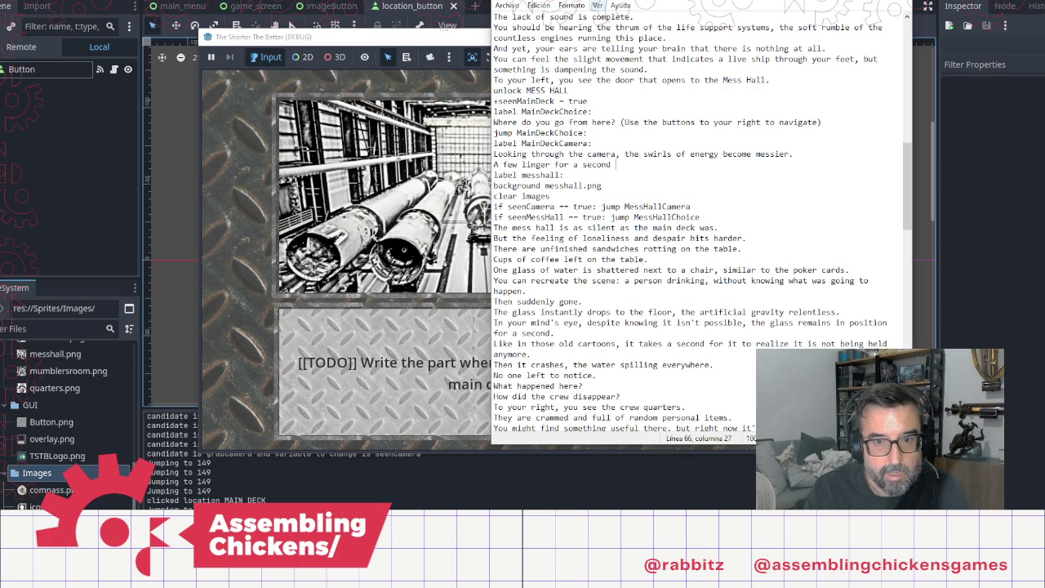
text(on the)
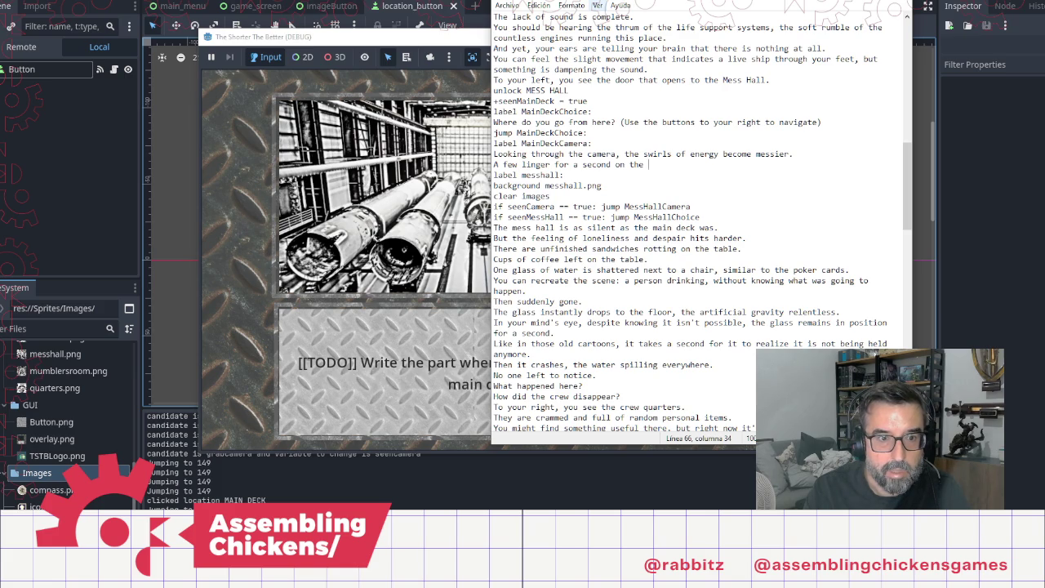
text(table, around the ca)
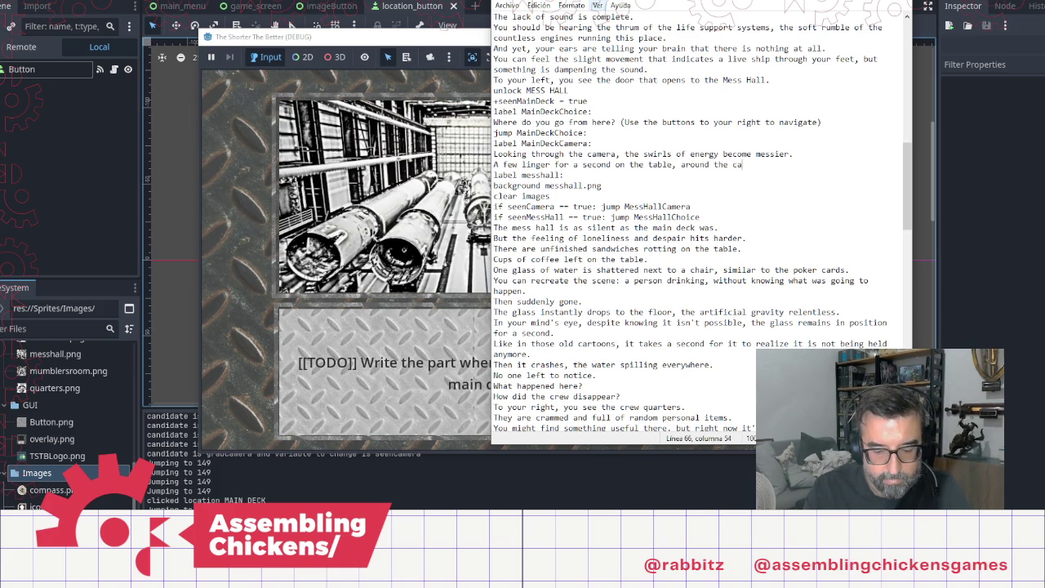
text(rds.)
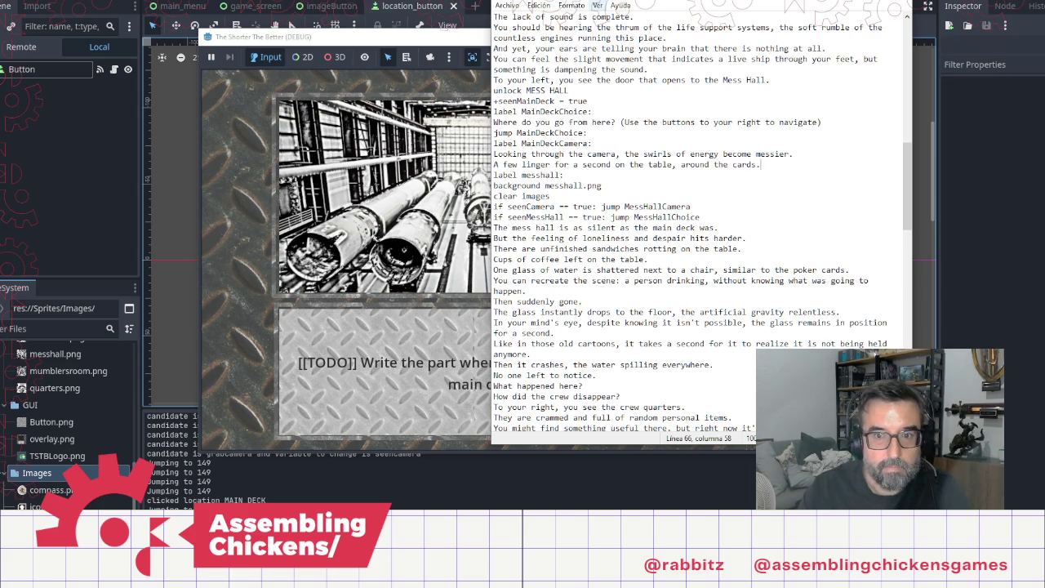
key(Return)
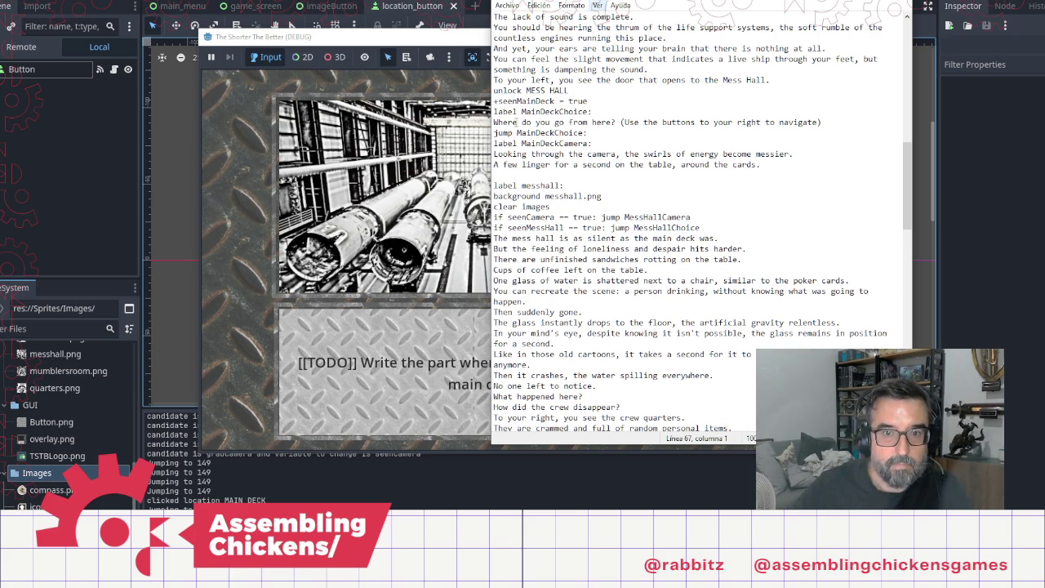
scroll(626, 173, up, 12)
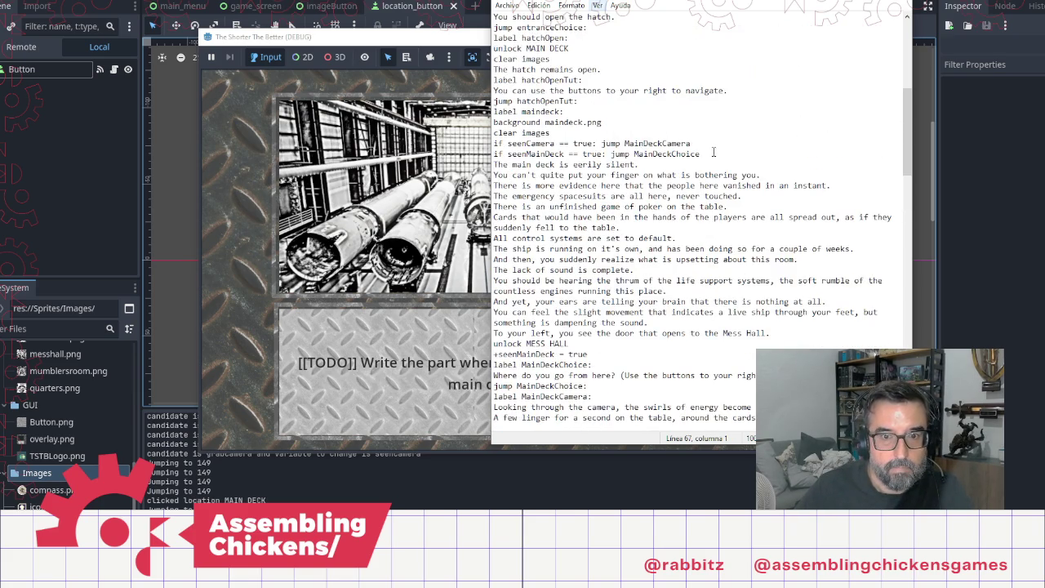
Step: Declare bool seenMainDeckGhosts = false after the seenMainDeck flag
scroll(700, 133, up, 7)
click(680, 137)
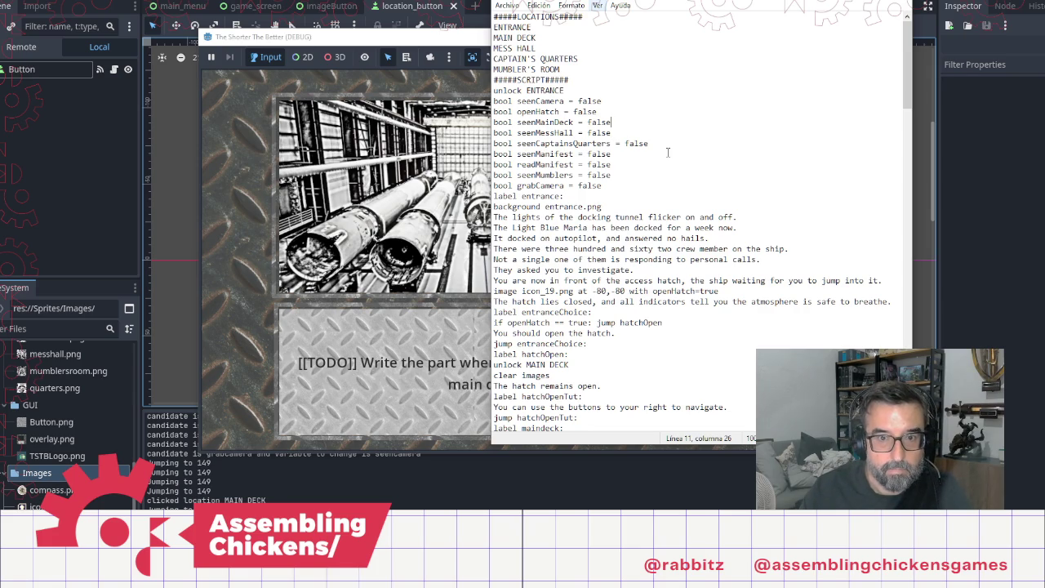
key(Return)
text(boo)
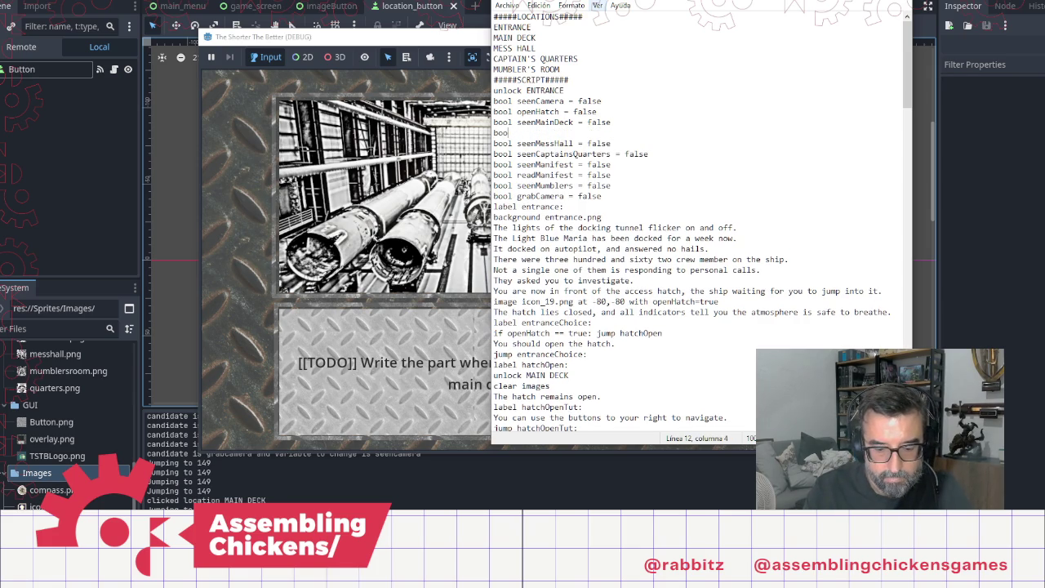
text(l seenM)
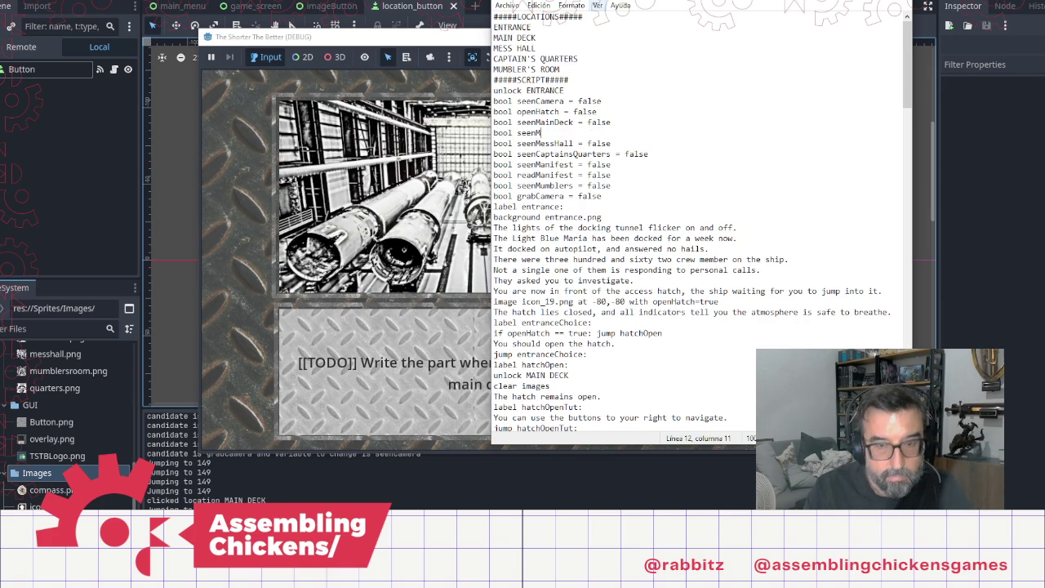
text(ainDeck)
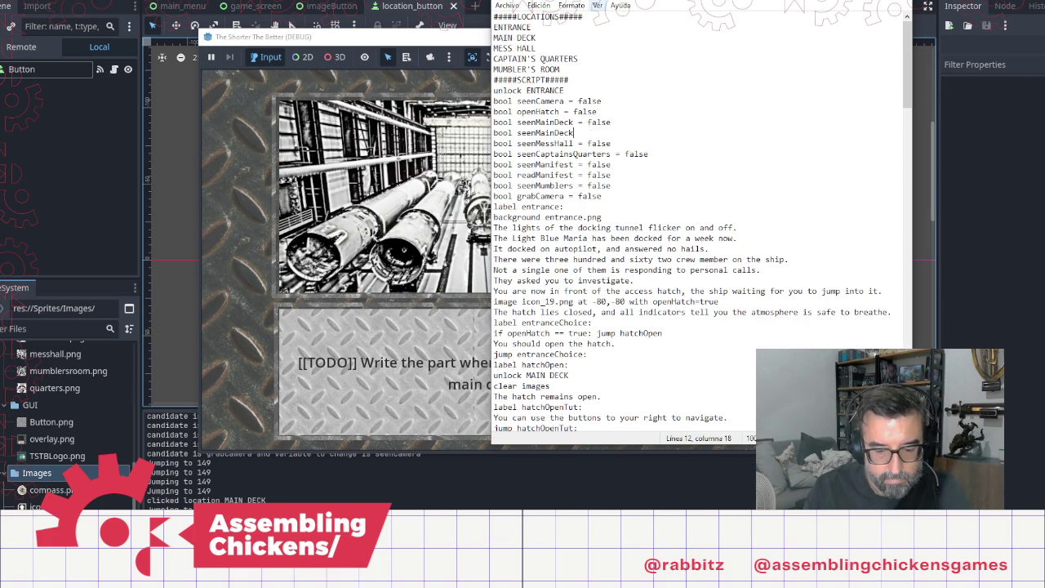
text(Ghosts = )
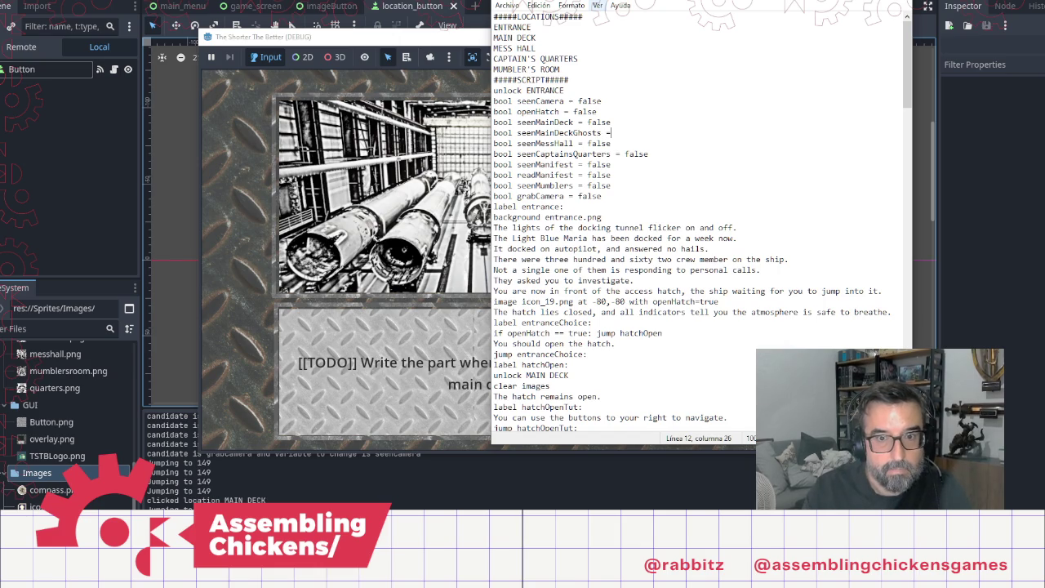
text(false)
key(shift+Home)
key(ctrl+c)
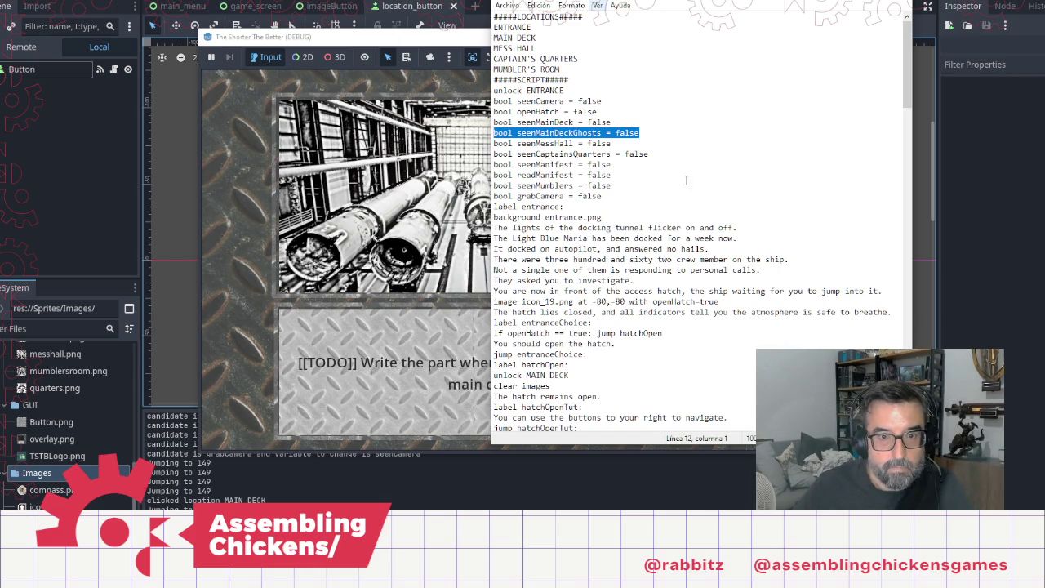
Step: Paste the flag below the MainDeckCamera text and change it to +seenMainDeckGhosts = true
scroll(686, 204, down, 8)
click(705, 226)
scroll(767, 284, down, 4)
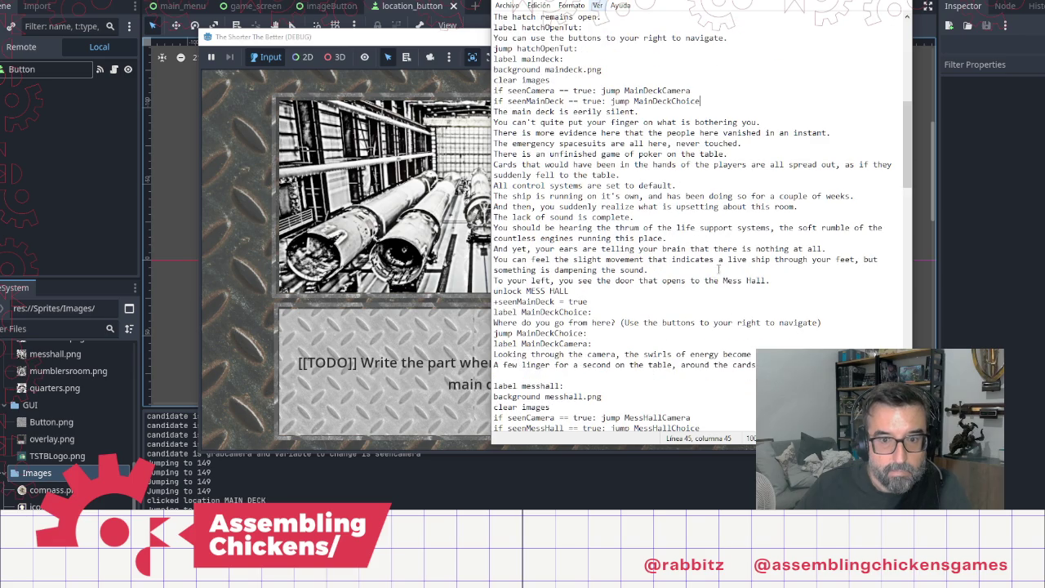
click(650, 378)
key(ctrl+v)
key(Home)
key(Delete)
key(Delete)
key(Delete)
key(Delete)
text(+)
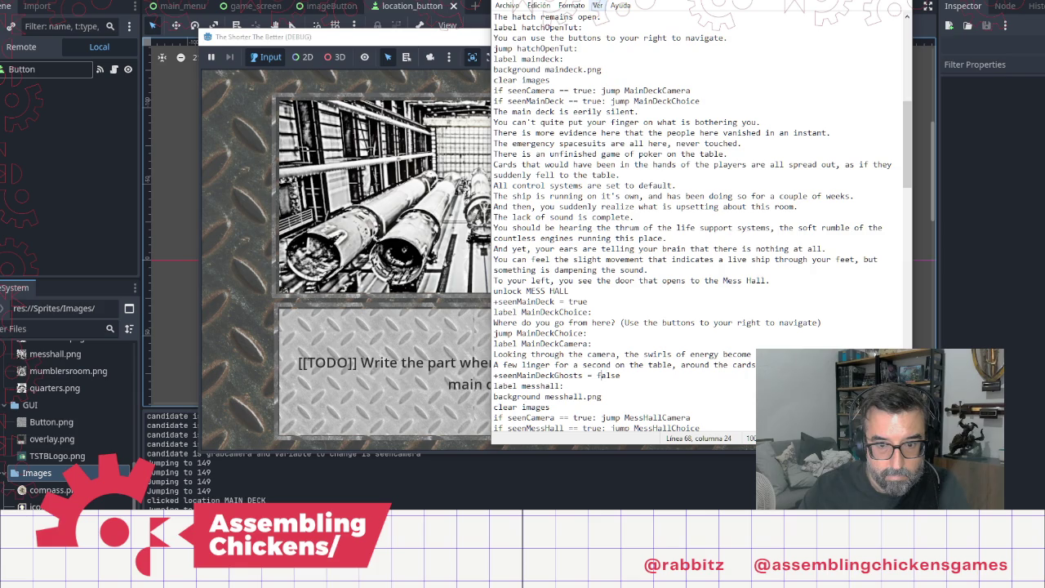
key(shift+Right)
key(shift+Right)
key(shift+Right)
text(true)
Step: Tidy the blank lines in the passage and begin a 'label mainDeckHall' line below the flag
key(Up)
key(Up)
key(Up)
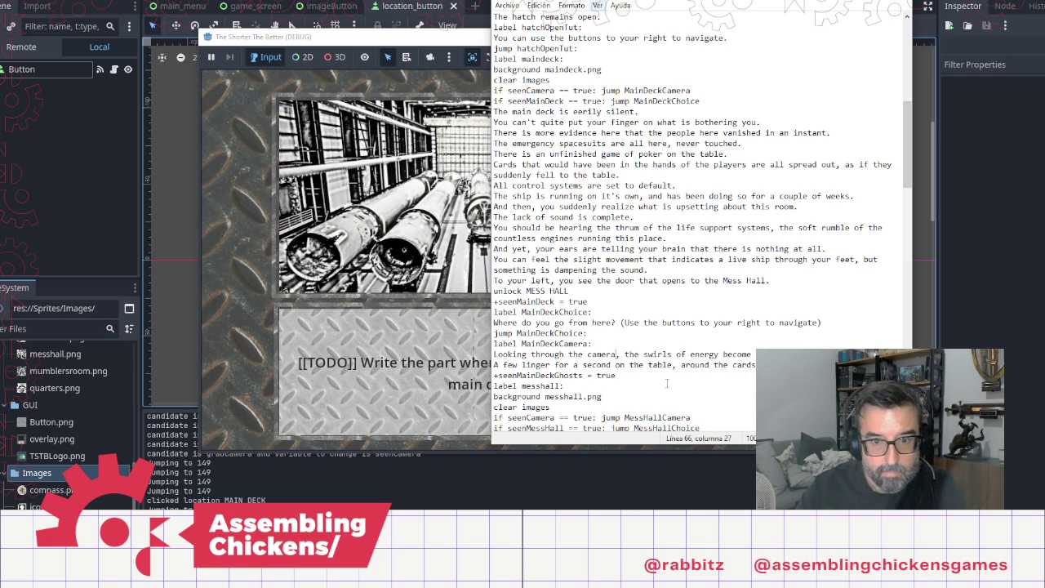
key(Down)
key(Down)
key(End)
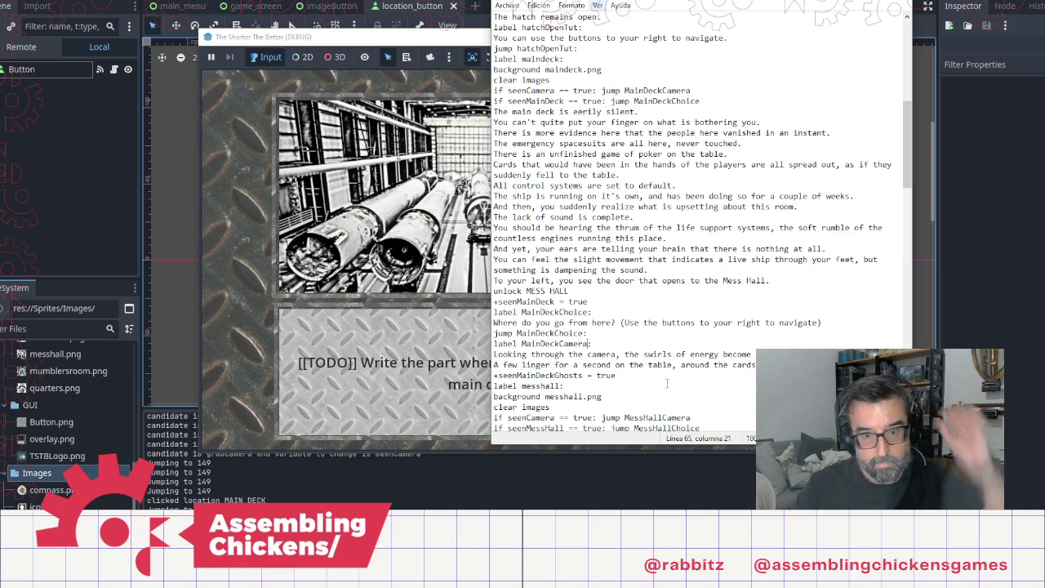
key(Return)
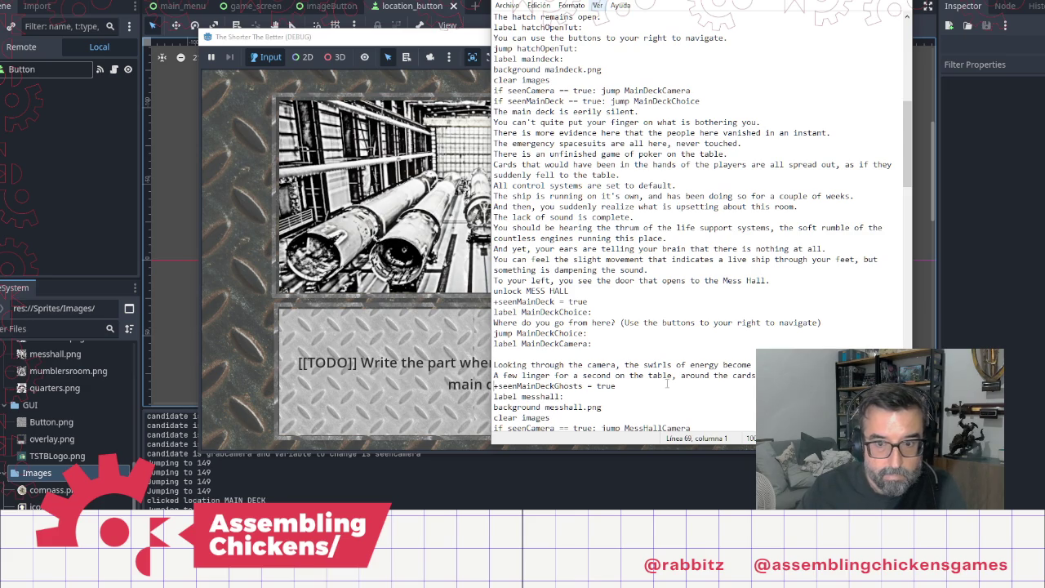
key(Return)
key(BackSpace)
key(Down)
key(Return)
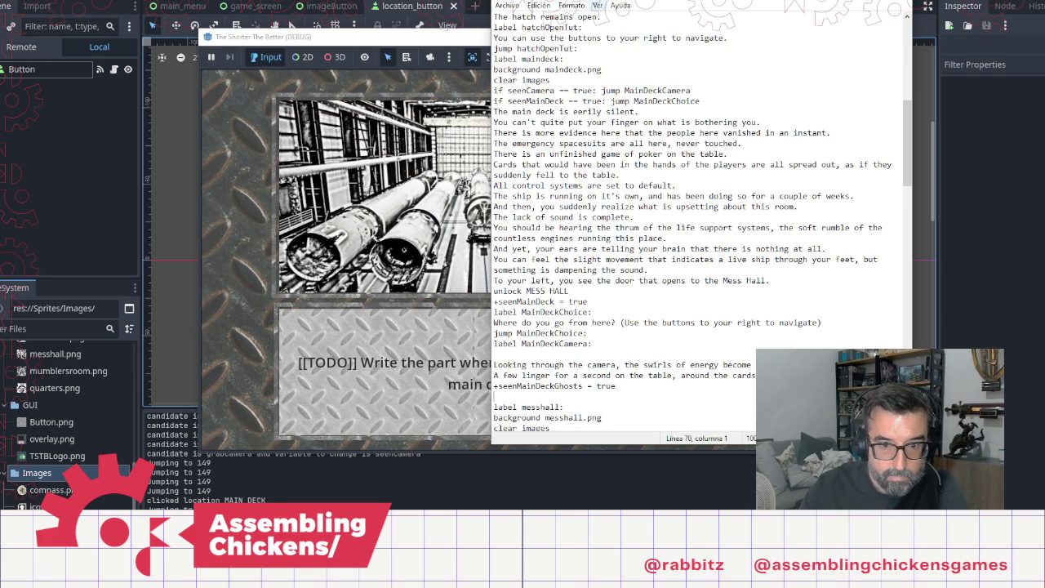
text(label mainDeckHa)
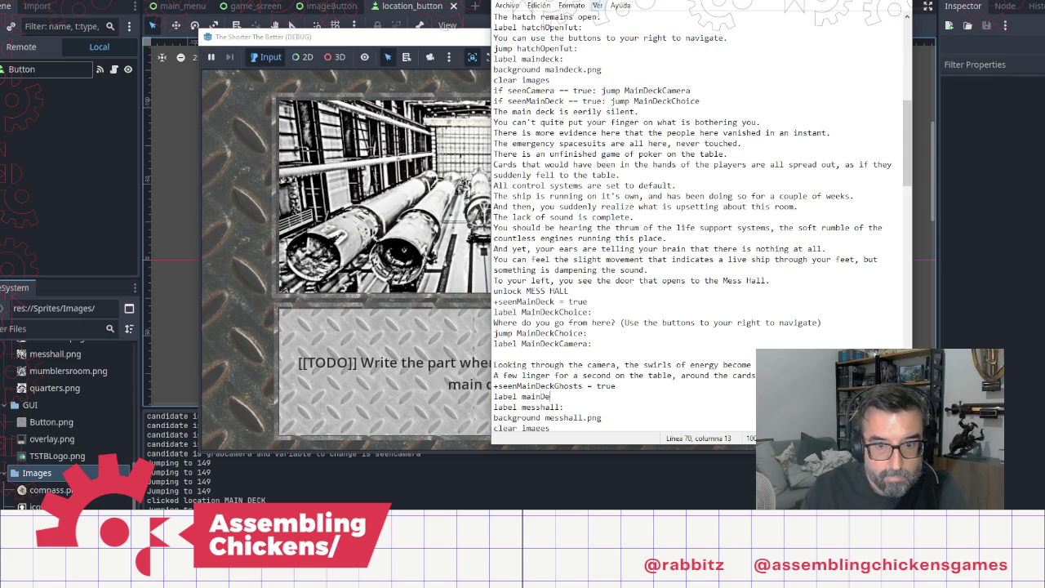
text(ll)
Step: Rename the label to mainDeckGhostsChoice: with 'You should find more ghosts.' and jump mainDeckGhostsChoice: beneath
key(BackSpace)
key(BackSpace)
key(BackSpace)
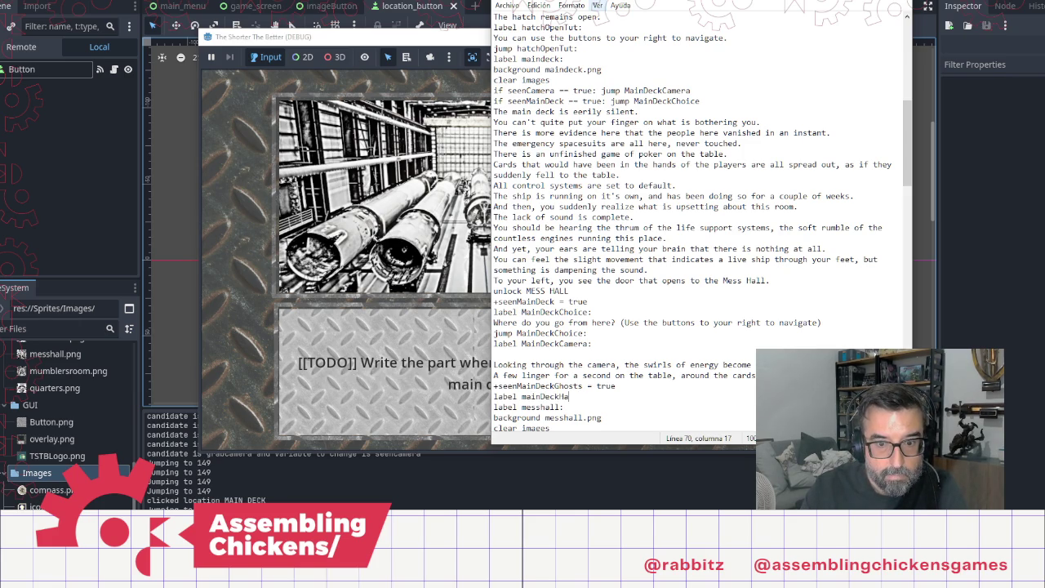
text(Ghost)
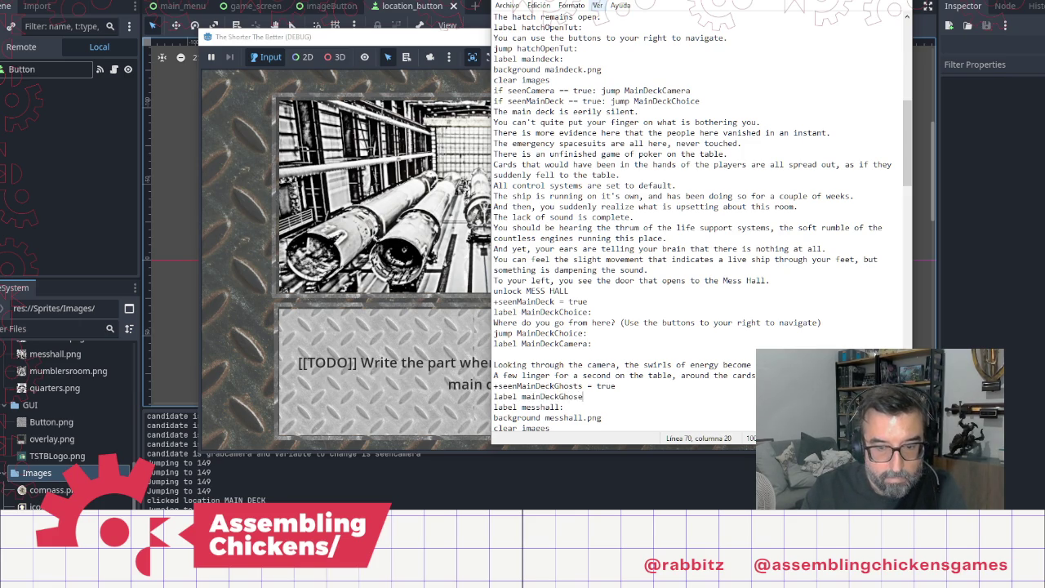
text(s)
text(Choice:)
key(Up)
key(Up)
key(Up)
key(BackSpace)
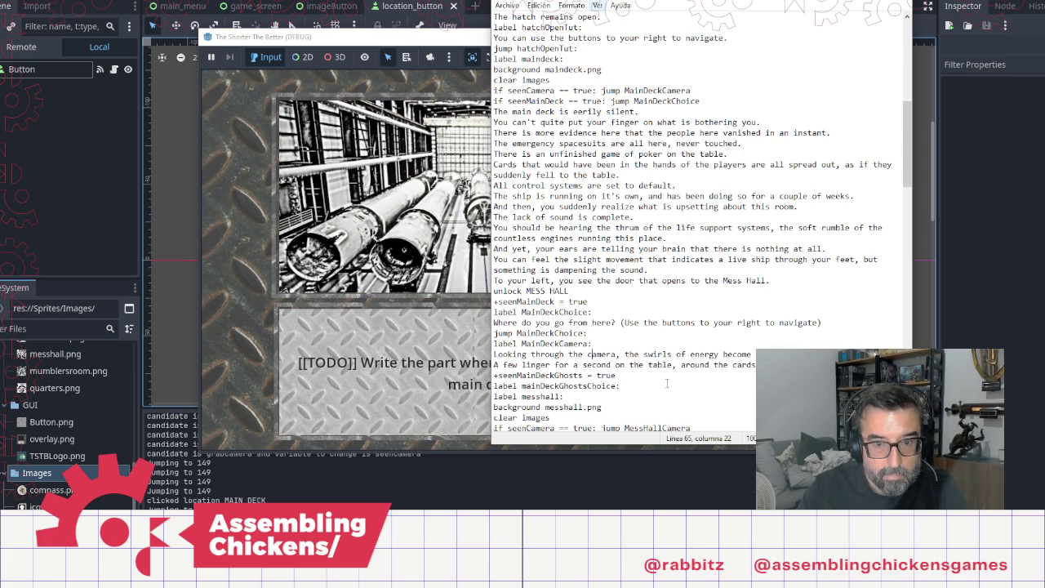
key(Return)
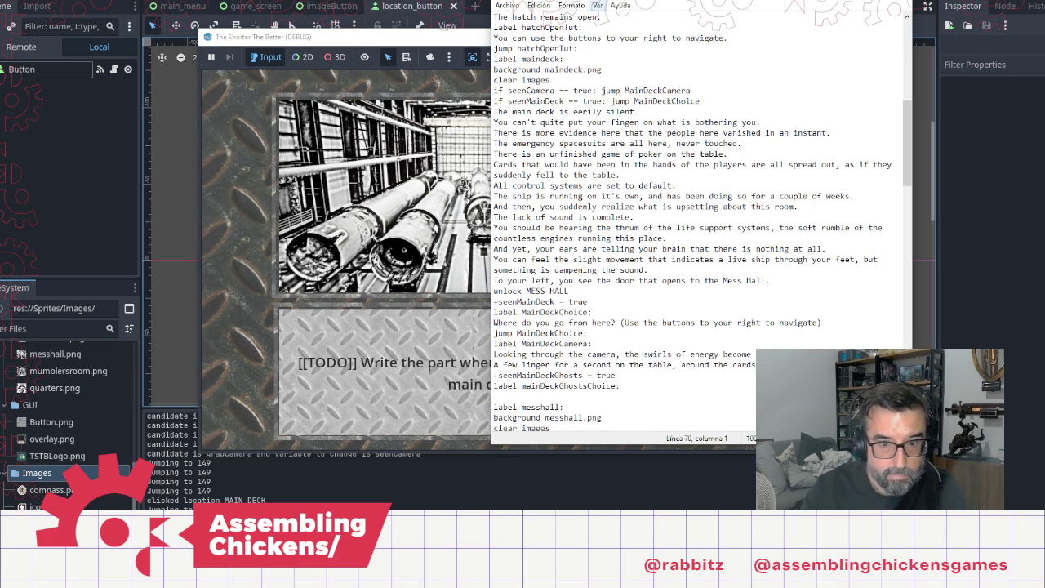
text(You should )
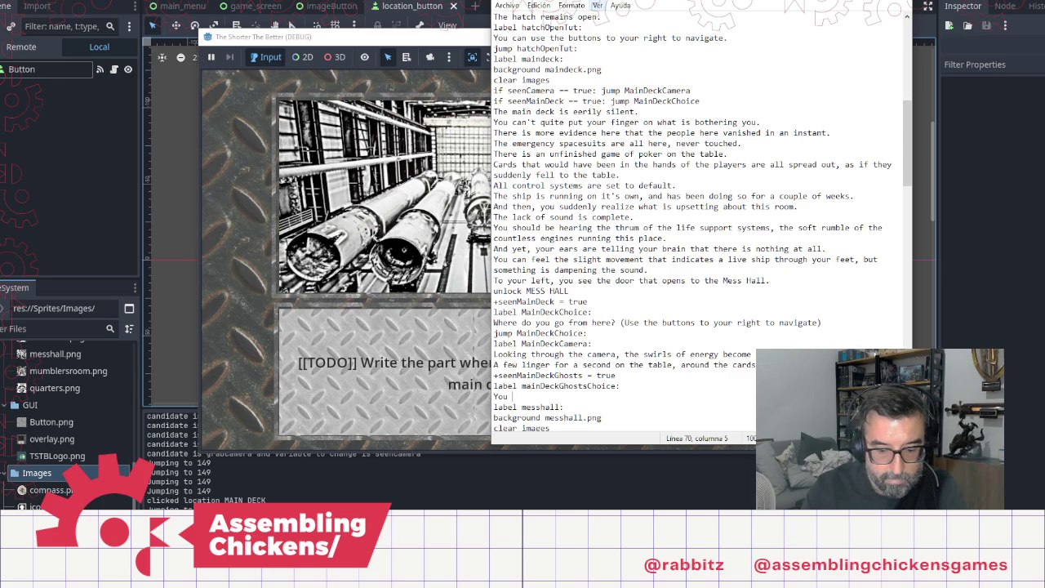
text(find)
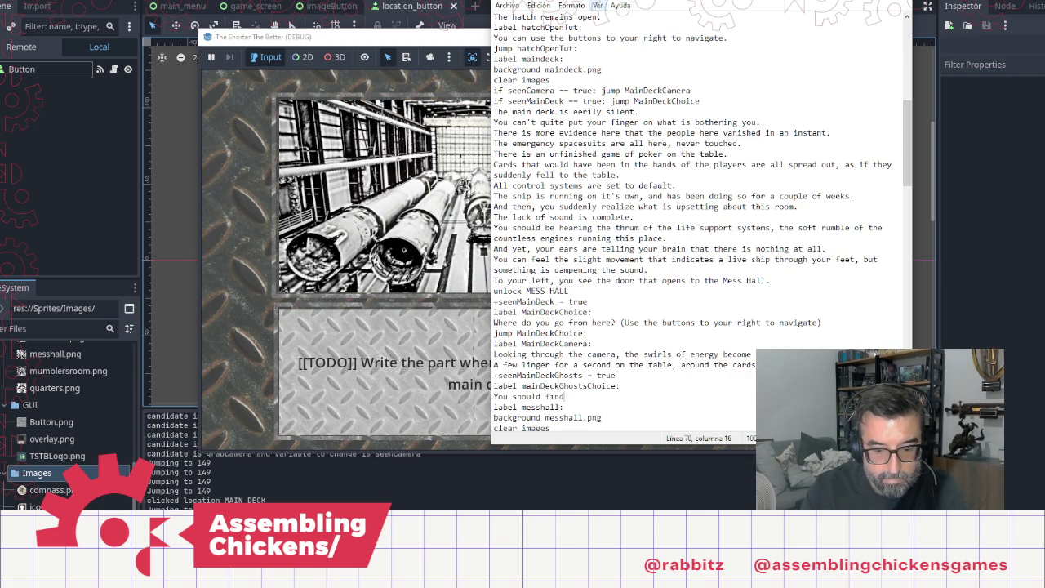
text( more ghosts.)
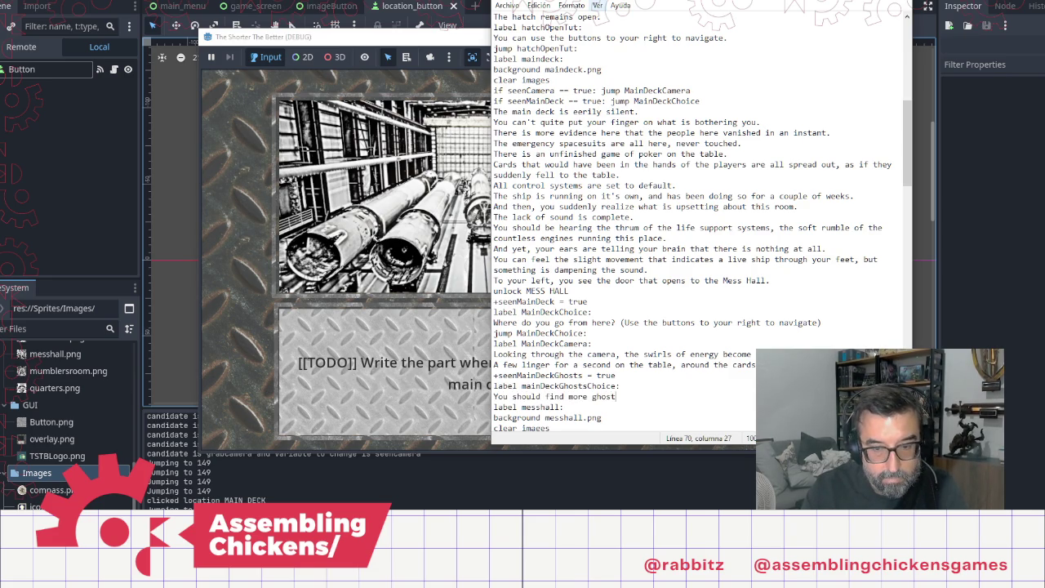
key(Return)
text(jum)
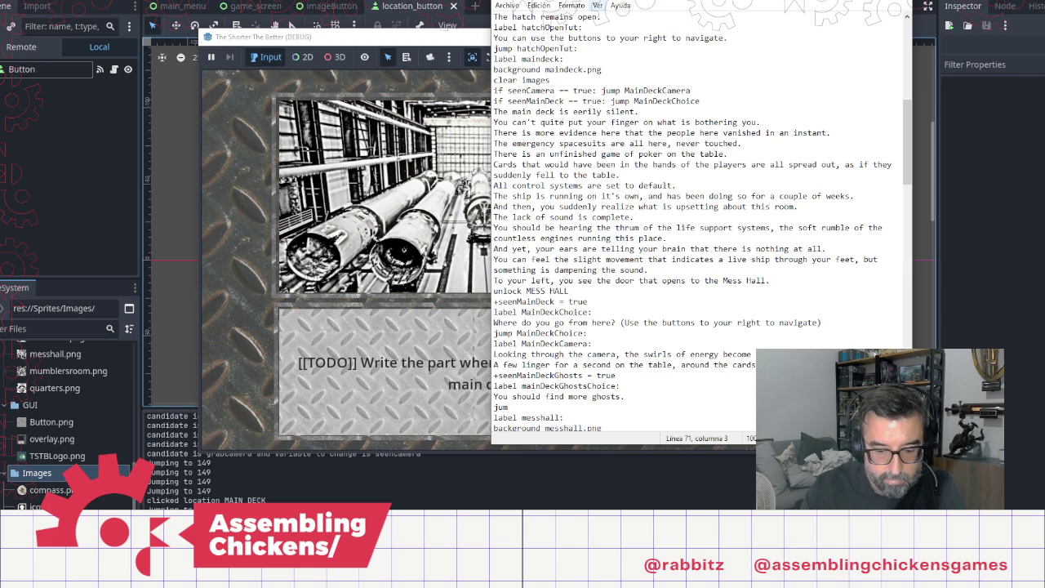
text(p mai)
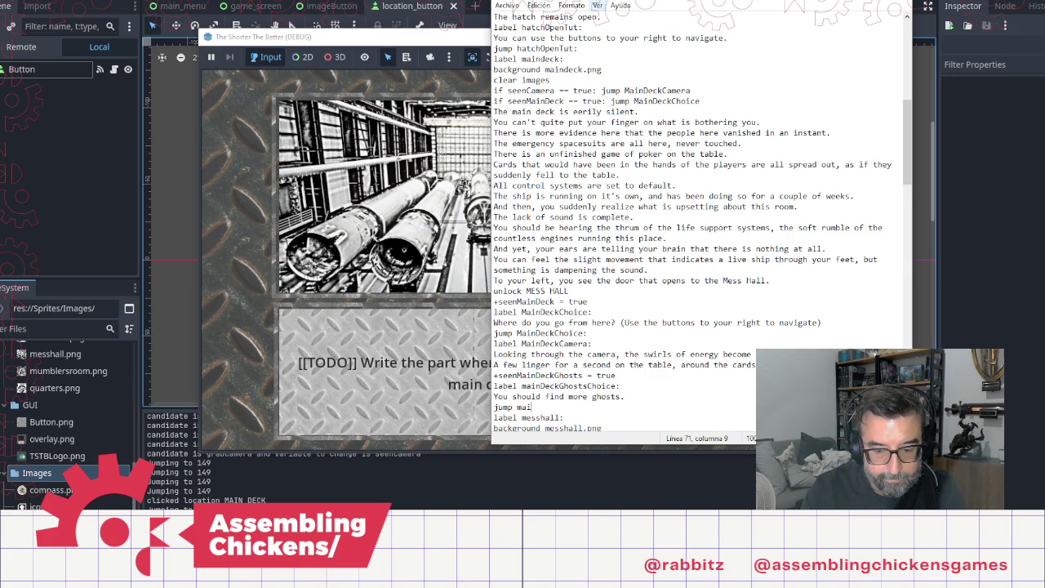
text(nDek)
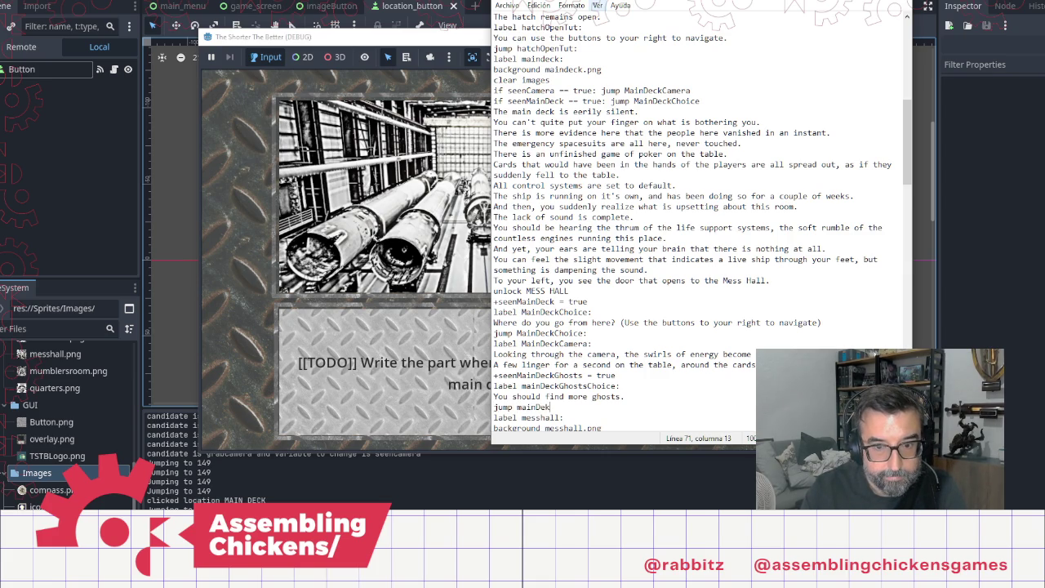
key(BackSpace)
text(ckGhostsChoice:)
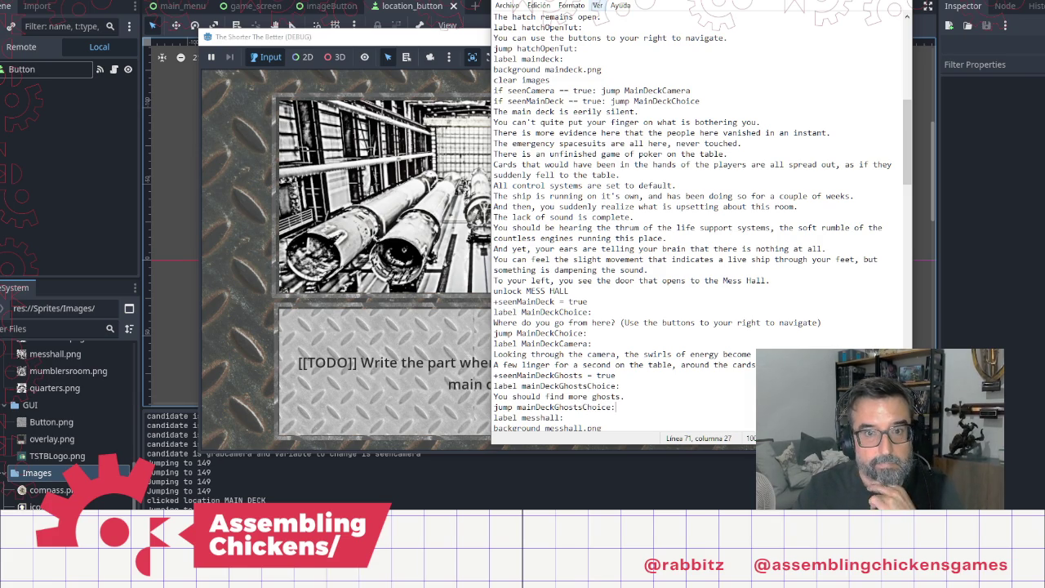
key(Up)
key(Up)
key(Up)
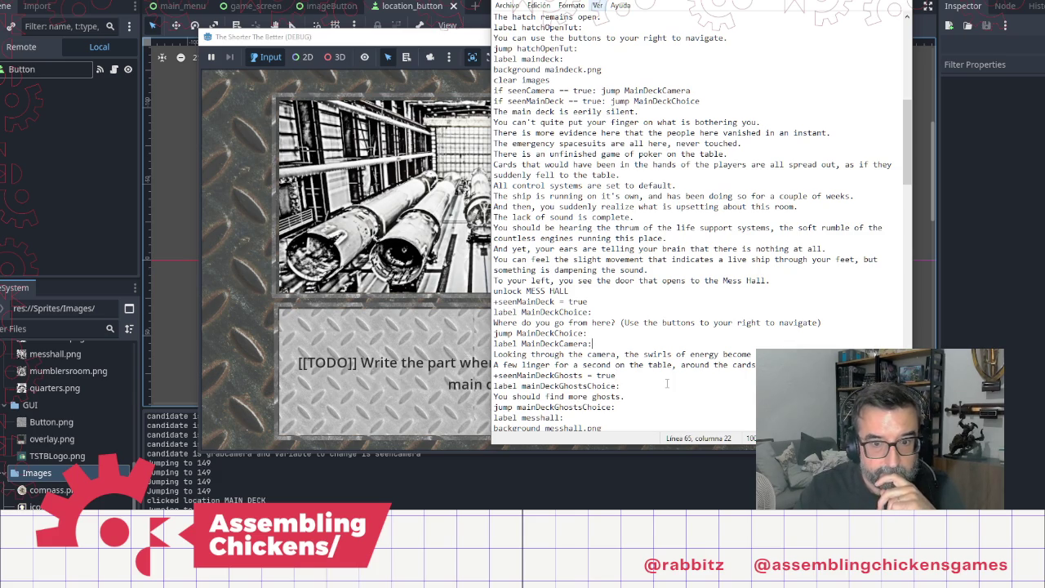
Step: Add an if line testing seenMainDeckGhosts = true under label MainDeckCamera
key(Return)
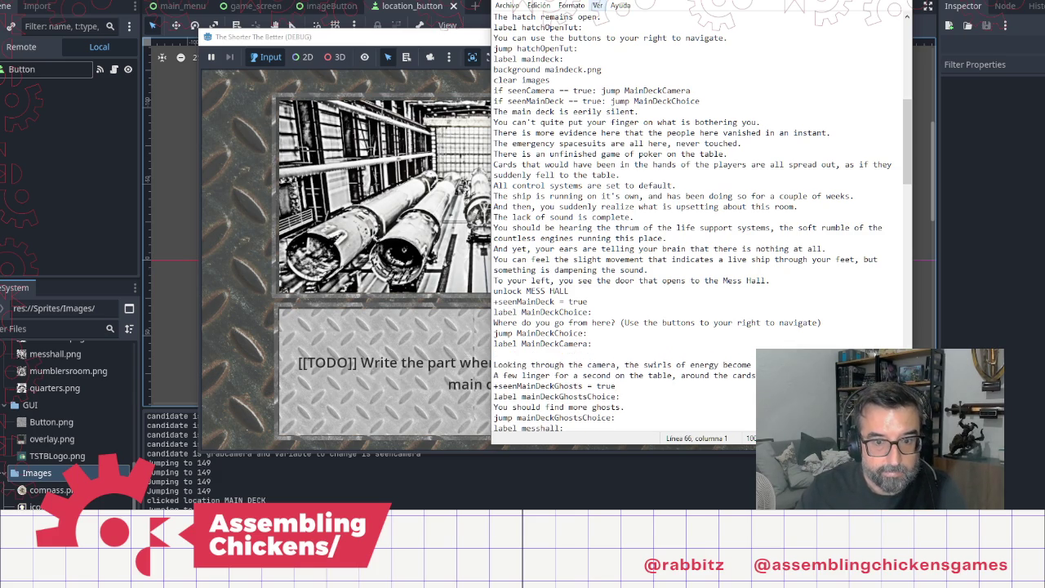
key(Down)
key(Down)
key(Down)
key(Down)
key(Down)
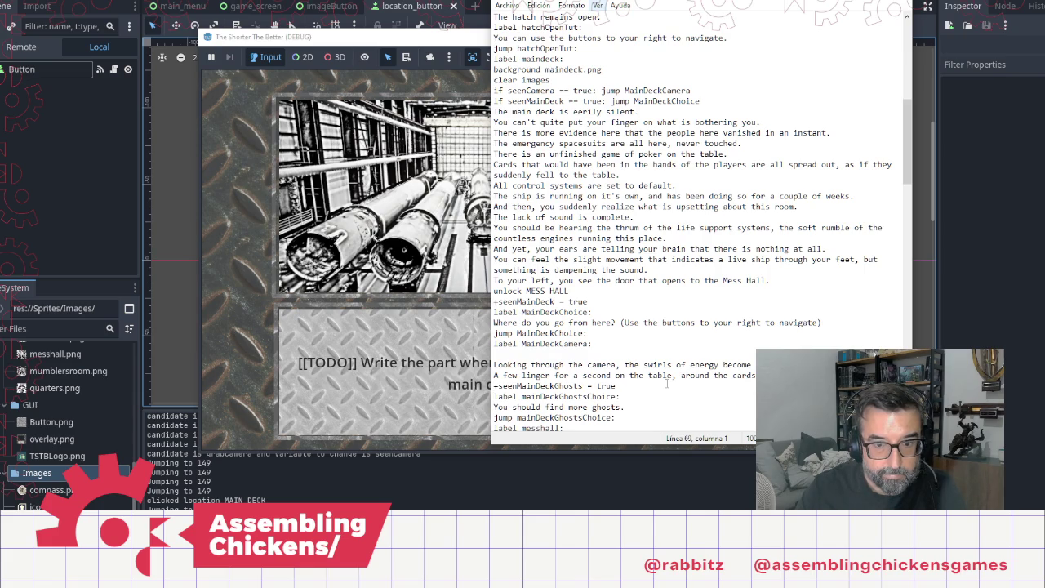
key(shift+End)
key(ctrl+c)
key(Up)
key(Up)
text(if)
key(ctrl+v)
click(497, 354)
key(Delete)
key(End)
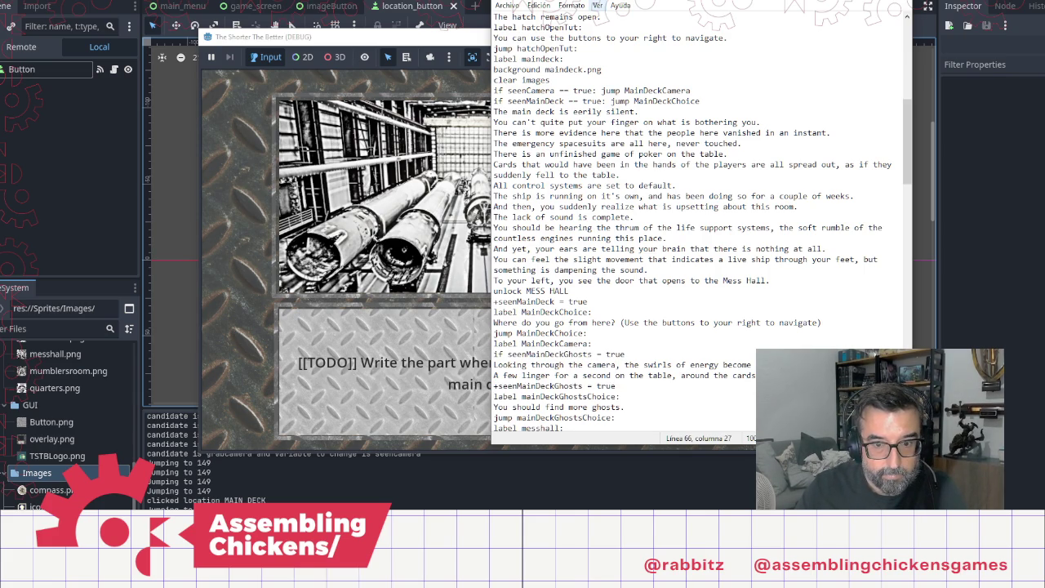
text(=)
Step: Make that condition jump to mainDeckGhostsChoice
key(End)
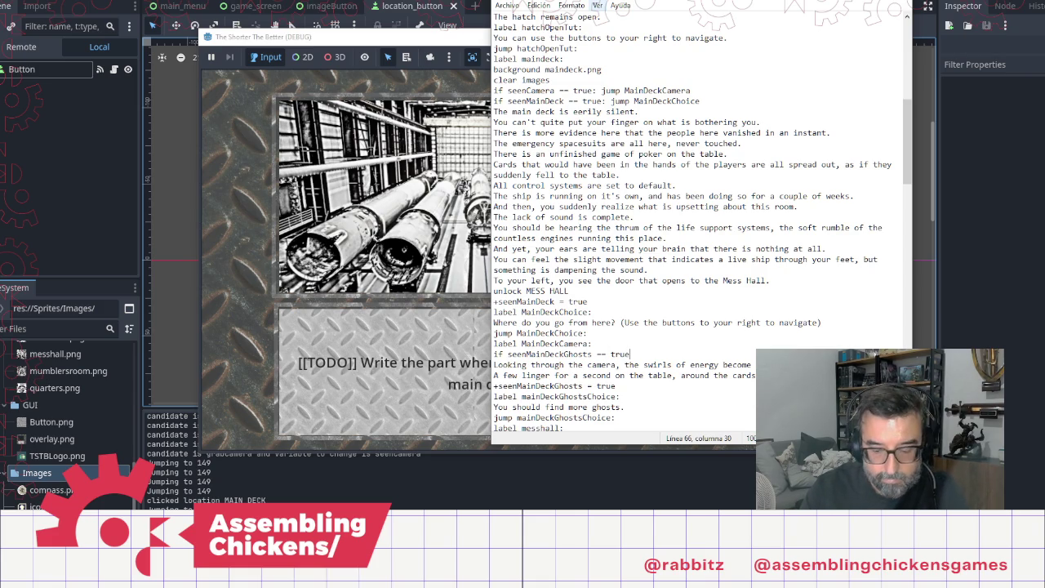
text(jump)
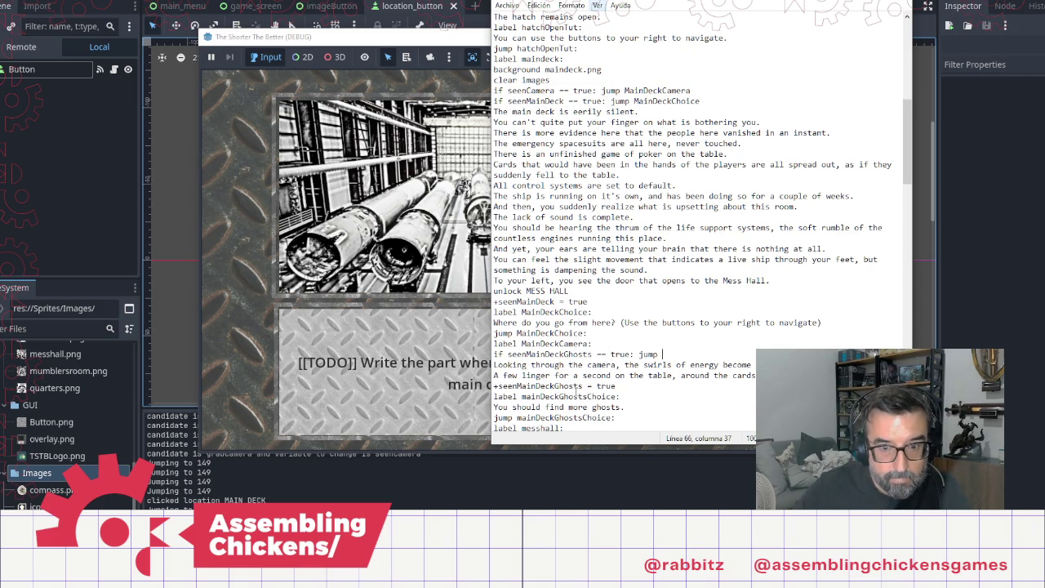
double_click(561, 396)
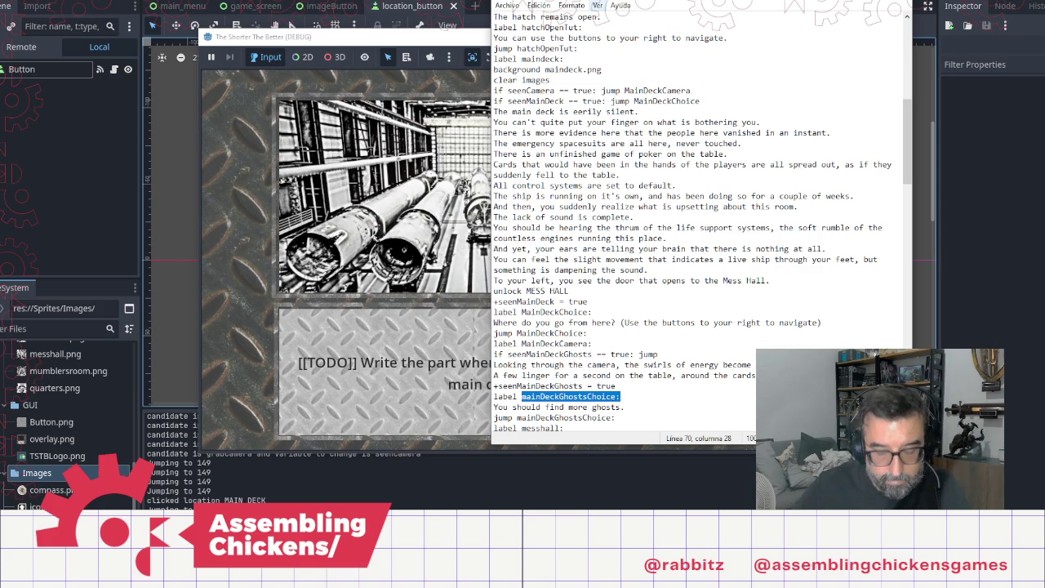
key(ctrl+c)
click(678, 354)
key(ctrl+v)
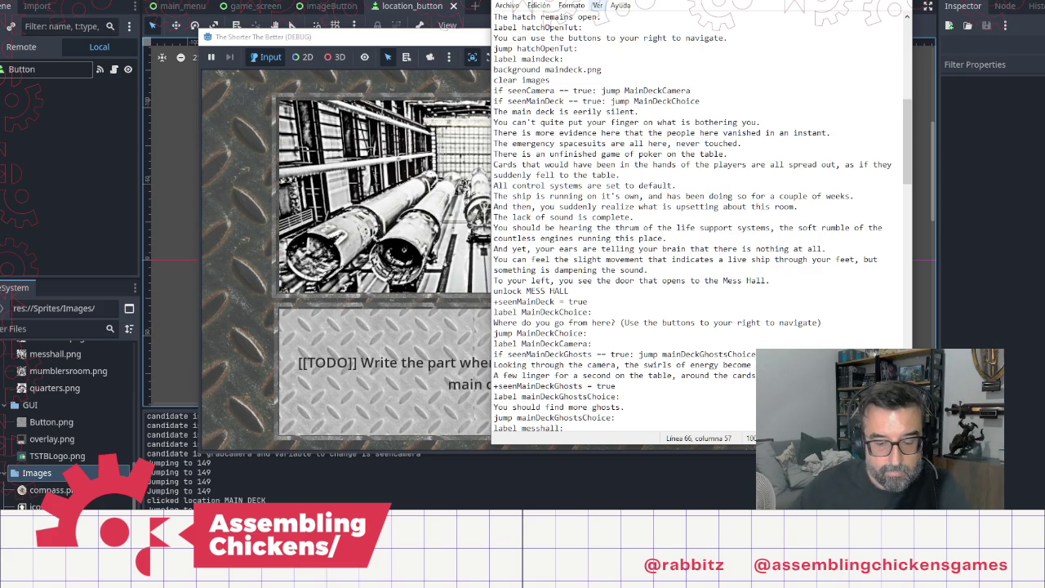
Step: Scroll through the mess hall section, then visit the Captain's quarters in the running game
click(644, 406)
scroll(679, 364, down, 6)
scroll(679, 363, down, 5)
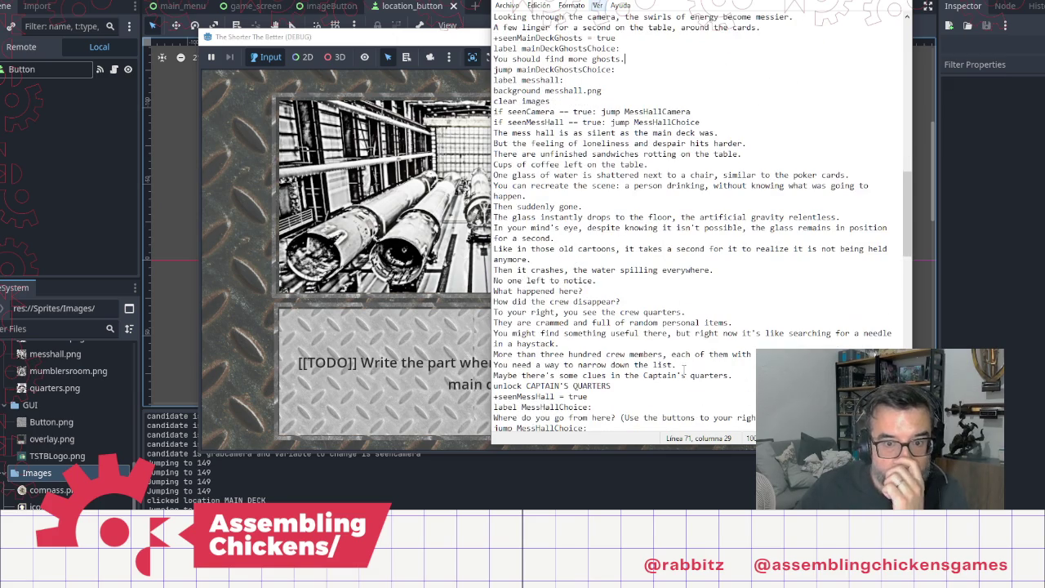
scroll(682, 369, down, 1)
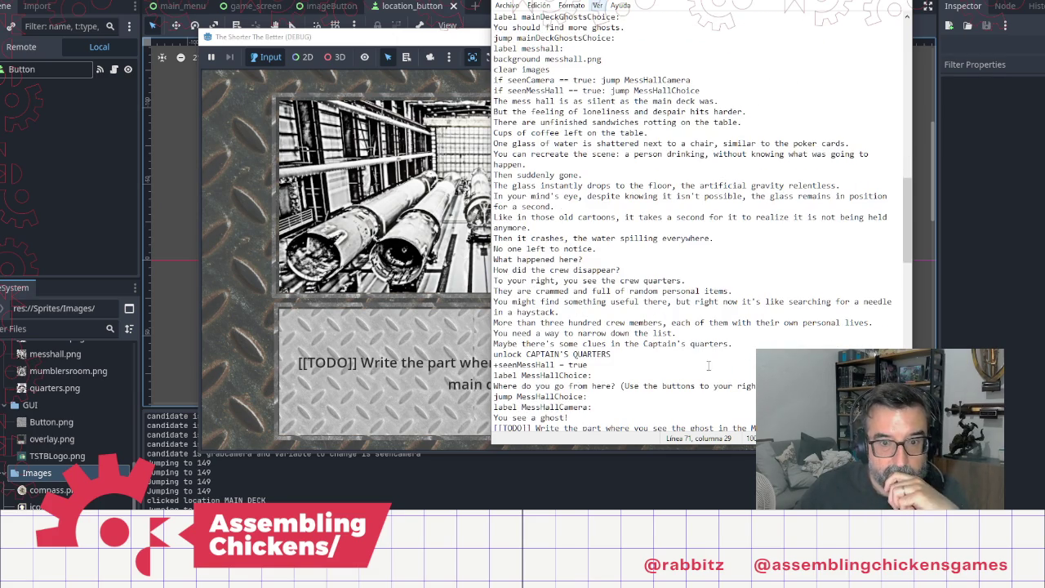
scroll(642, 363, down, 3)
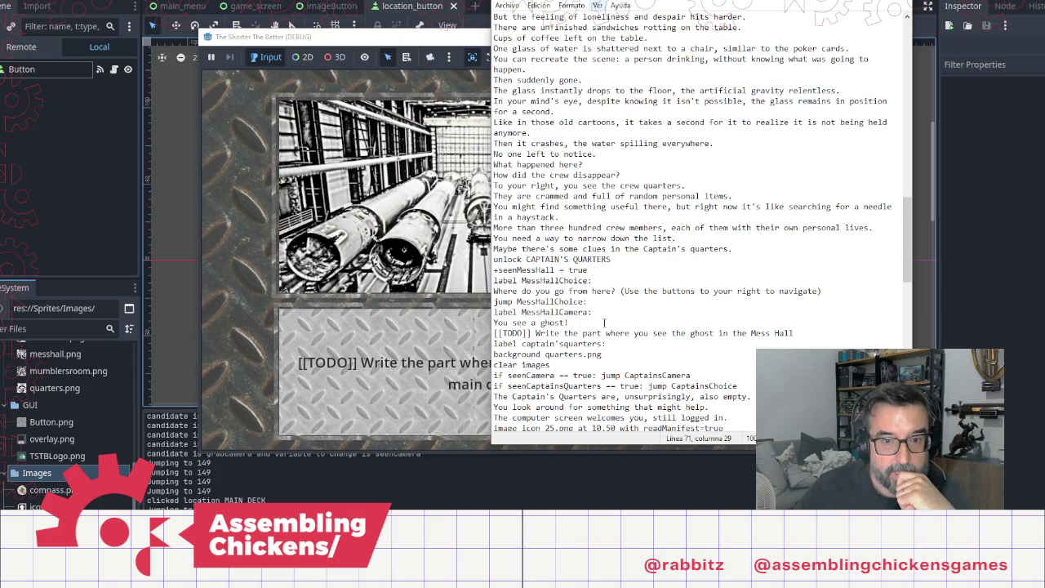
scroll(643, 231, up, 6)
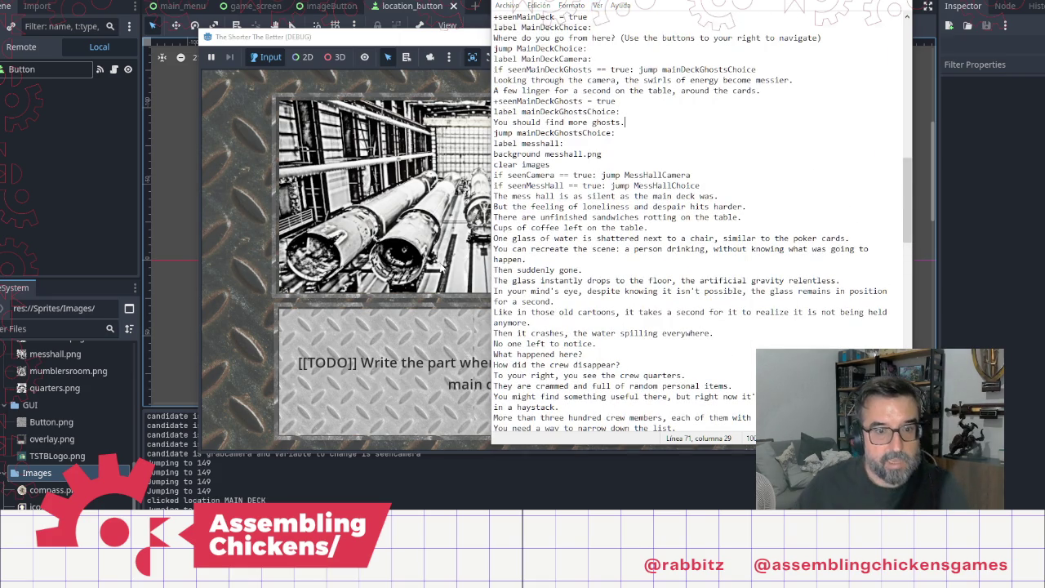
click(442, 245)
click(783, 176)
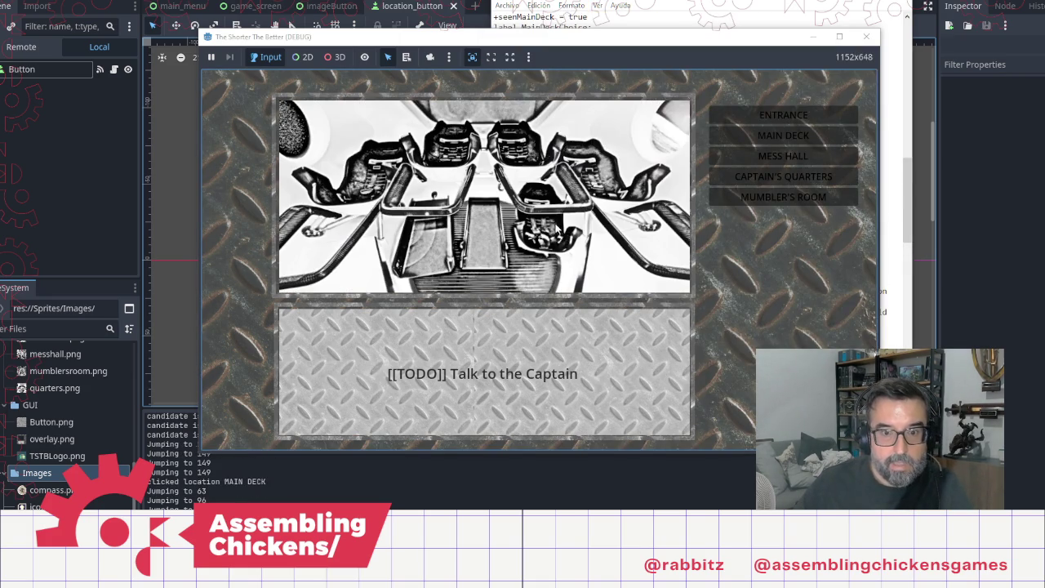
Step: Restart the game with F5 and play through the main deck, mess hall and captain's log
click(863, 45)
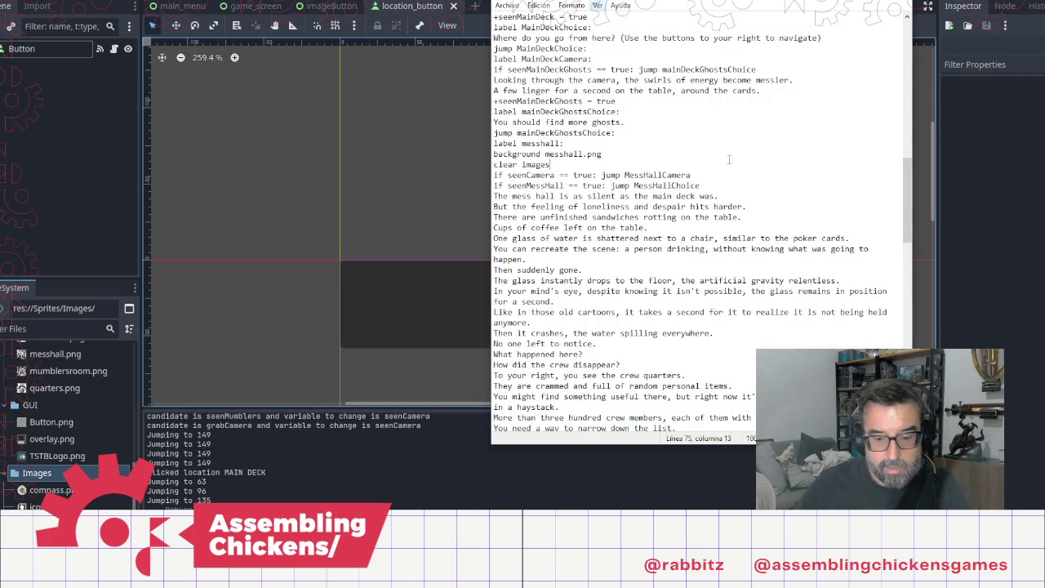
key(alt+Tab)
key(F5)
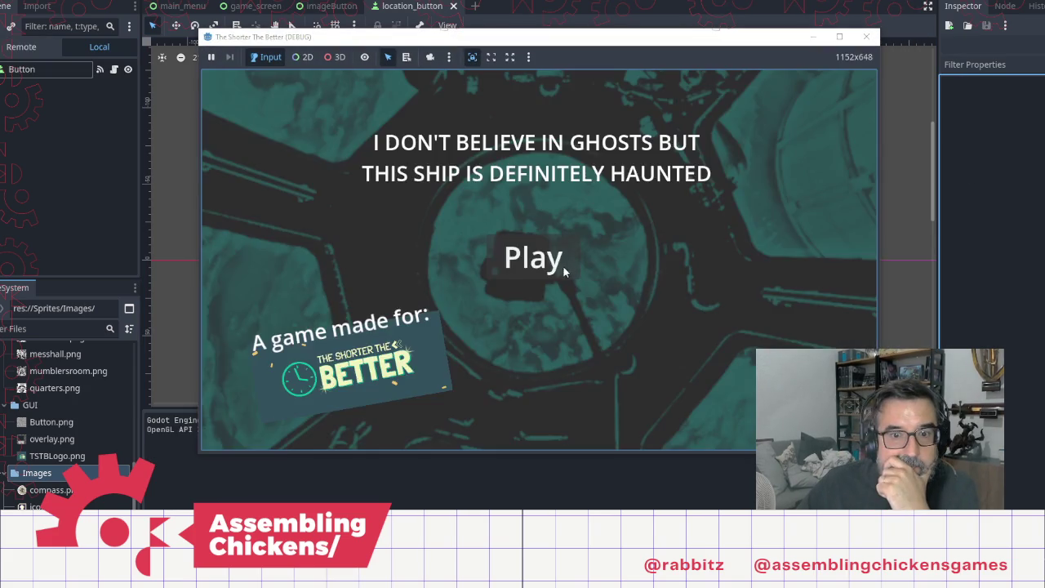
click(563, 265)
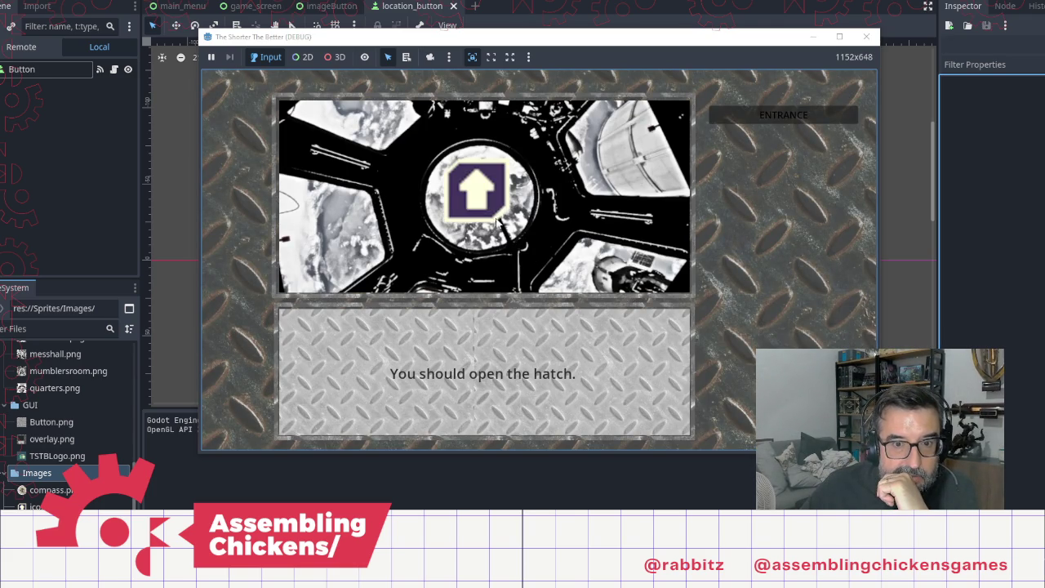
click(494, 212)
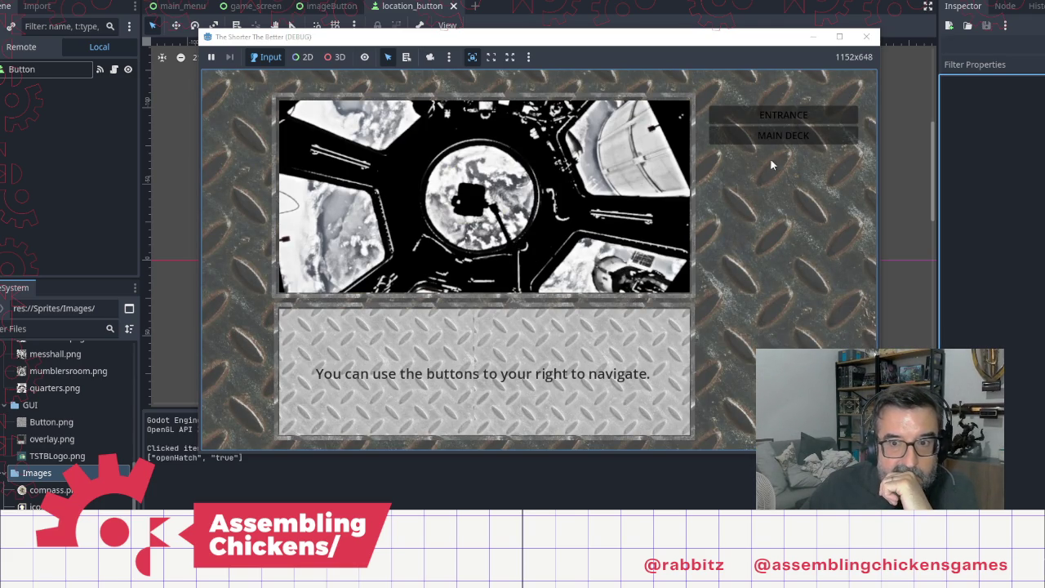
click(779, 136)
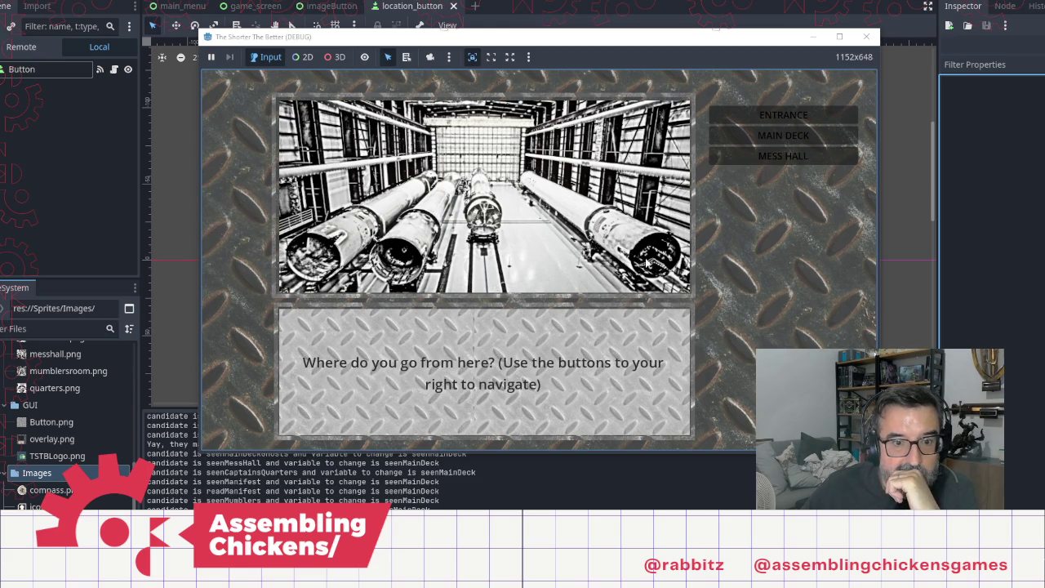
click(783, 155)
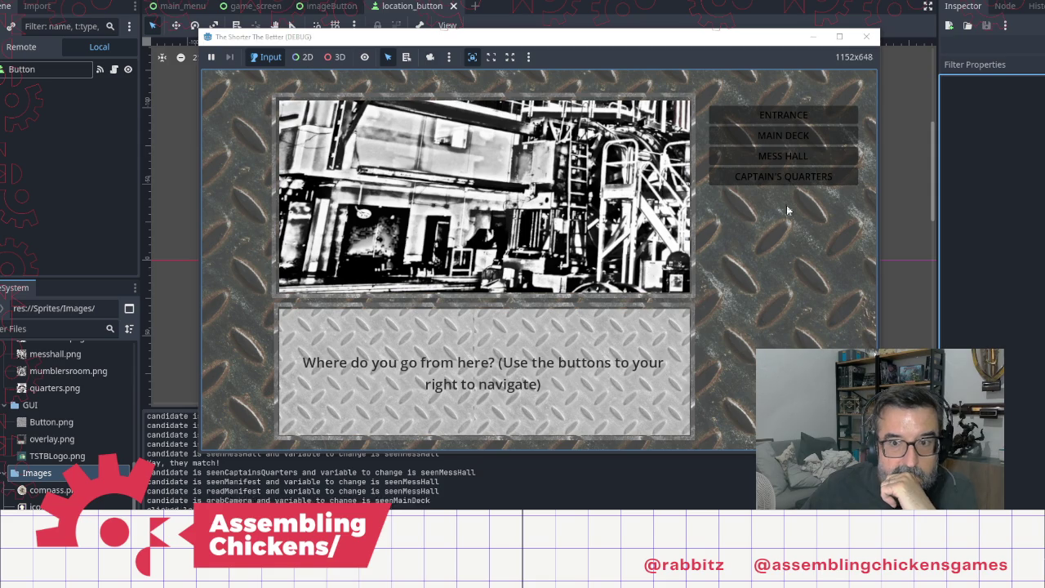
click(784, 177)
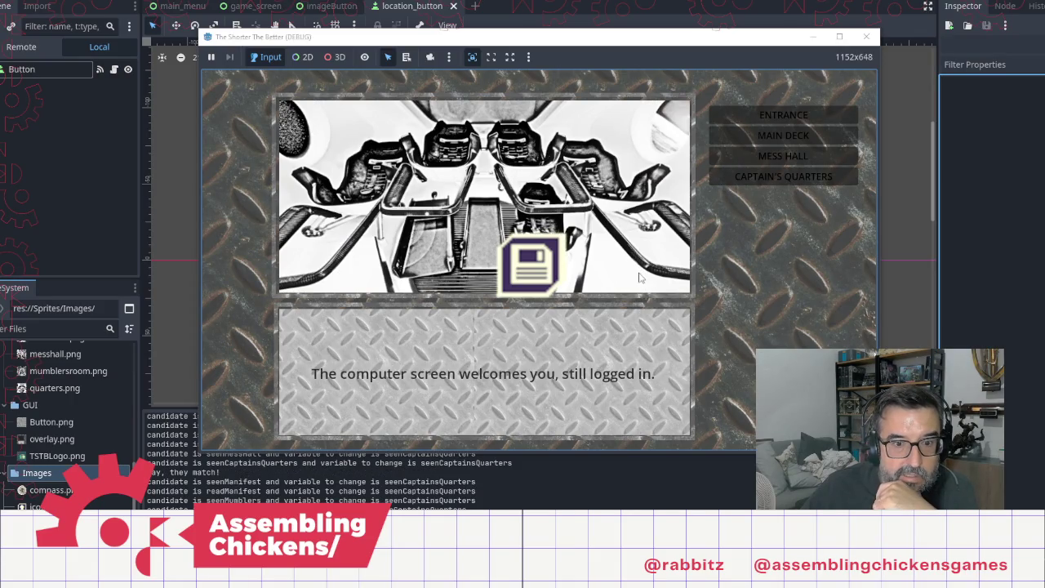
click(549, 258)
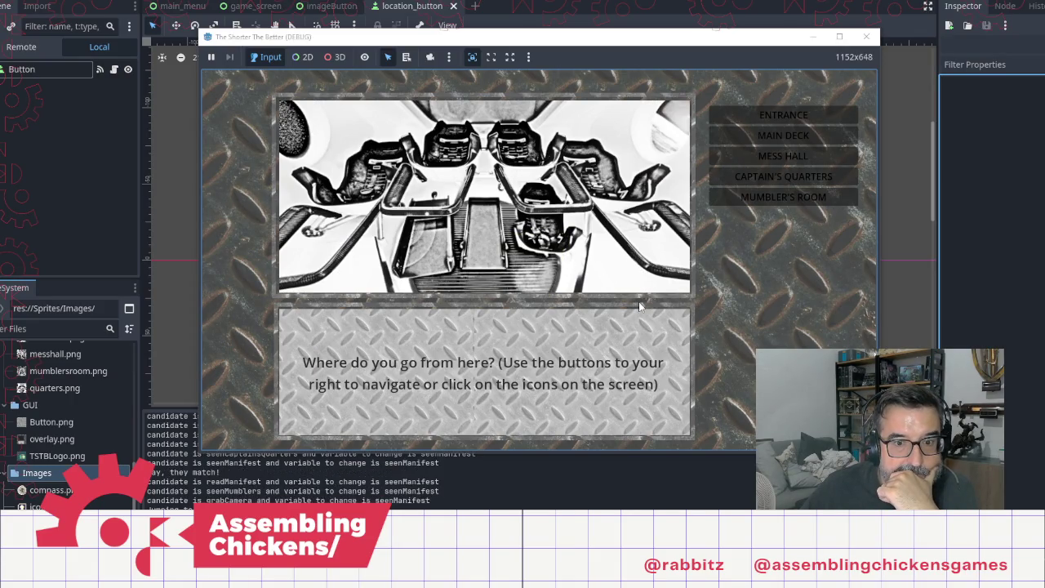
Step: Grab the camera in Mumbler's room, revisit the main deck and mess hall, then close the game
click(771, 198)
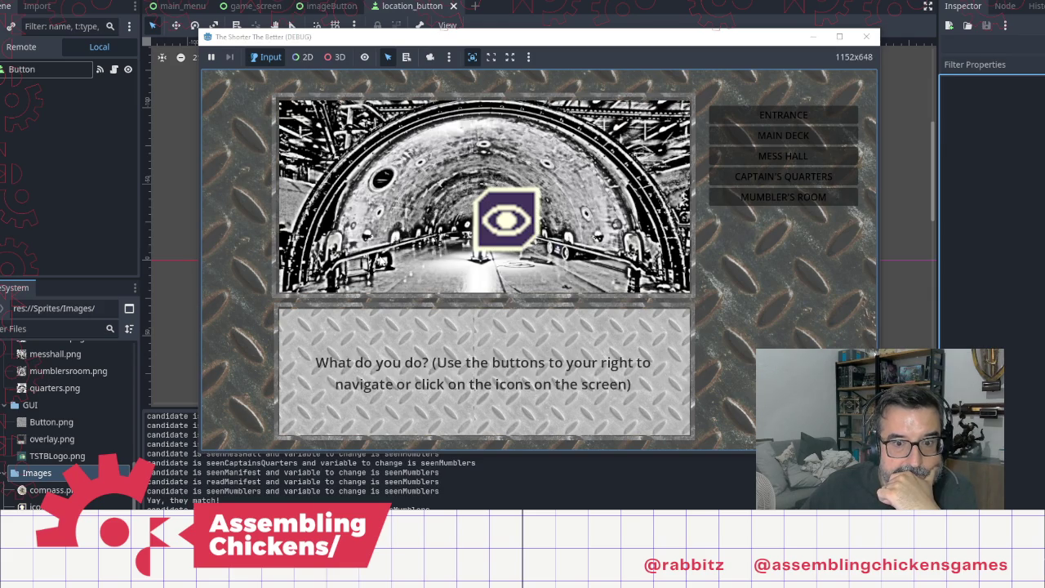
click(501, 227)
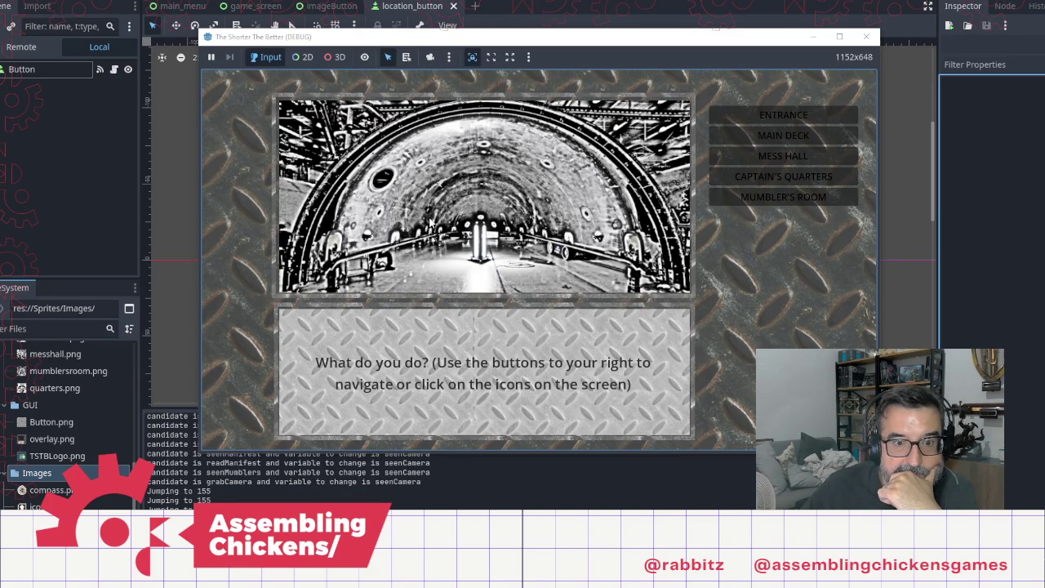
click(780, 135)
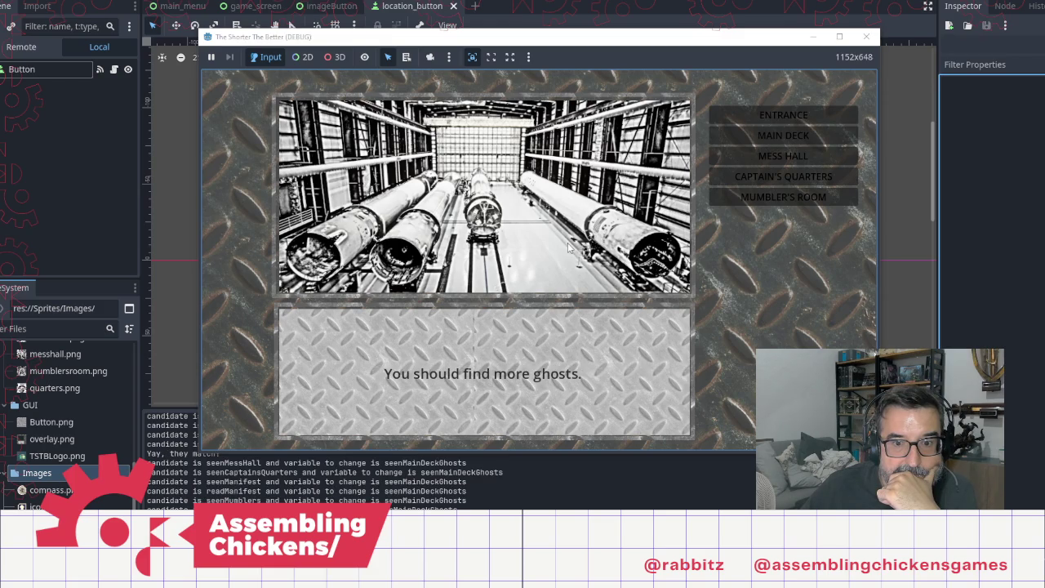
click(771, 118)
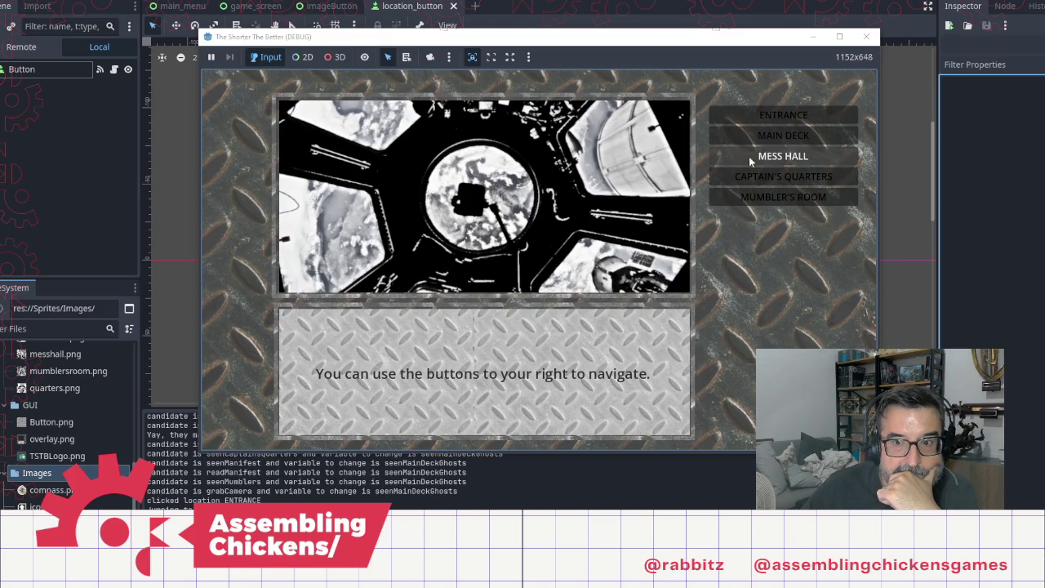
click(779, 136)
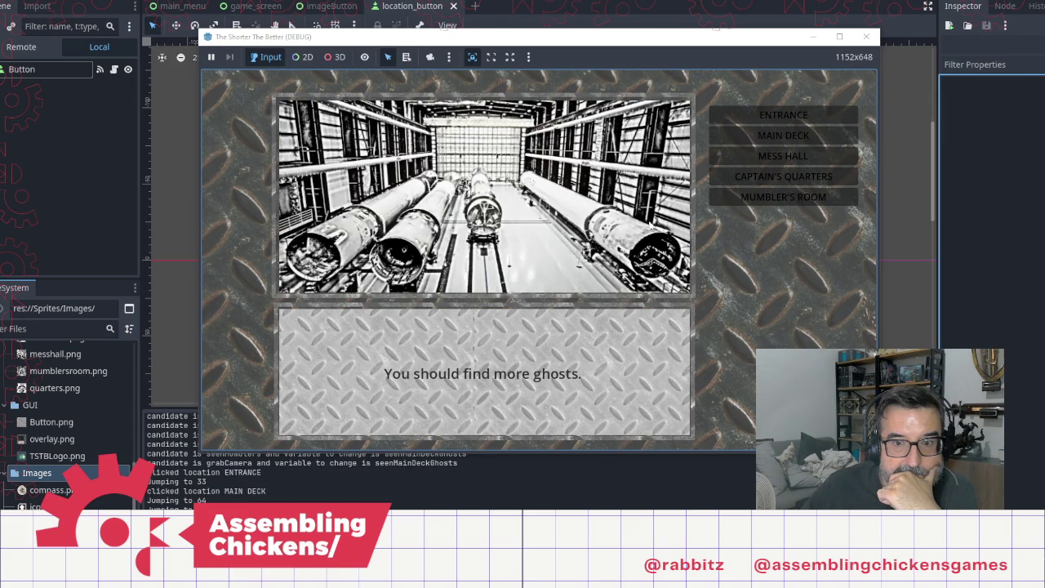
click(789, 156)
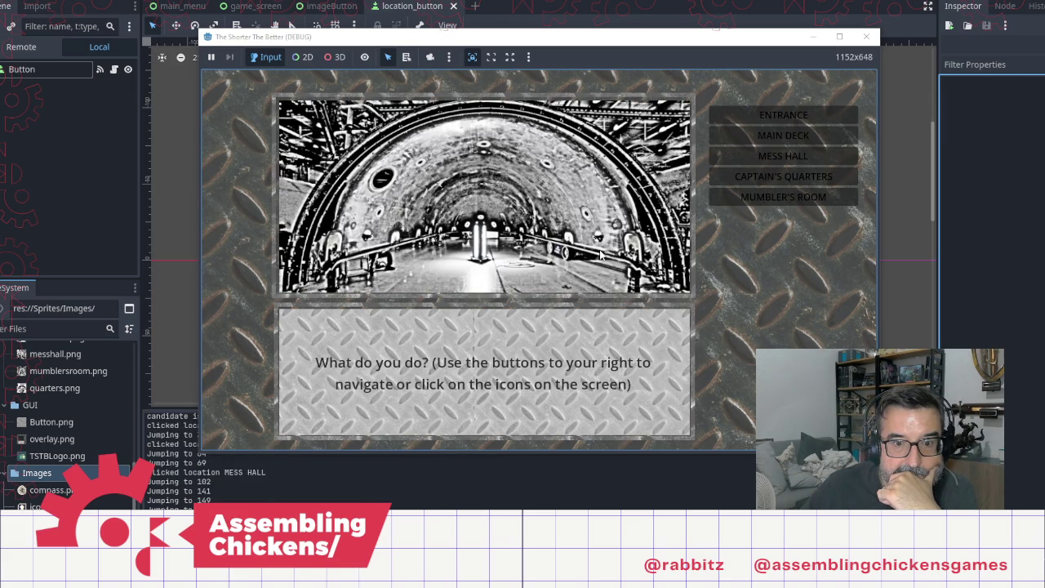
click(866, 37)
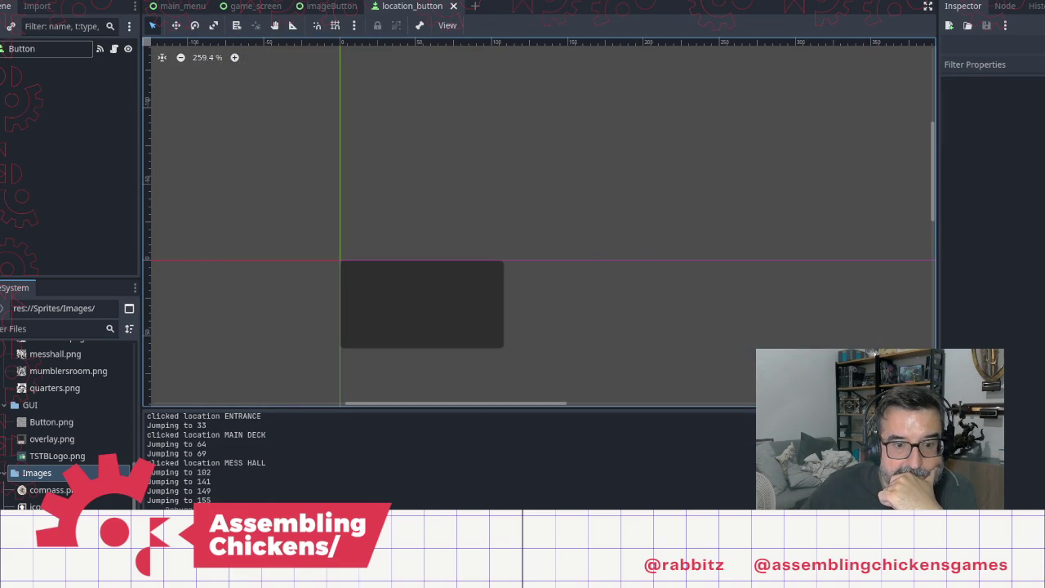
Step: Return to the Notepad script and find the mainDeckGhostsChoice jump below 'You should find more ghosts.'
key(alt+Tab)
scroll(731, 339, up, 10)
scroll(731, 339, down, 1)
scroll(727, 313, up, 5)
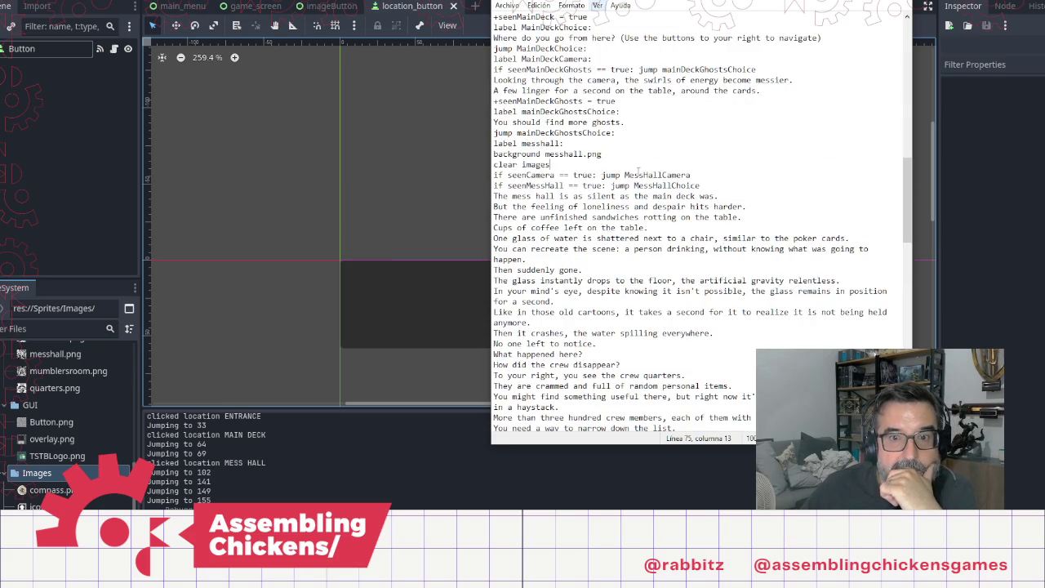
click(715, 186)
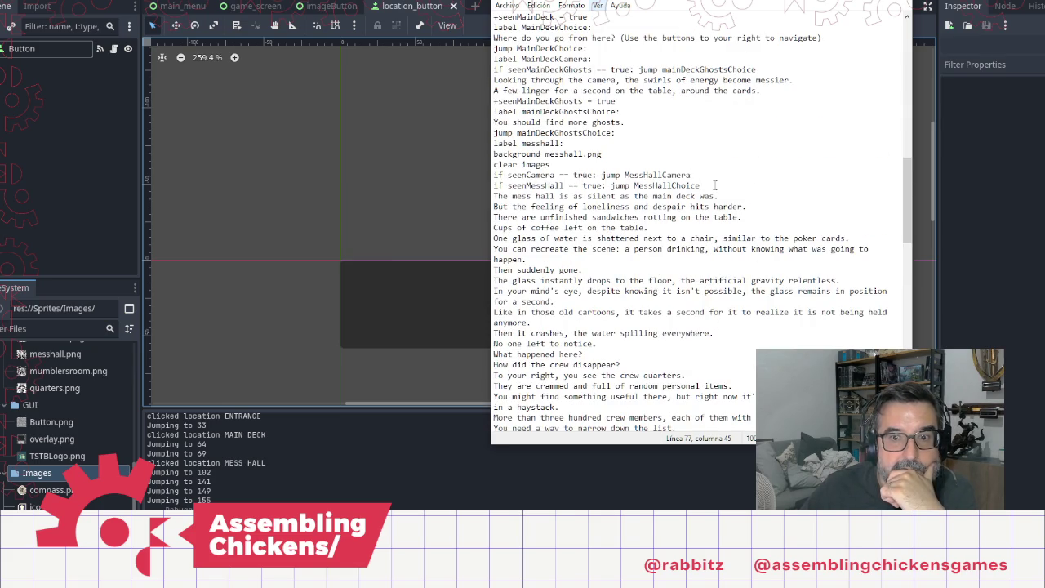
click(639, 114)
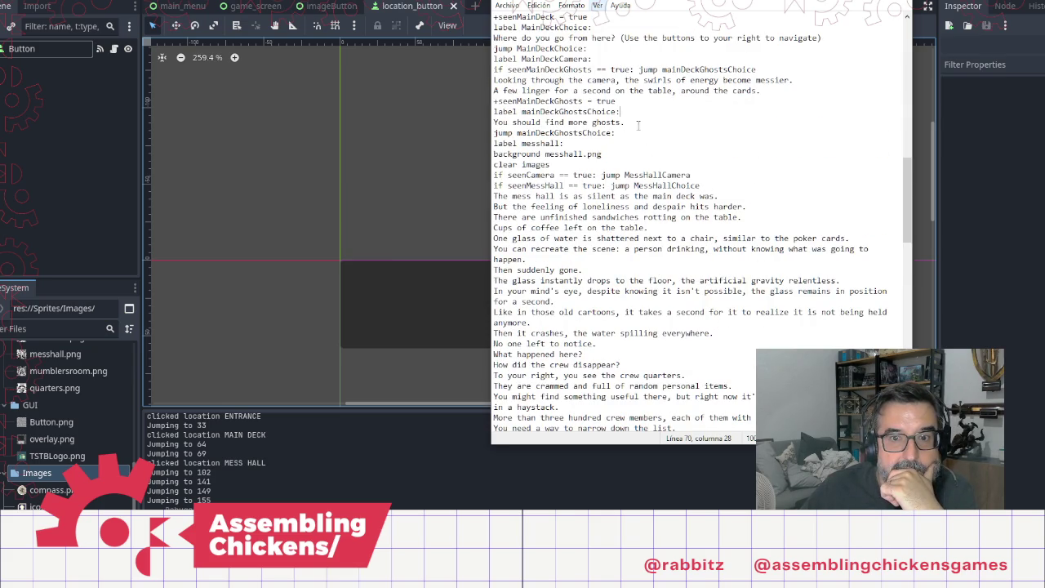
click(634, 133)
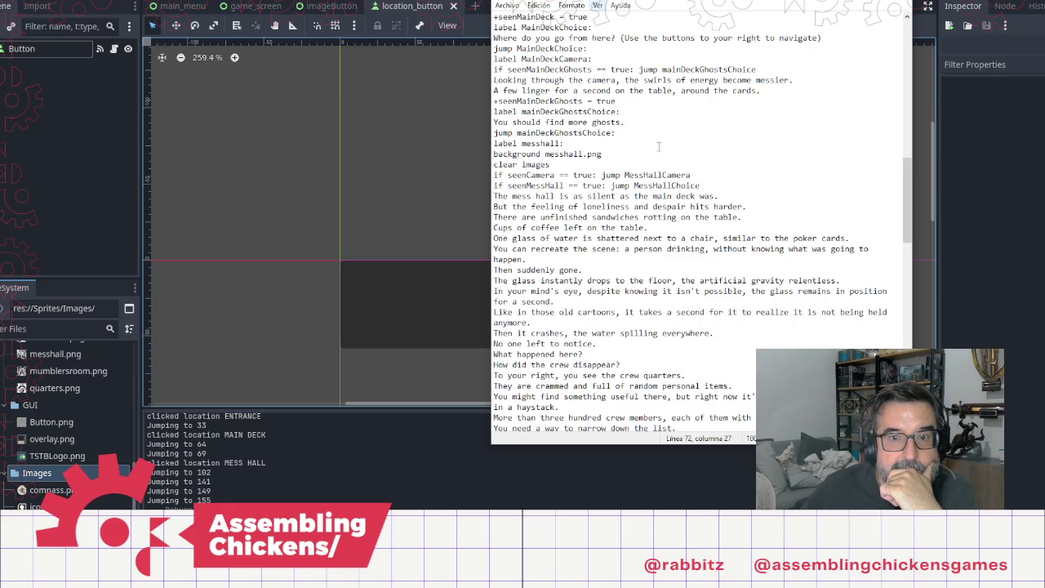
Step: Retarget that jump to the copied MainDeckCamera label, then relaunch the game with F5
double_click(557, 111)
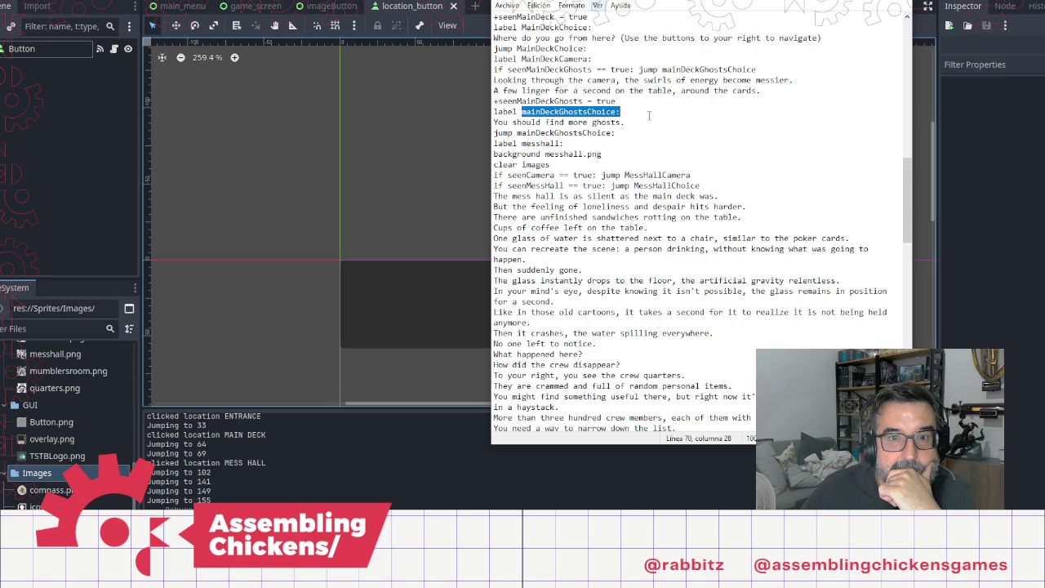
double_click(567, 132)
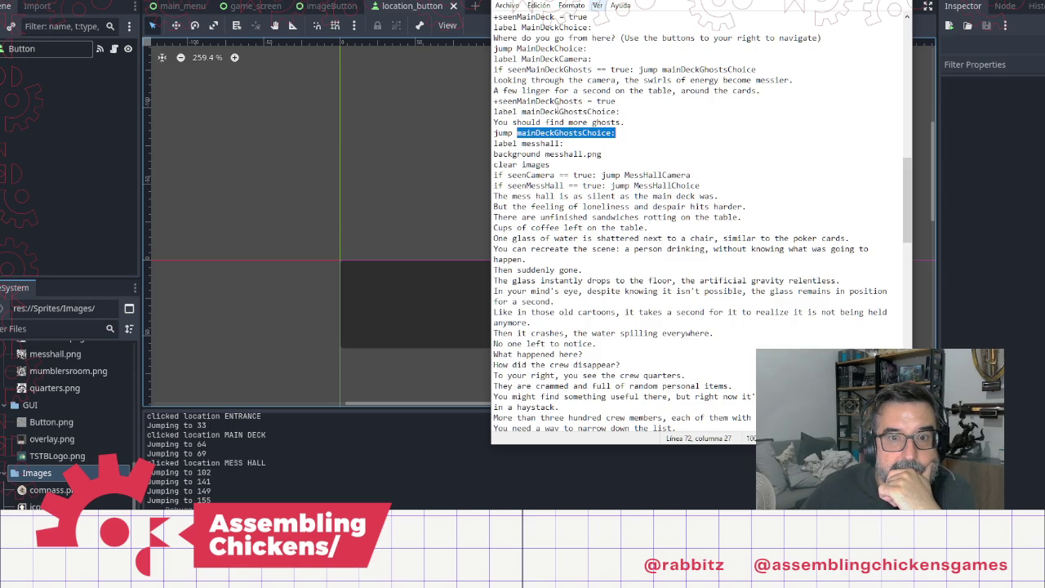
double_click(555, 59)
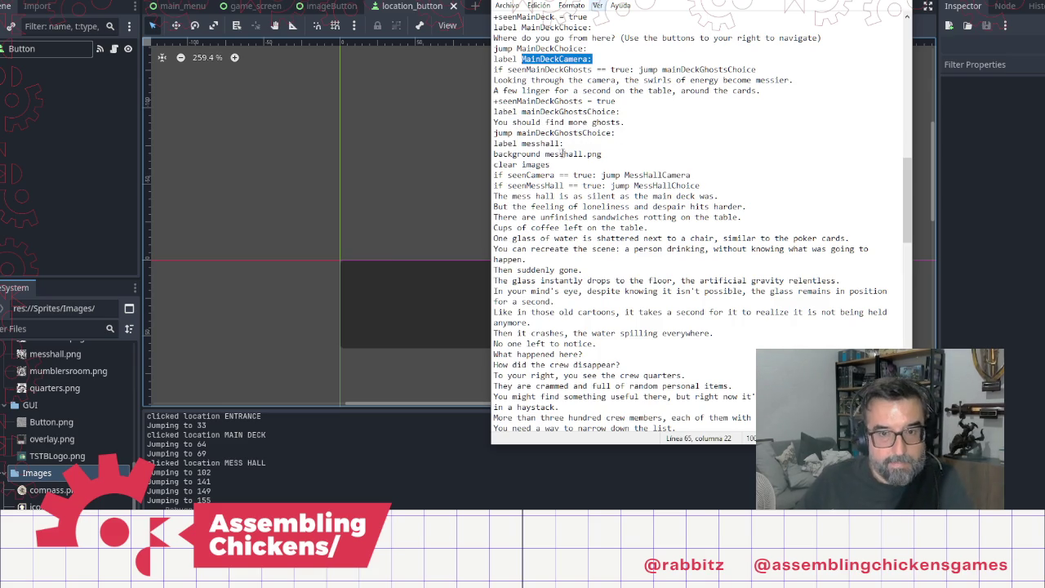
key(ctrl+c)
double_click(564, 133)
key(ctrl+v)
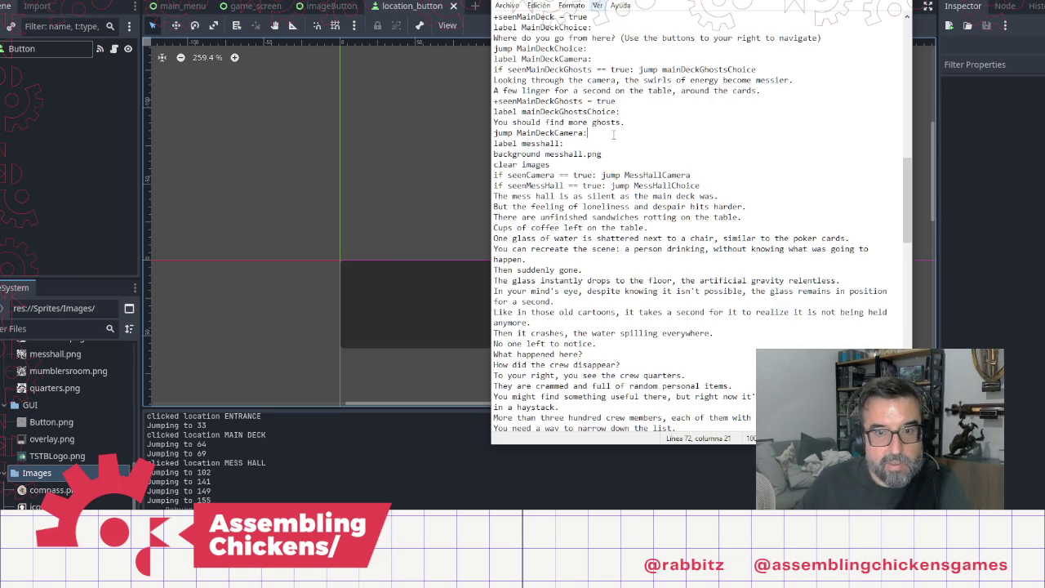
click(860, 27)
key(F5)
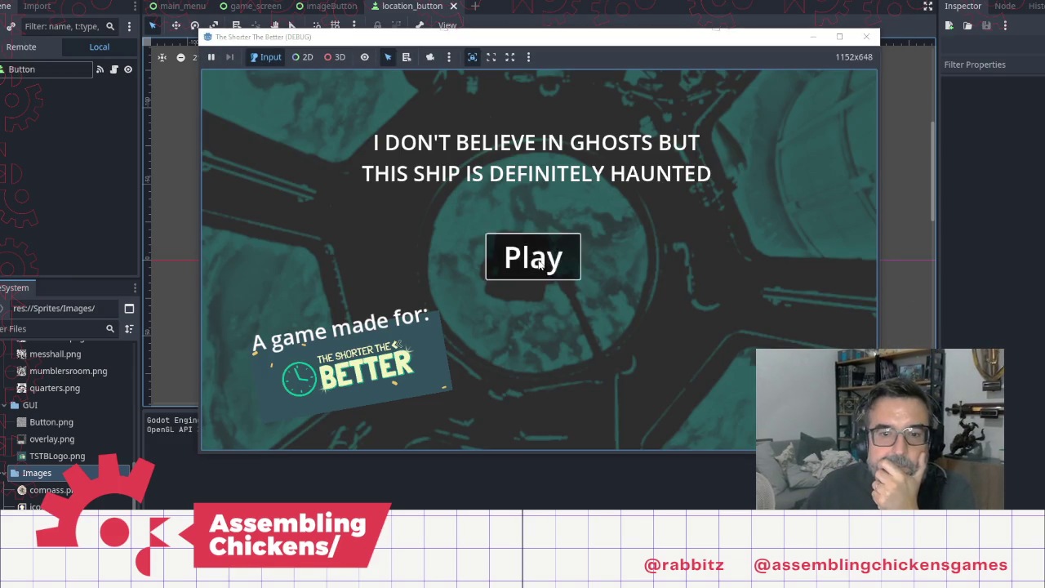
Step: Play through the hatch, main deck, mess hall, captain's log and Mumbler's room camera
click(530, 258)
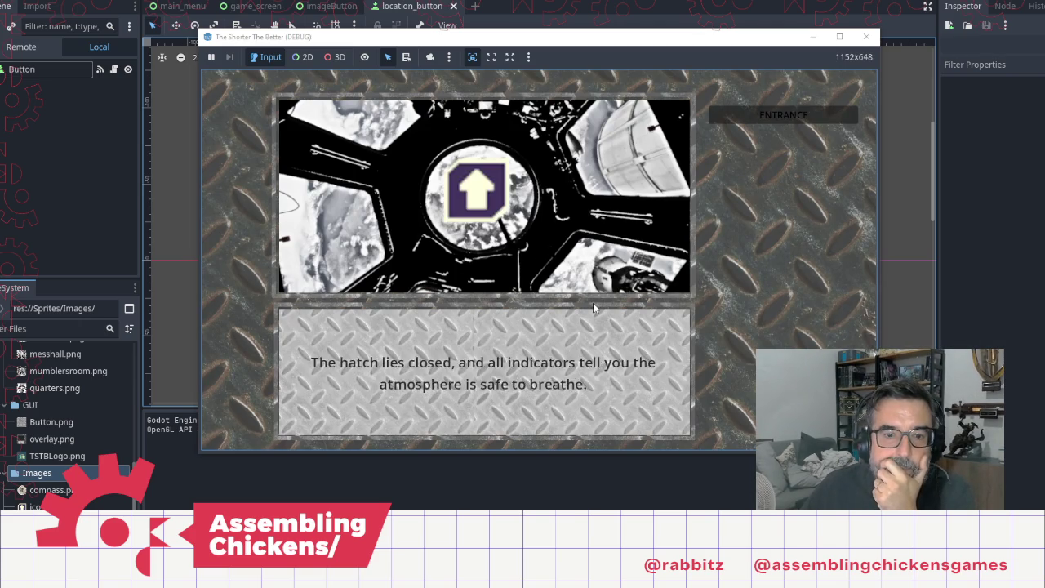
click(502, 204)
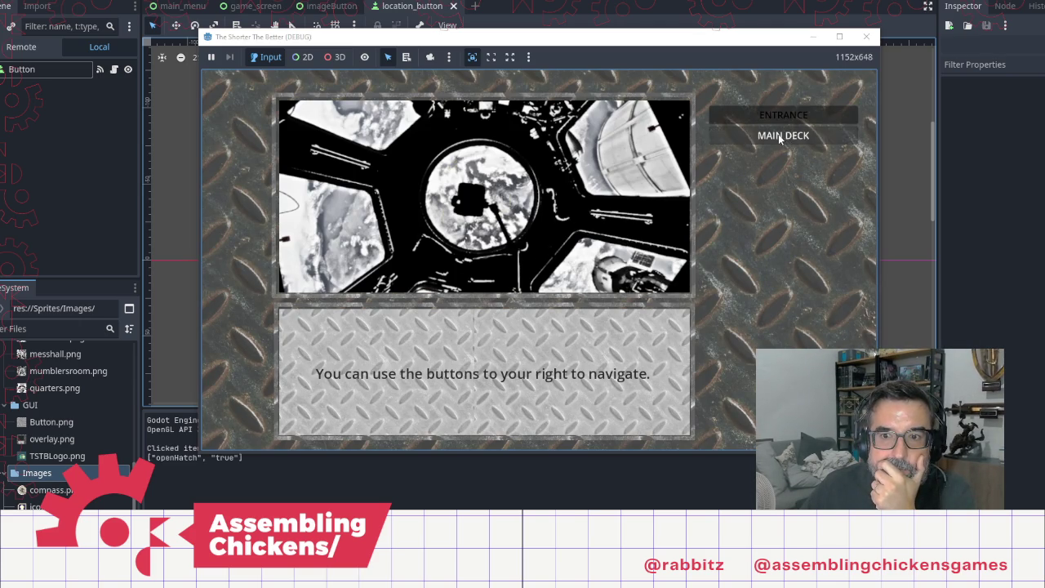
click(836, 137)
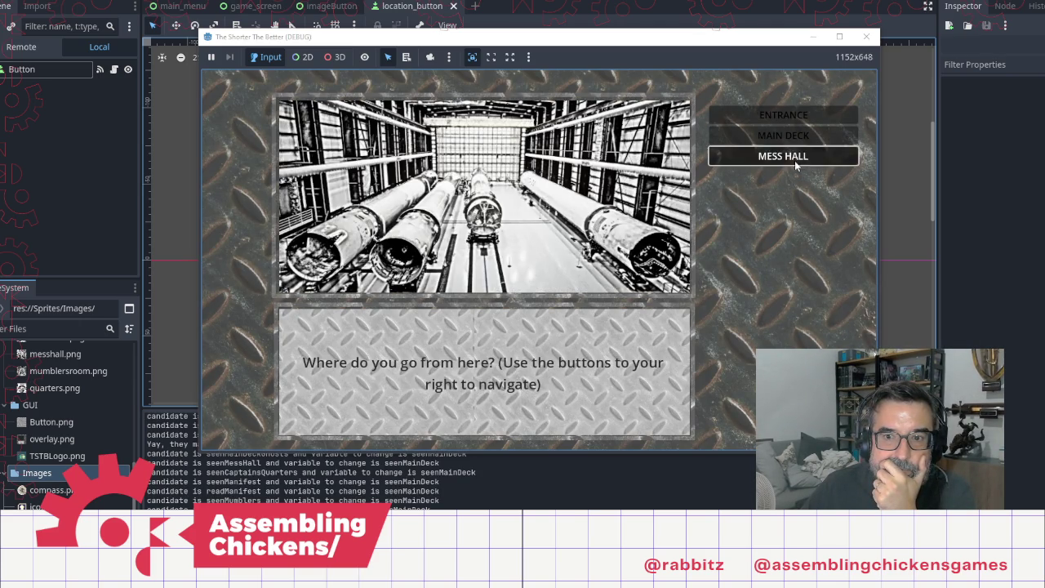
click(794, 160)
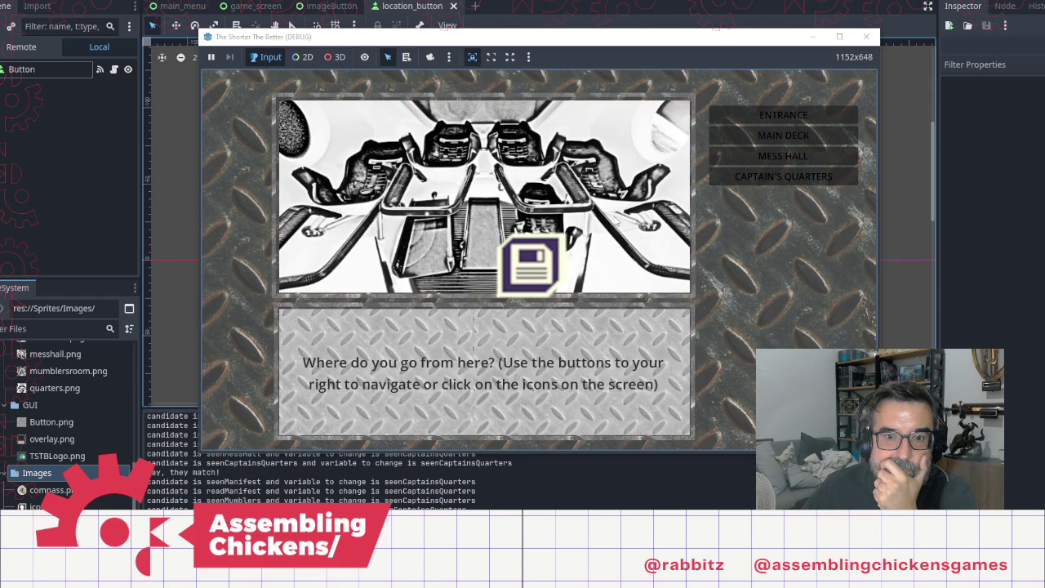
click(565, 270)
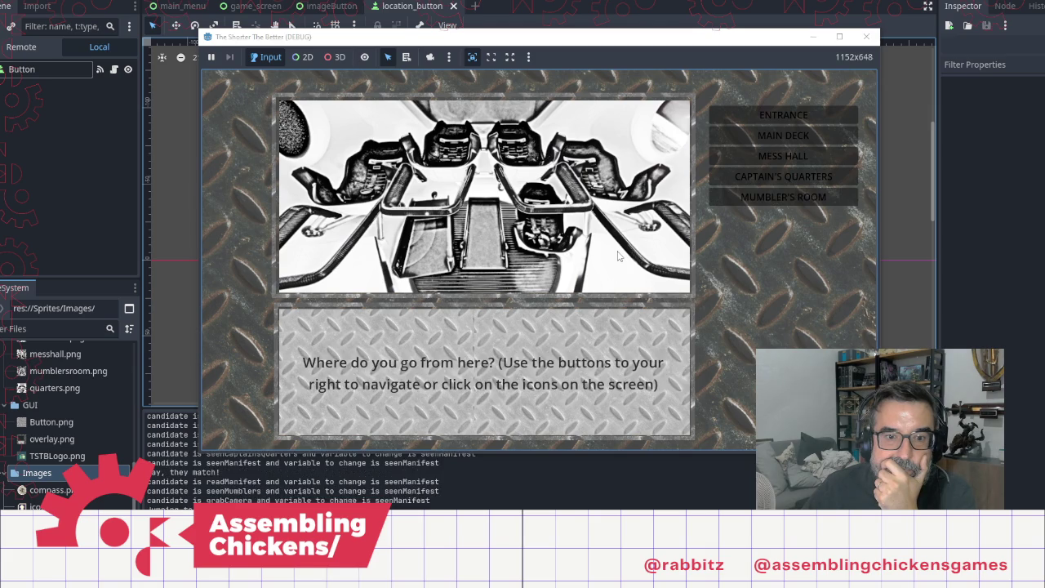
click(783, 197)
click(506, 232)
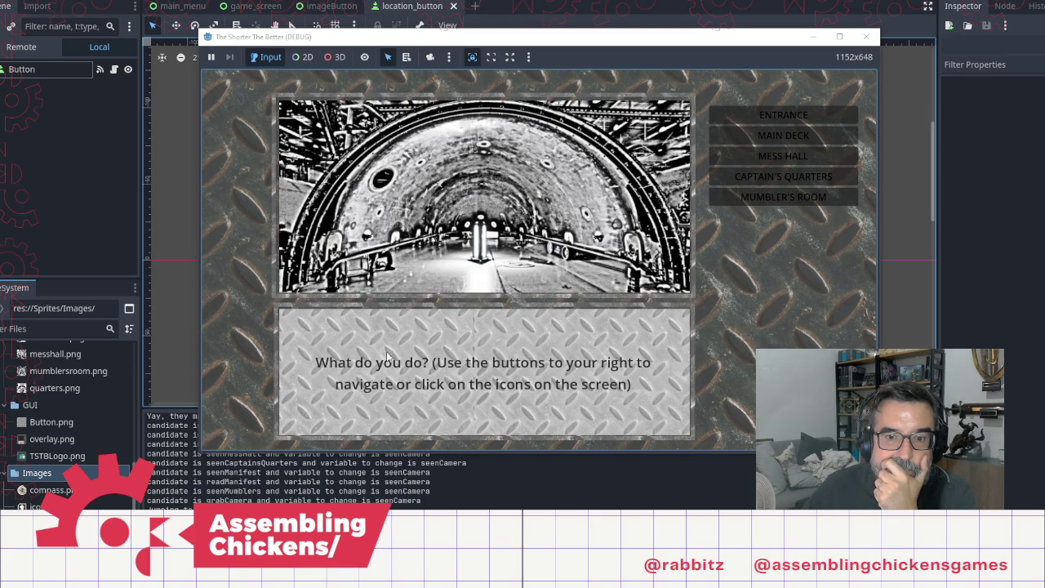
Step: Revisit the main deck and mess hall to check the ghost-camera text, then close the game
click(782, 137)
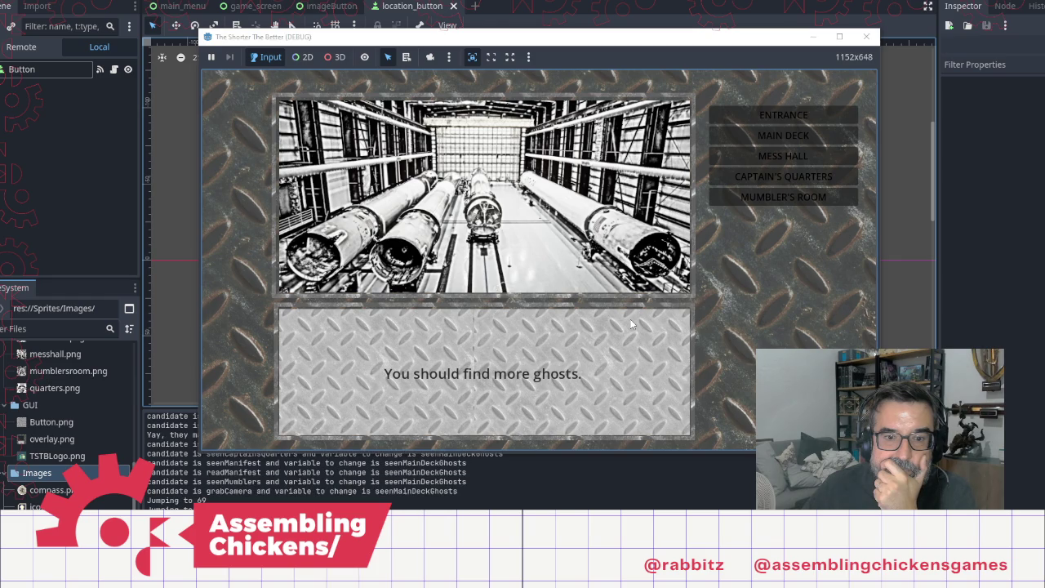
click(783, 135)
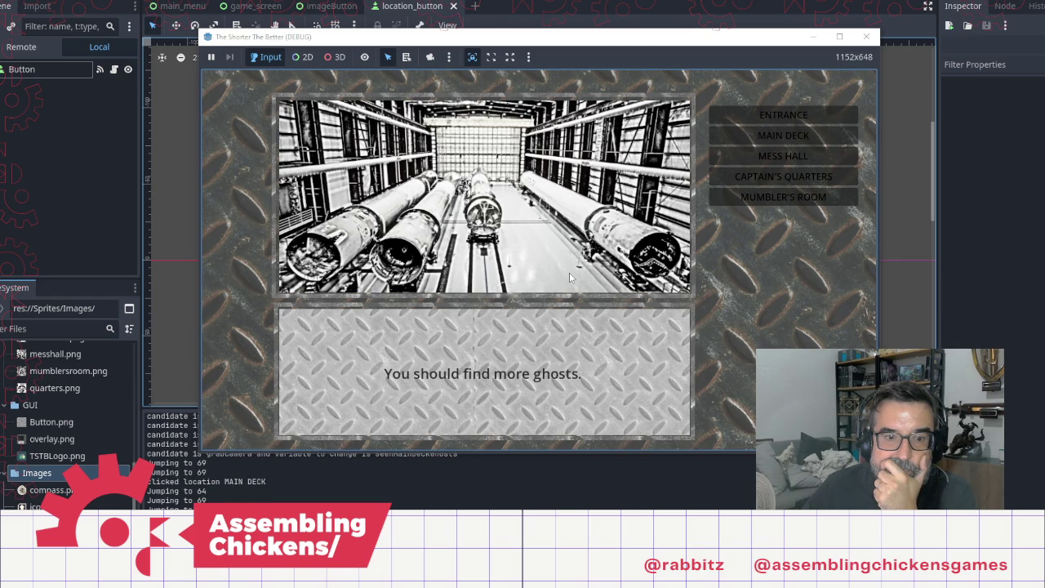
click(782, 156)
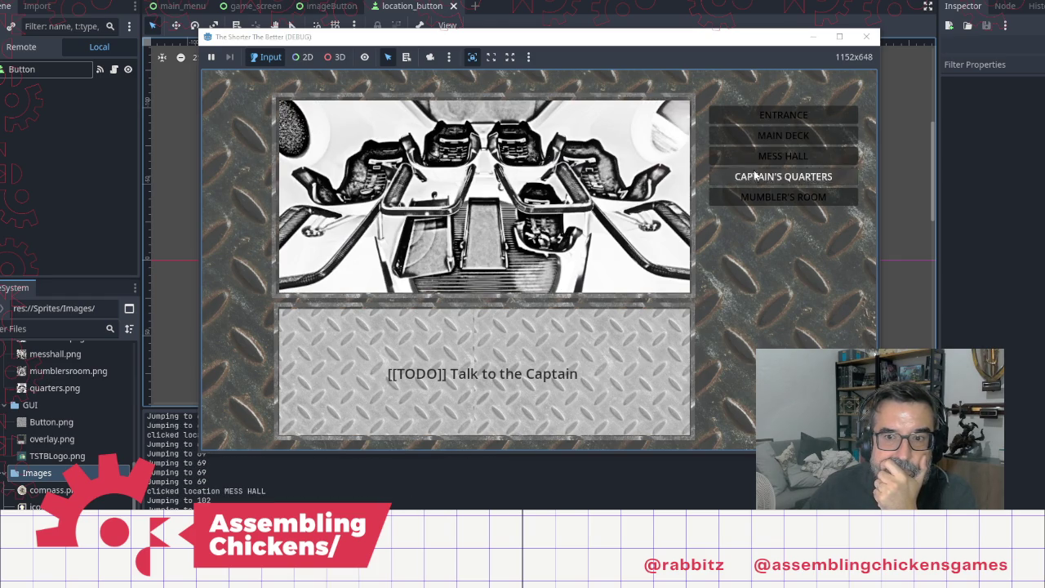
click(866, 36)
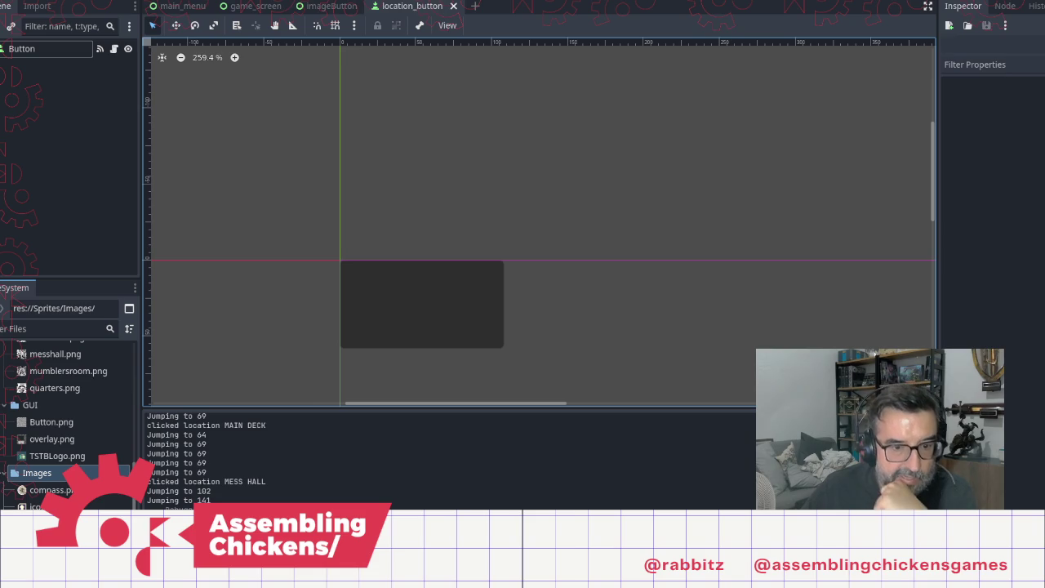
Step: Switch to the Notepad script and scroll to the MainDeckCamera and messhall labels
key(alt+Tab)
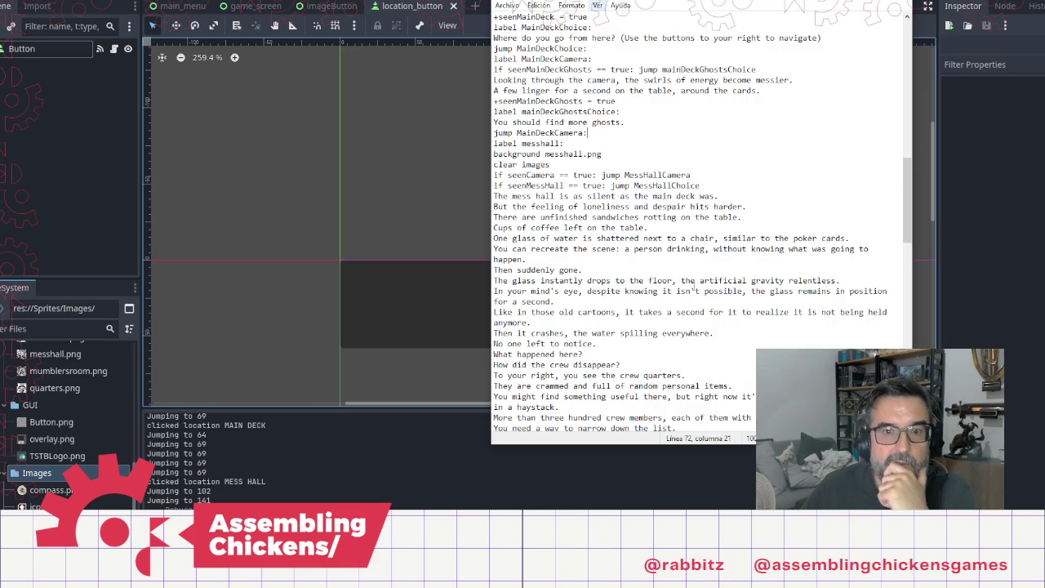
scroll(685, 272, down, 11)
scroll(645, 380, down, 6)
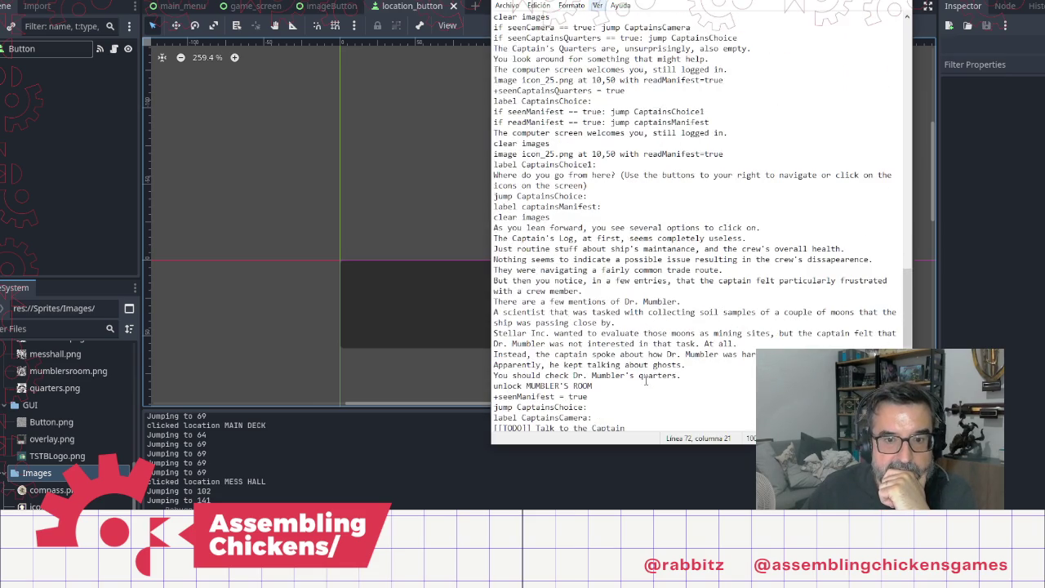
scroll(639, 353, down, 5)
scroll(662, 327, up, 18)
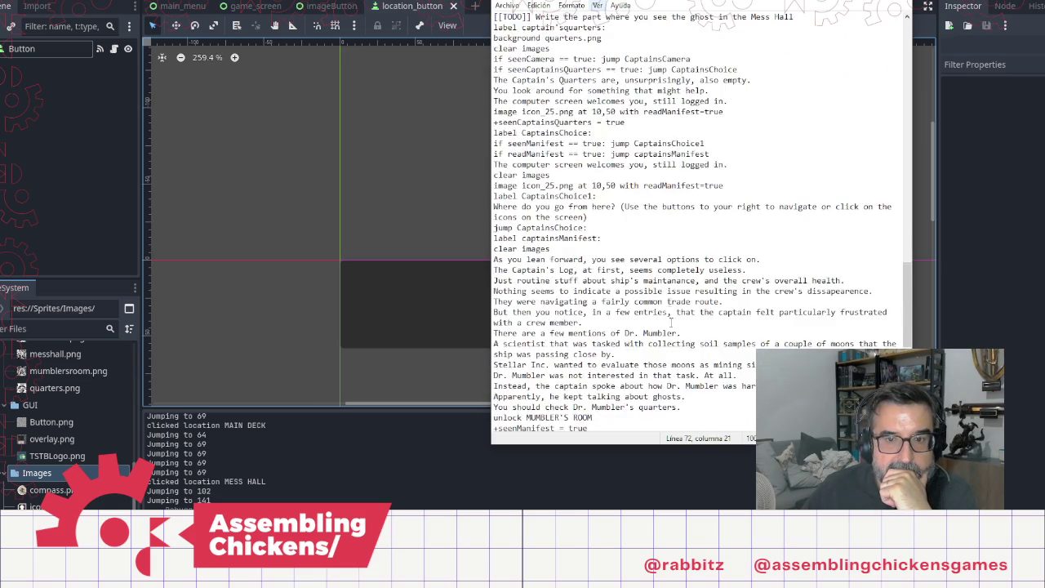
scroll(684, 290, up, 4)
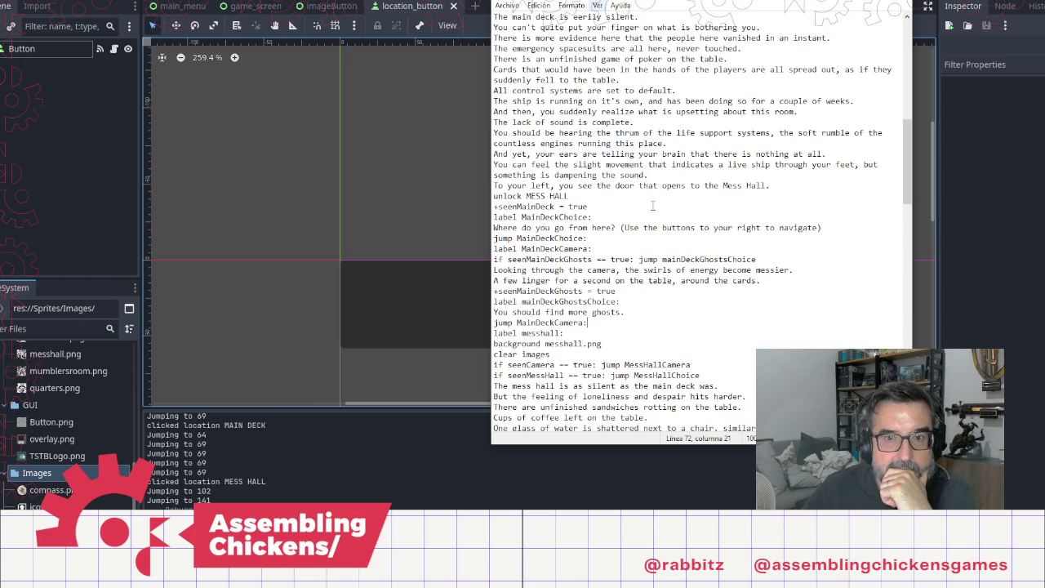
Step: Add 'You realize what you are seeing.' and 'These are energy remains of the crew' below the cards line
click(765, 282)
key(Return)
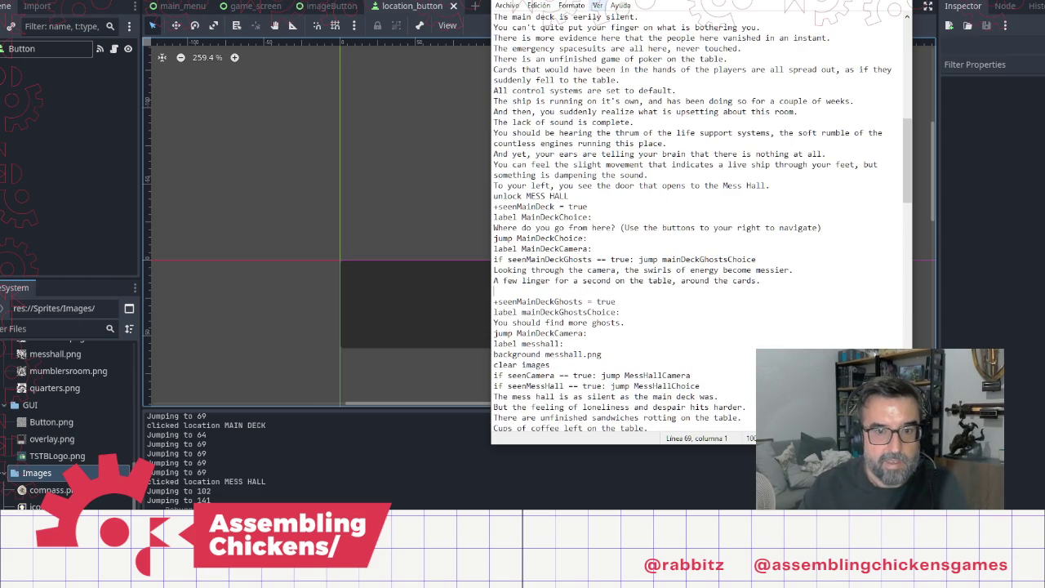
text(You realize w)
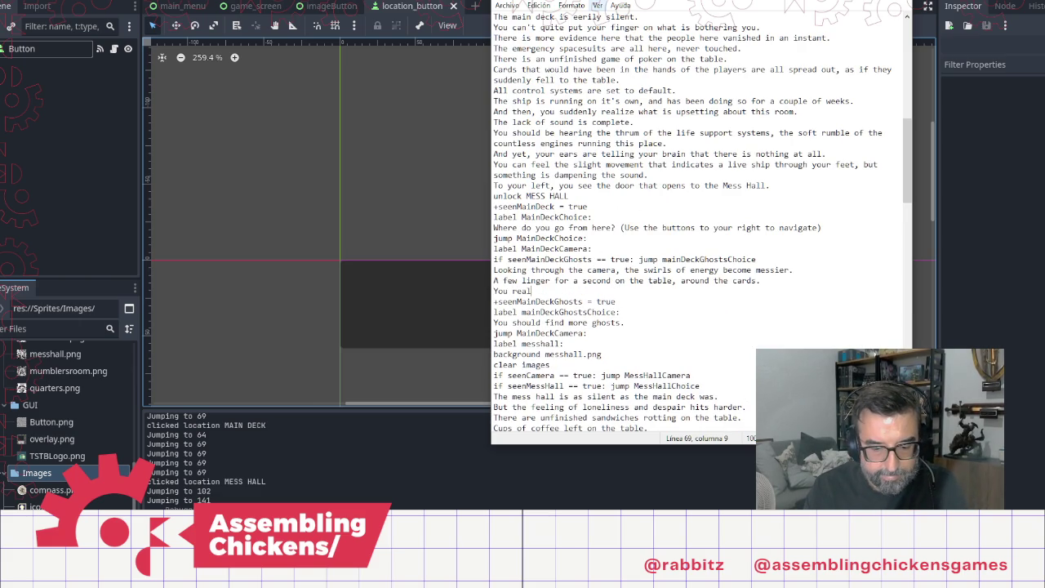
text(hat you are seei)
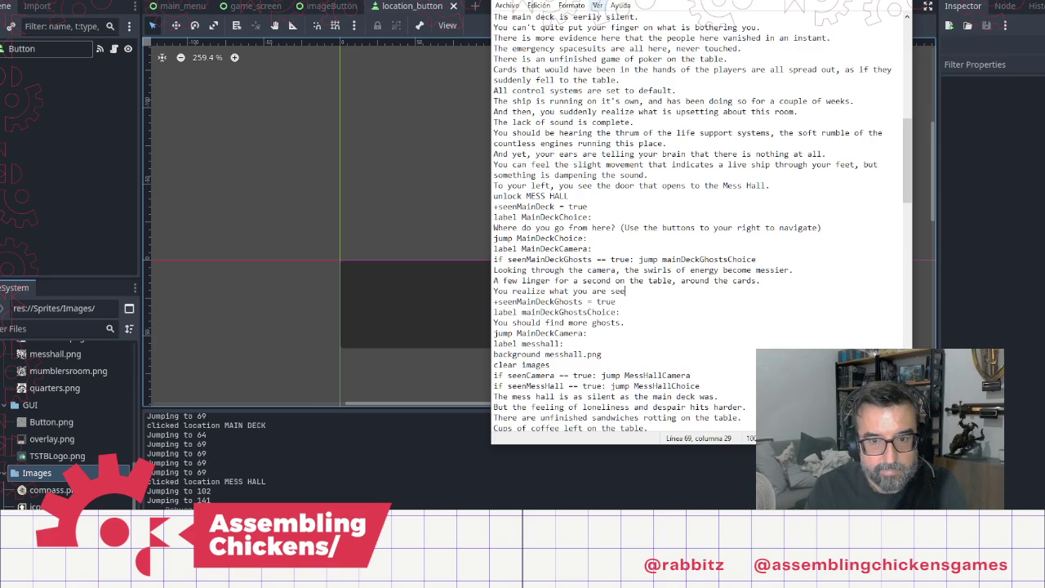
text(ng.)
key(Return)
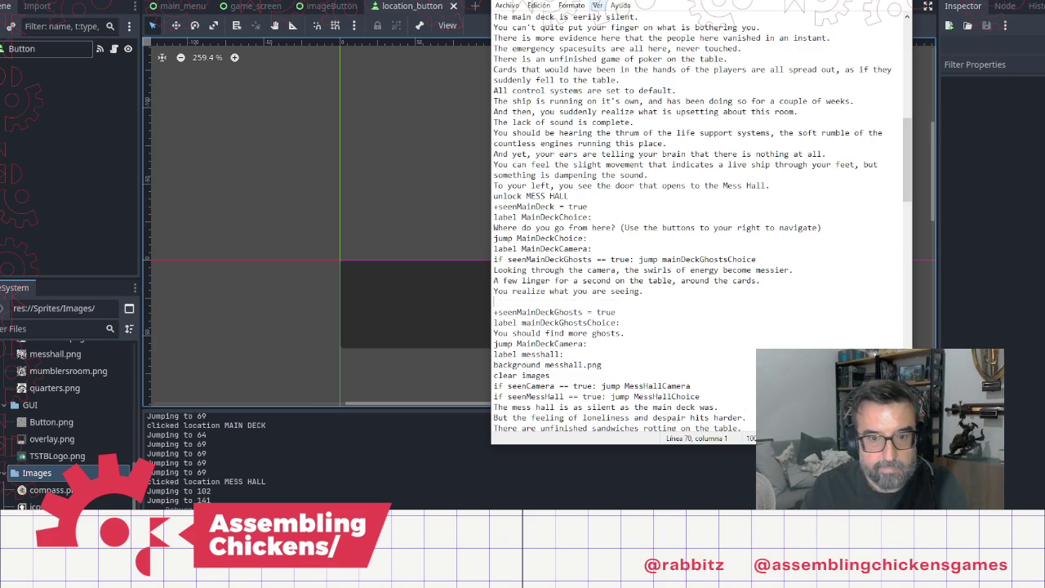
text(The)
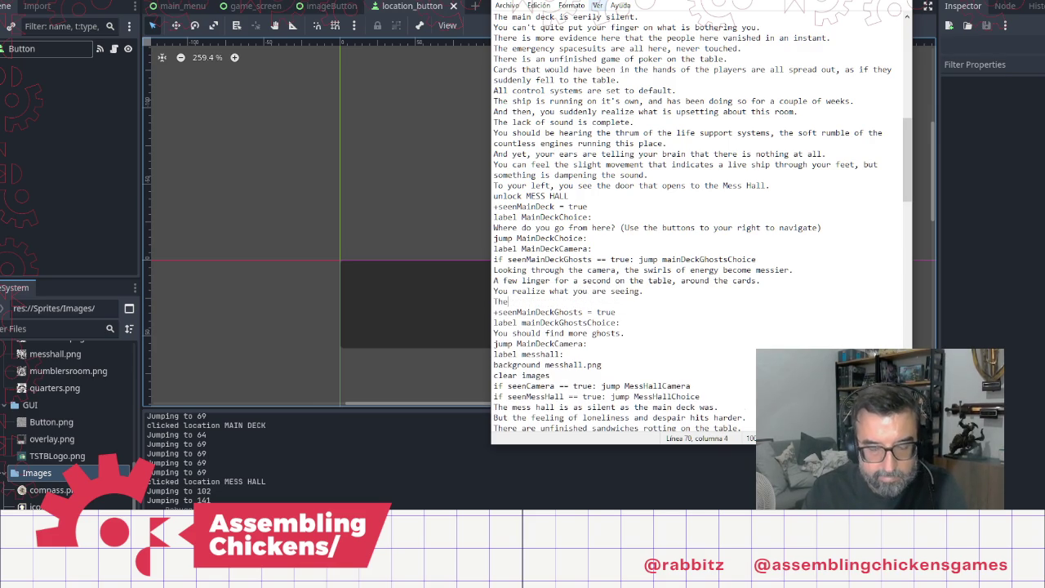
text(se are ghosts,)
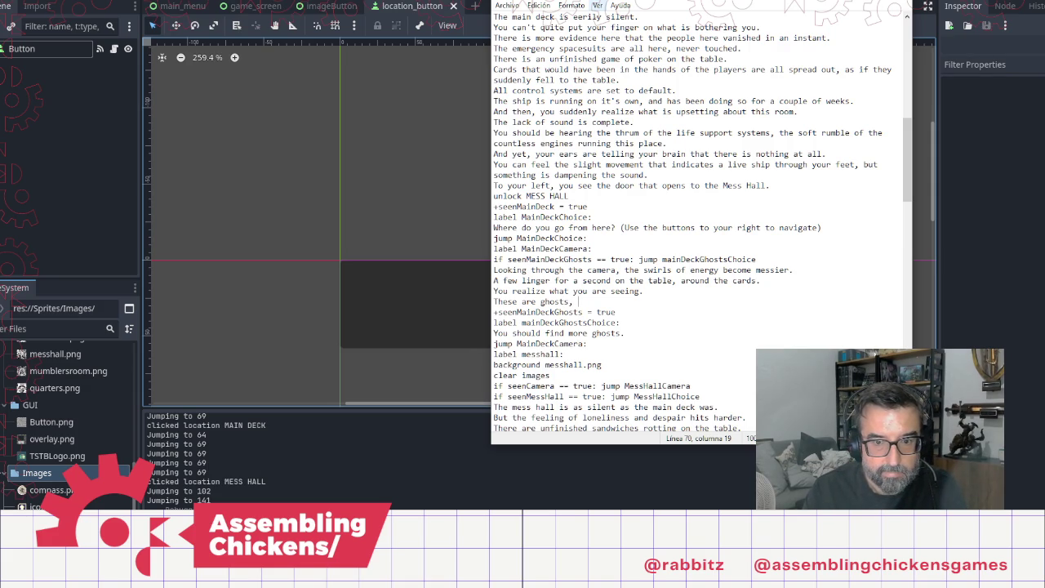
key(BackSpace)
key(BackSpace)
key(BackSpace)
key(BackSpace)
key(BackSpace)
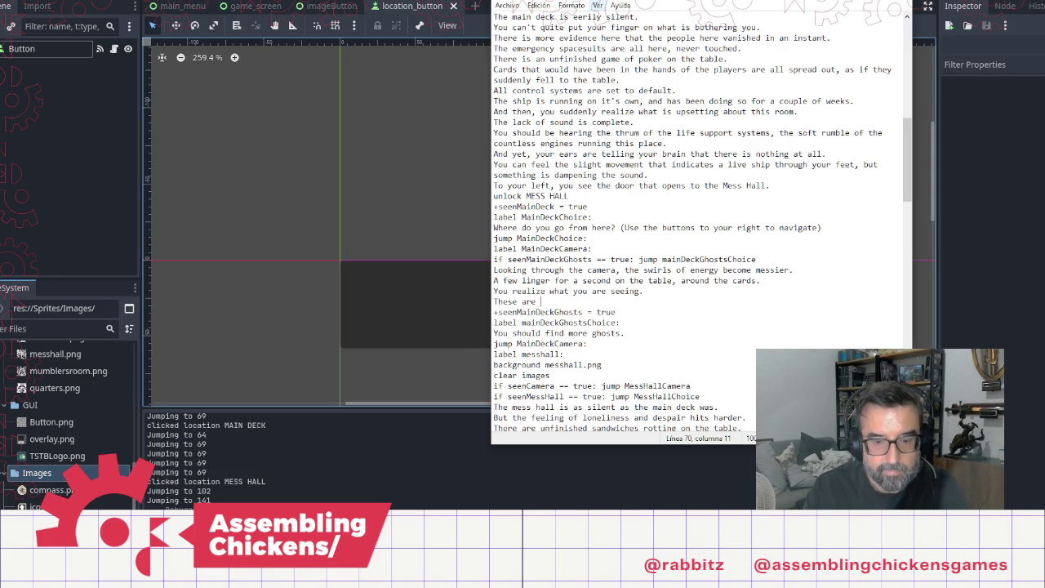
text(energy remains )
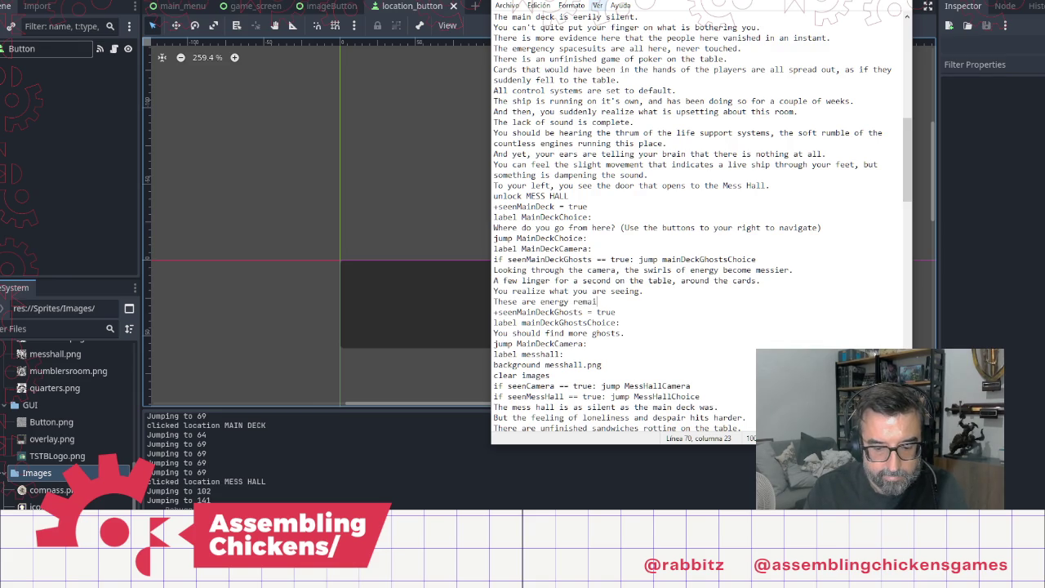
text(of the )
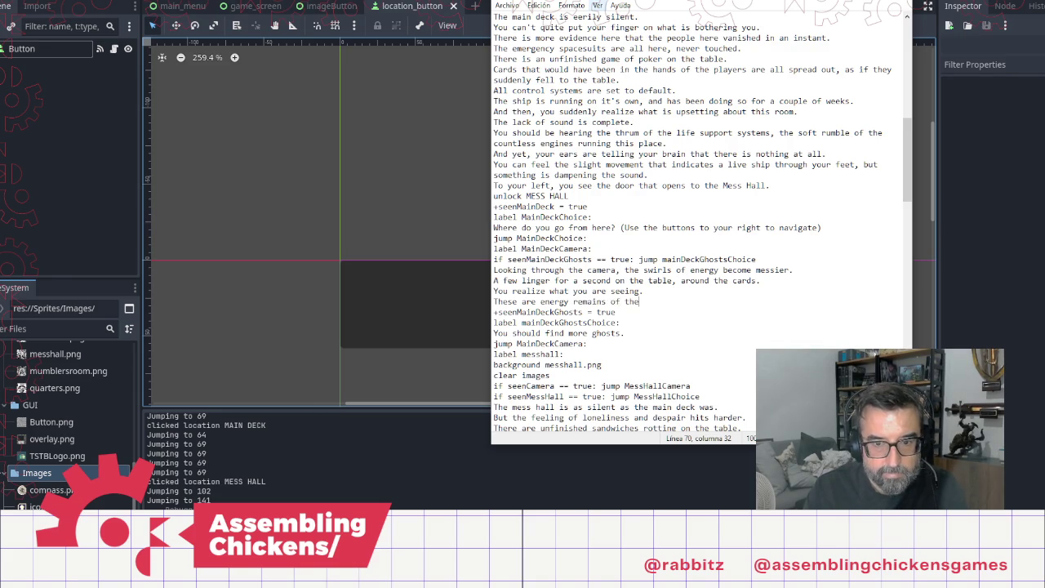
text(crew.)
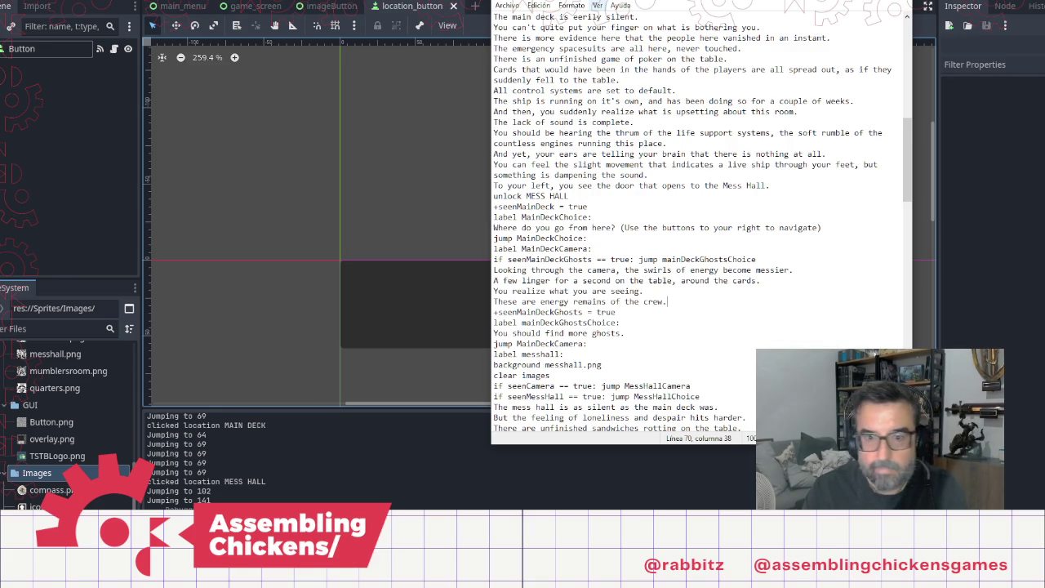
Step: Add 'They work like they used to' and 'They connect with', then select those unfinished sentences
key(Return)
text(They w)
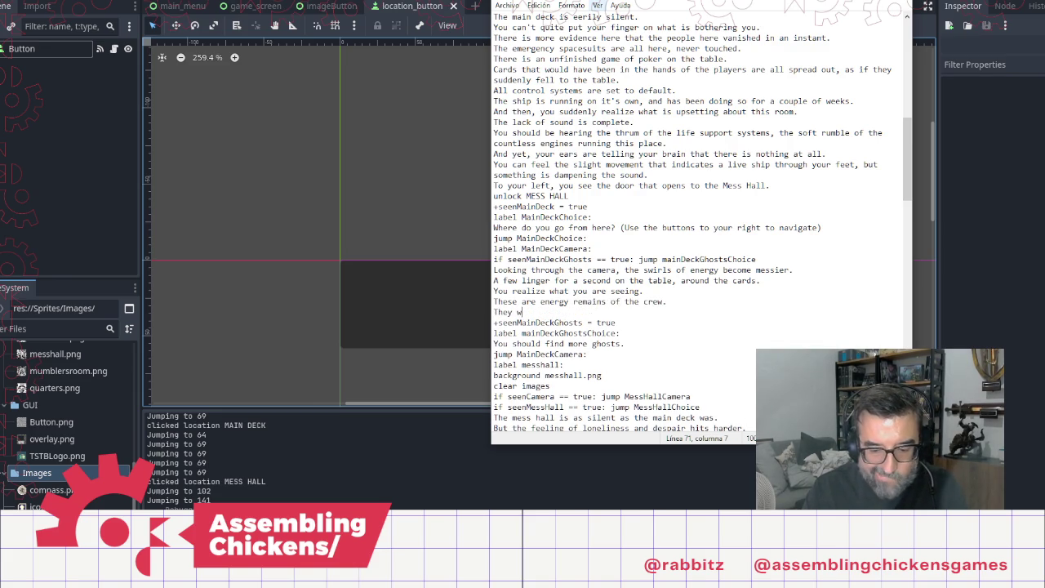
text(ork like )
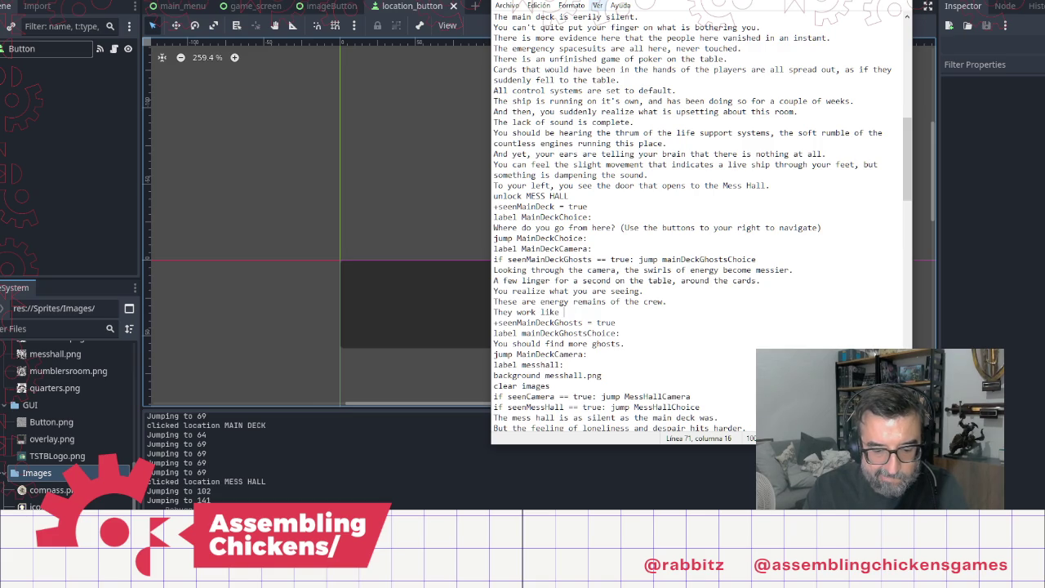
text(they used to.)
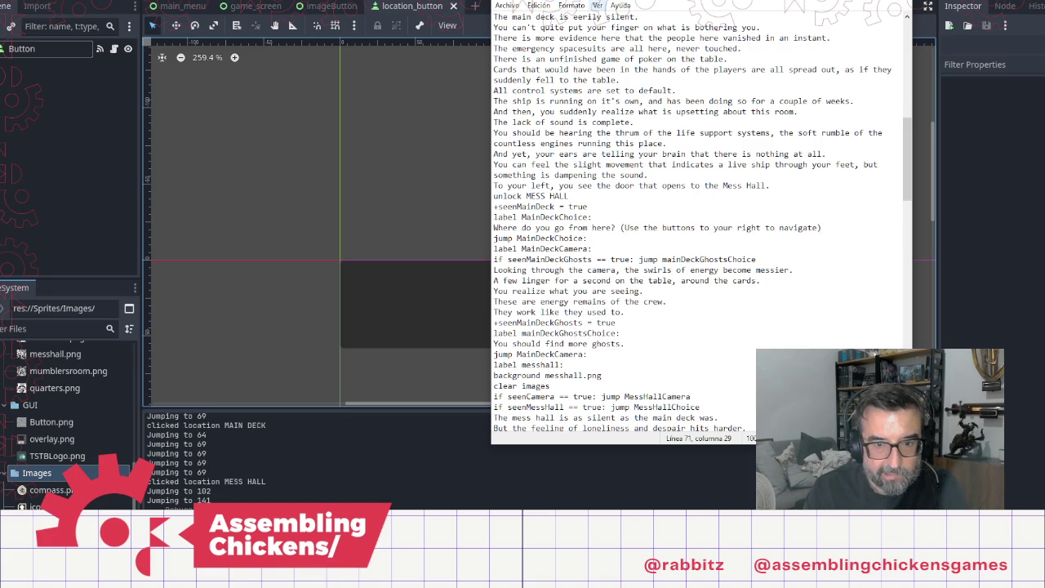
key(Return)
text(hey )
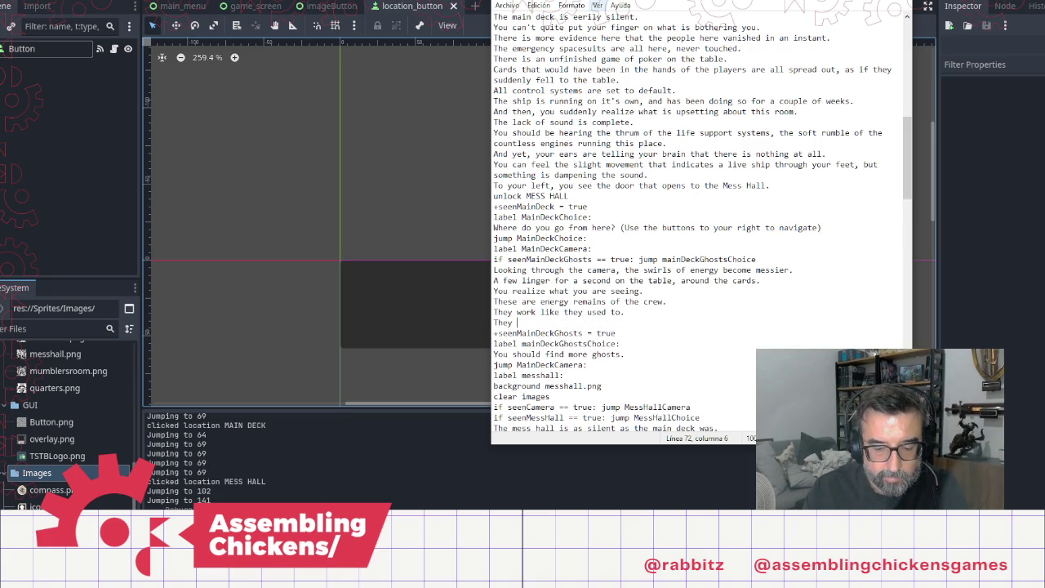
text(connect )
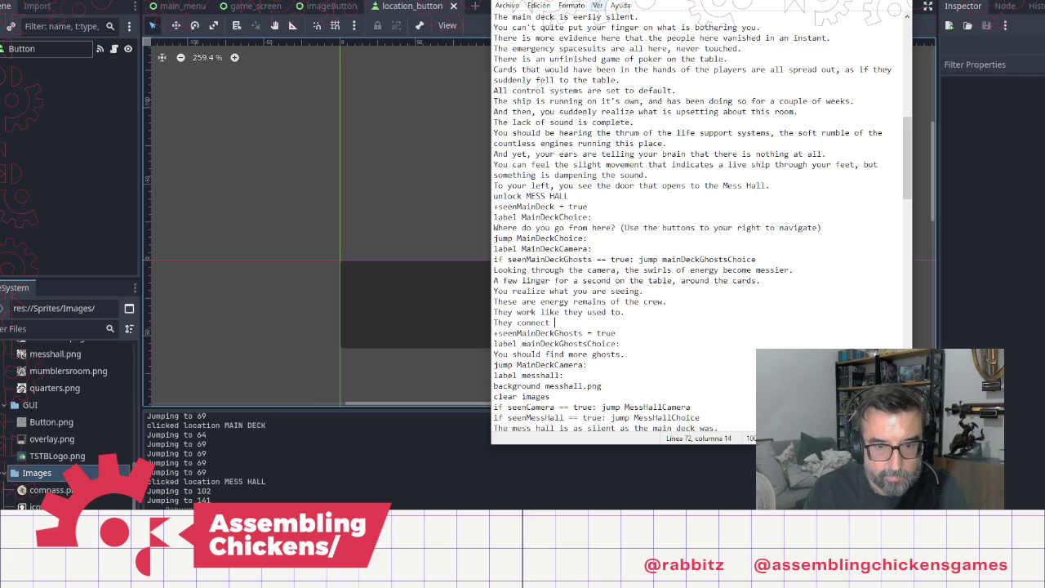
text(with)
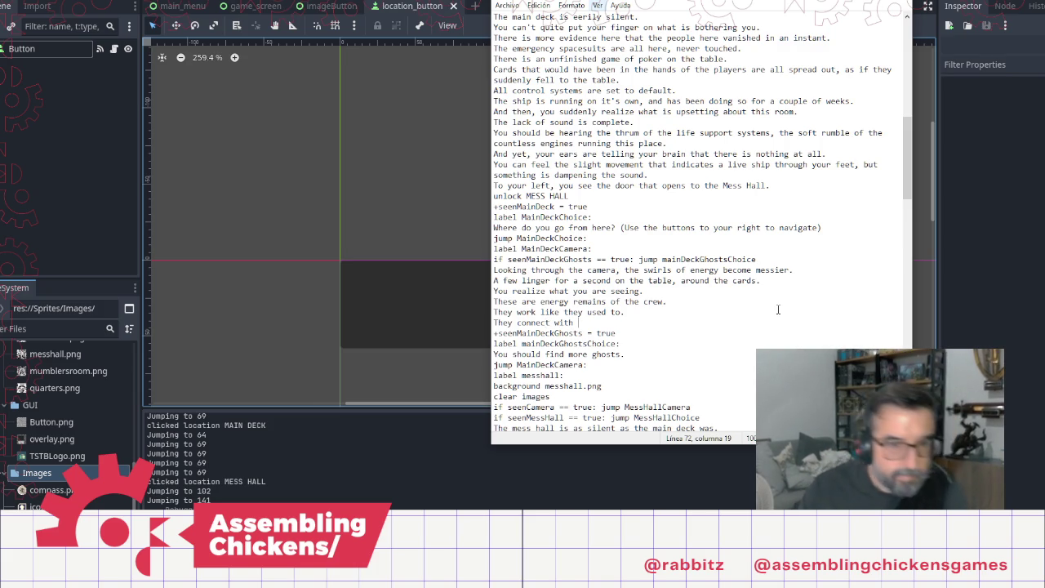
key(shift+Up)
key(shift+Up)
key(shift+Down)
key(ctrl+shift+Left)
key(ctrl+shift+Left)
key(ctrl+shift+Left)
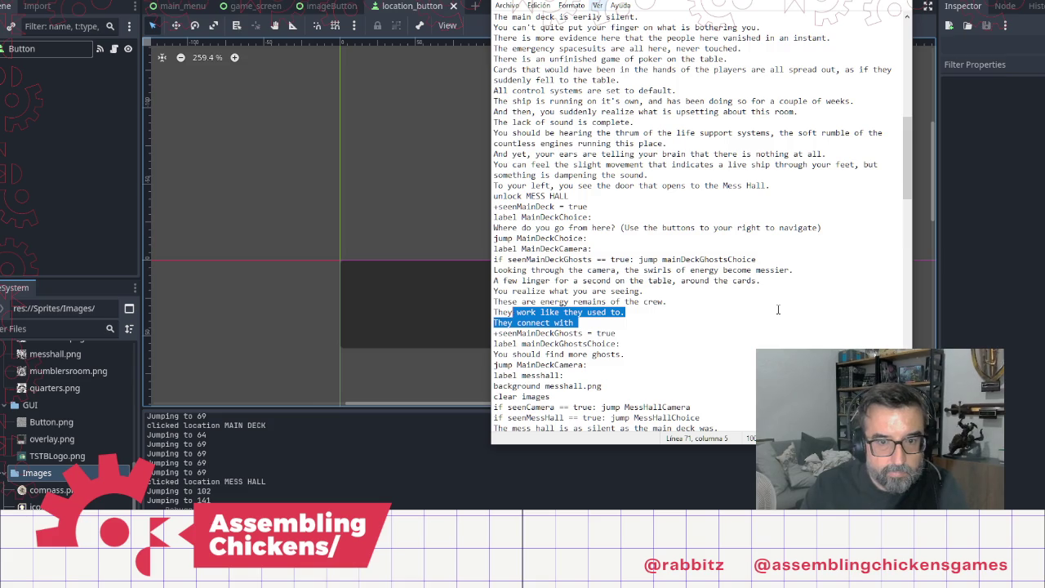
Step: Replace the selection with the tasks and linger sentences, fixing 'takss', then add 'Maybe some of them can tell you more.'
text(attend t)
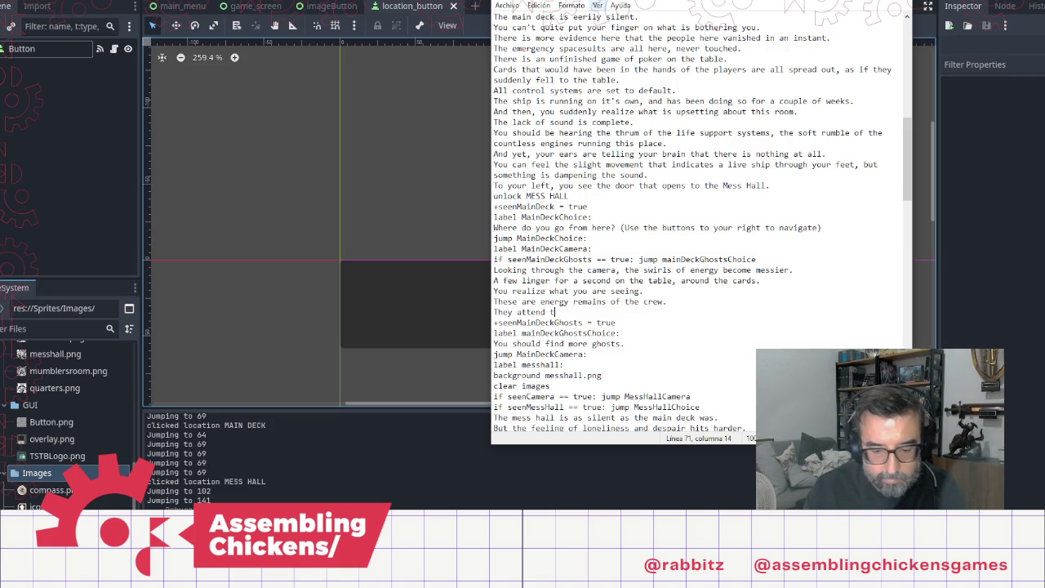
text(o their )
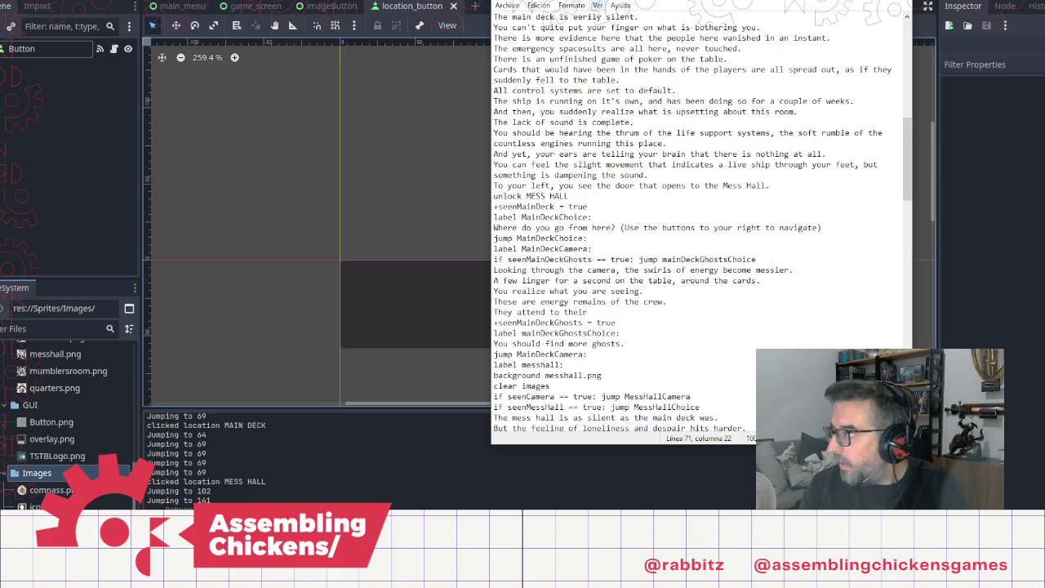
text(tasks)
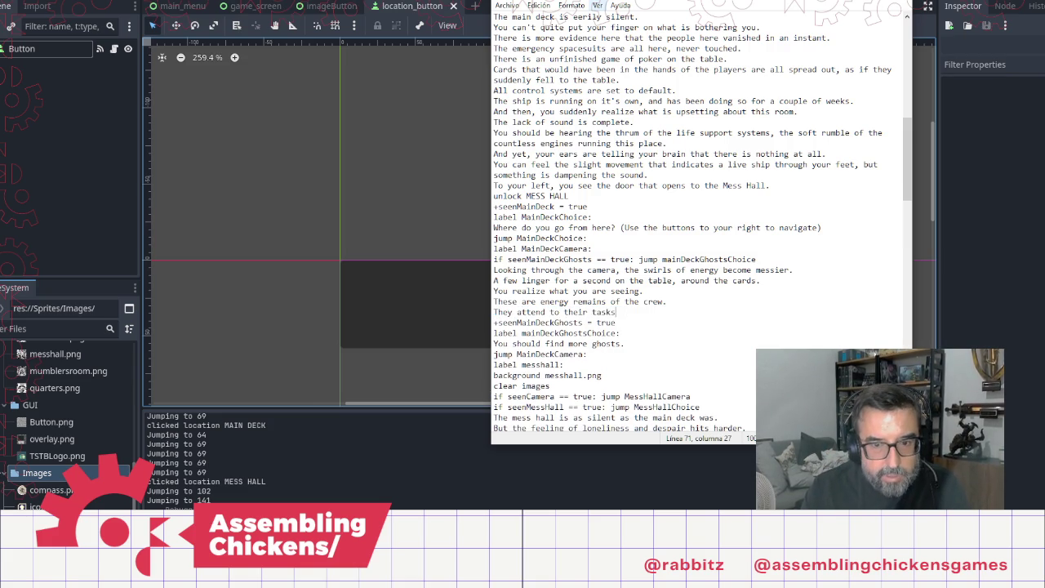
text( as they used to.)
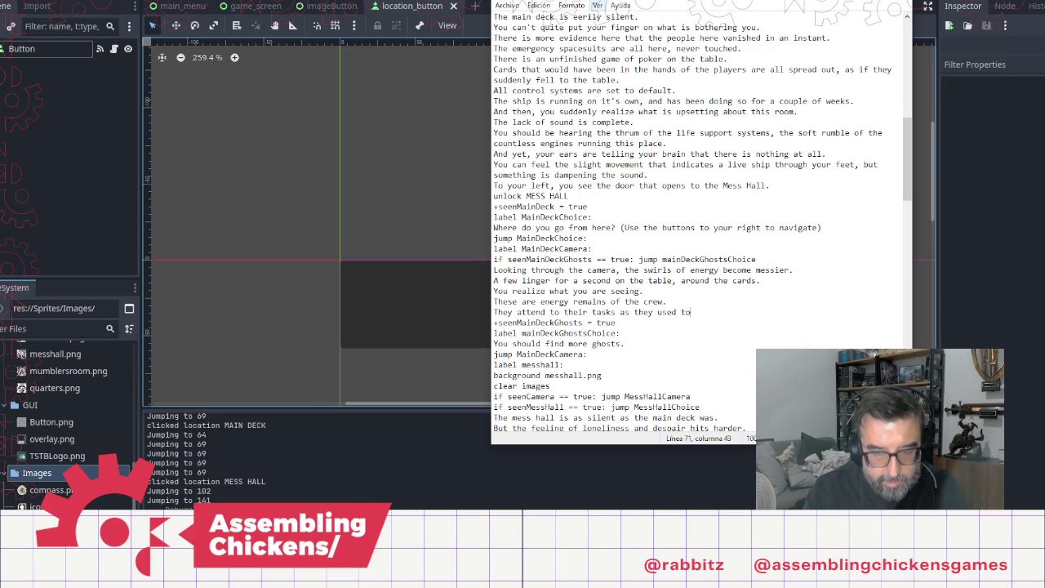
key(Return)
text(They lig)
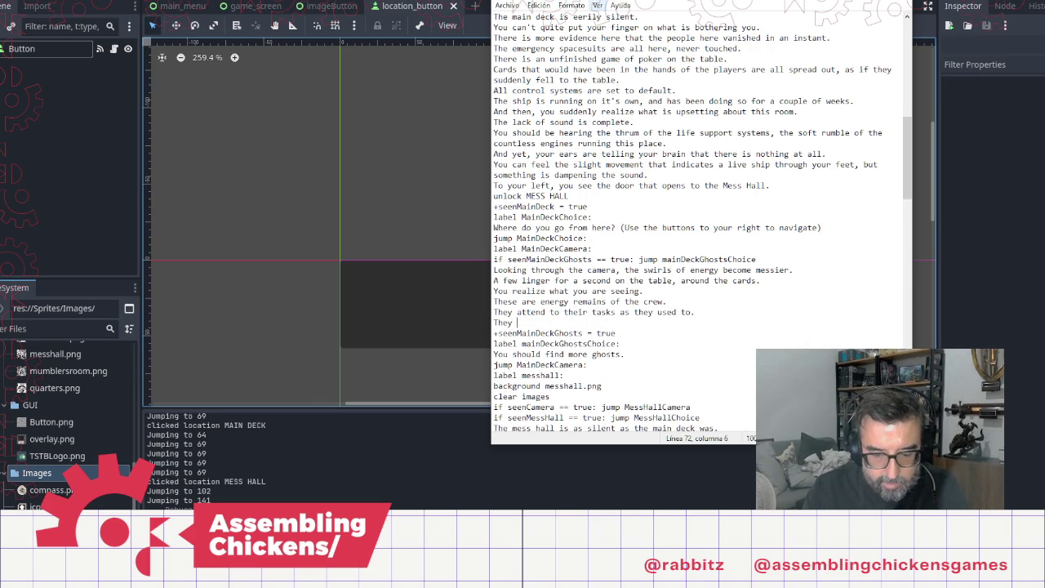
key(BackSpace)
text(nger )
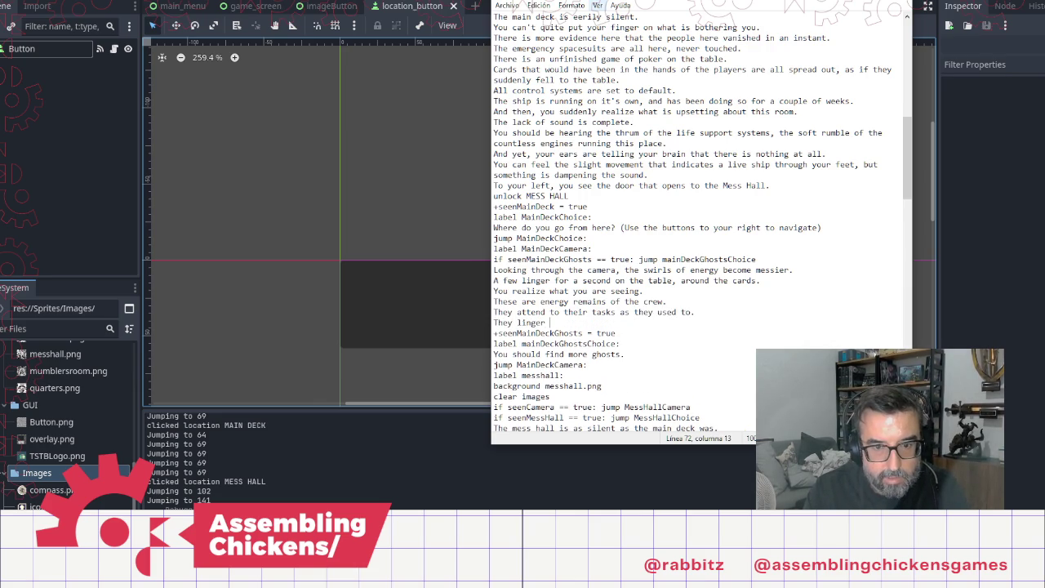
text(where)
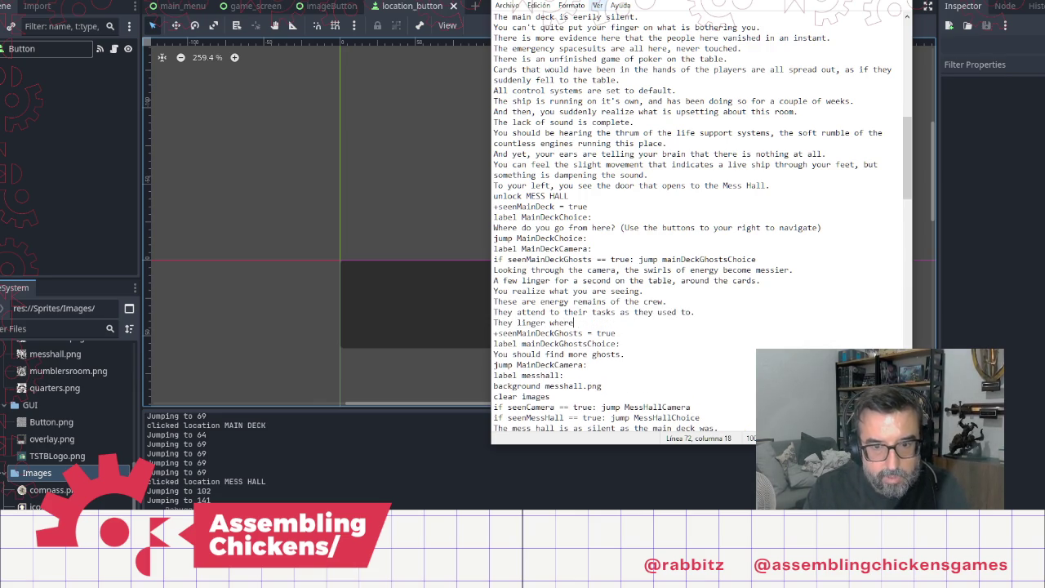
text( they used)
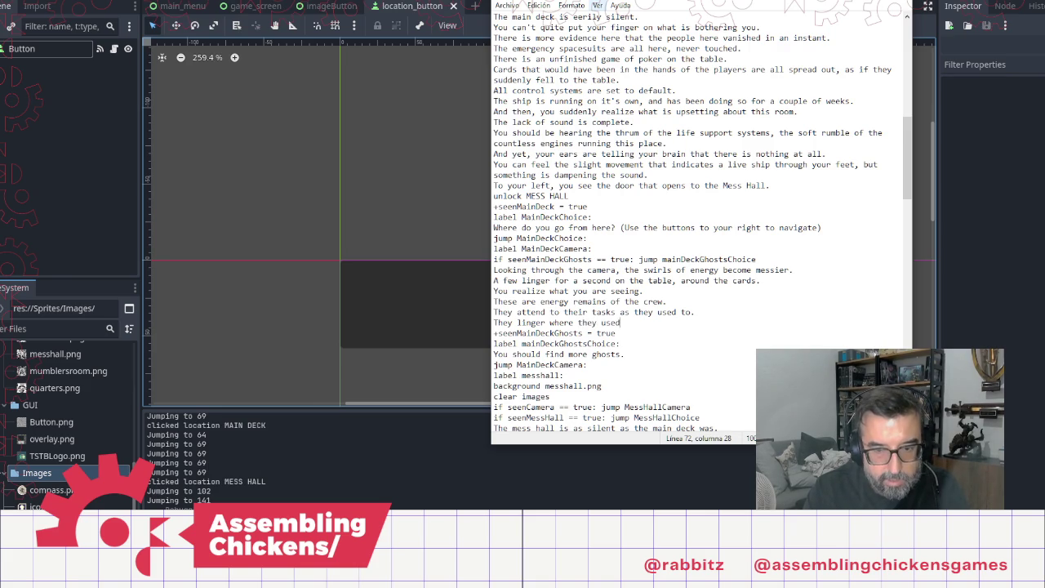
text( to attend to their taks)
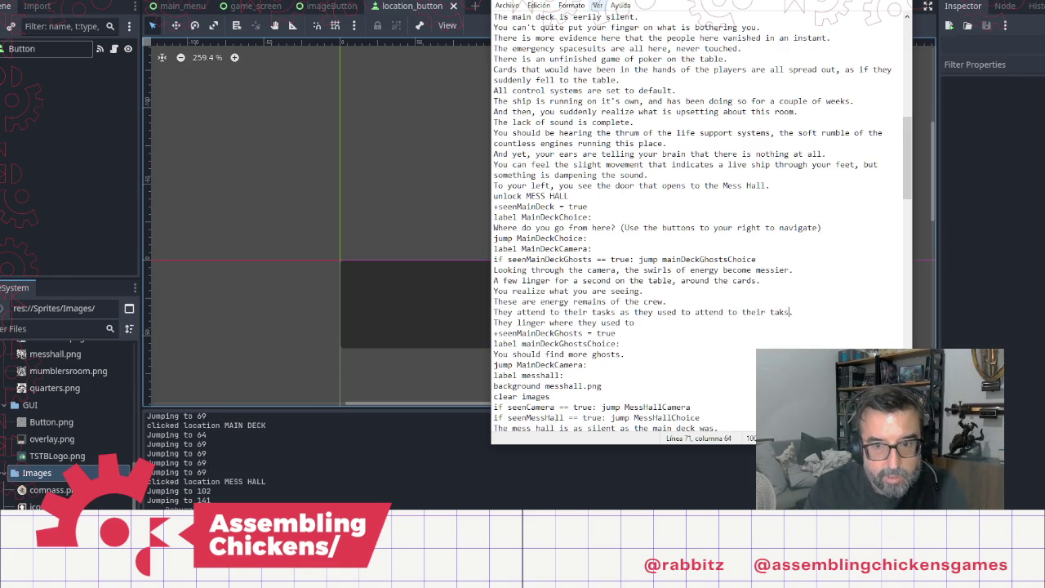
key(BackSpace)
key(BackSpace)
key(BackSpace)
text(sks)
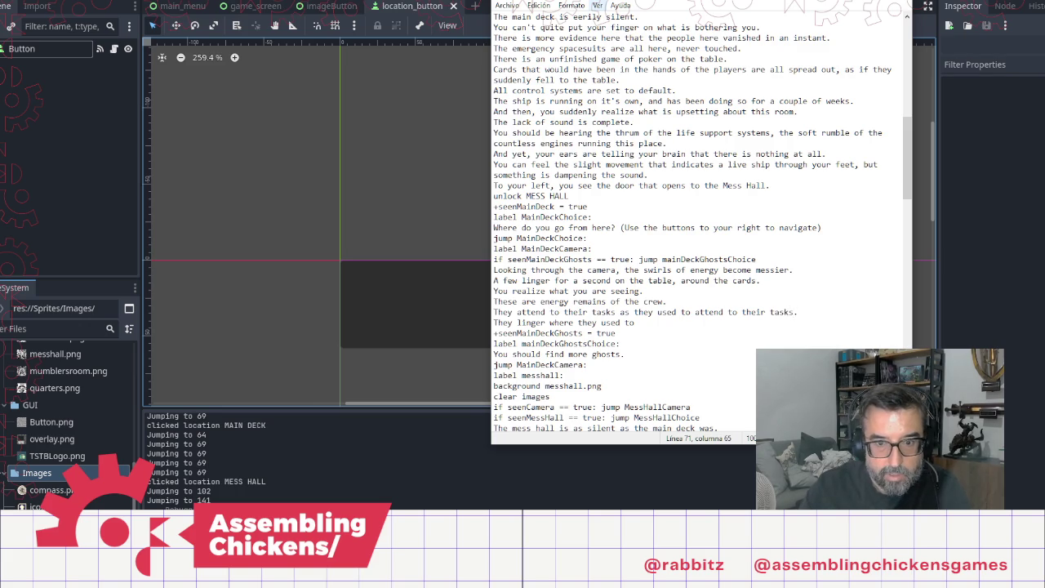
text(nger.)
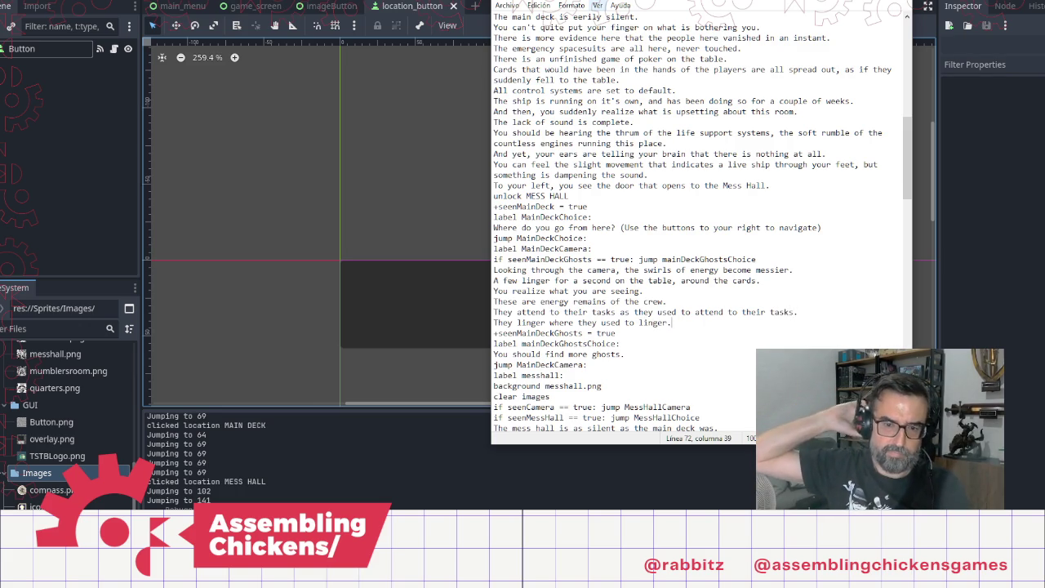
key(Return)
text(Maybe some of them )
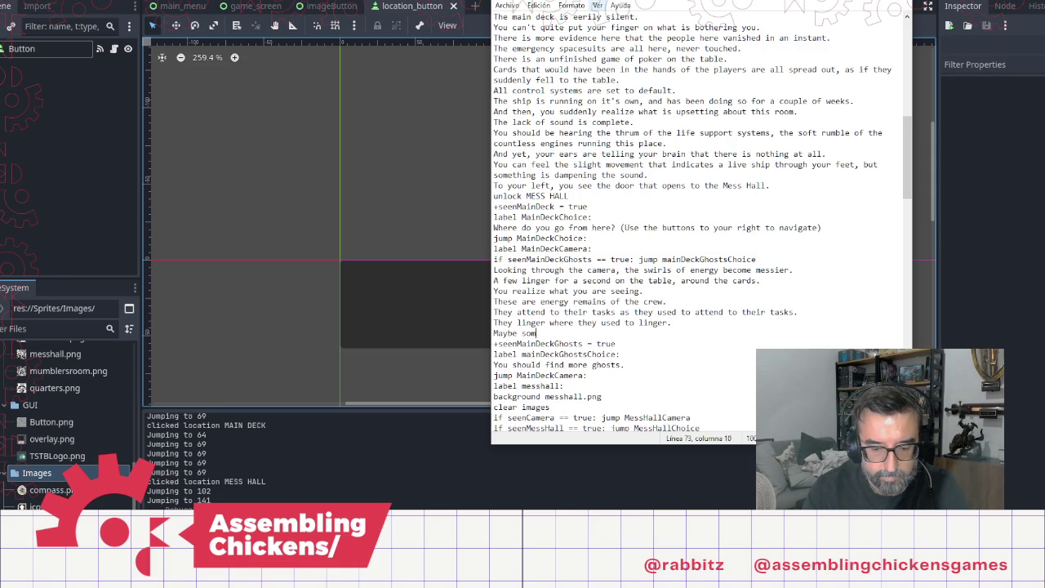
text(can)
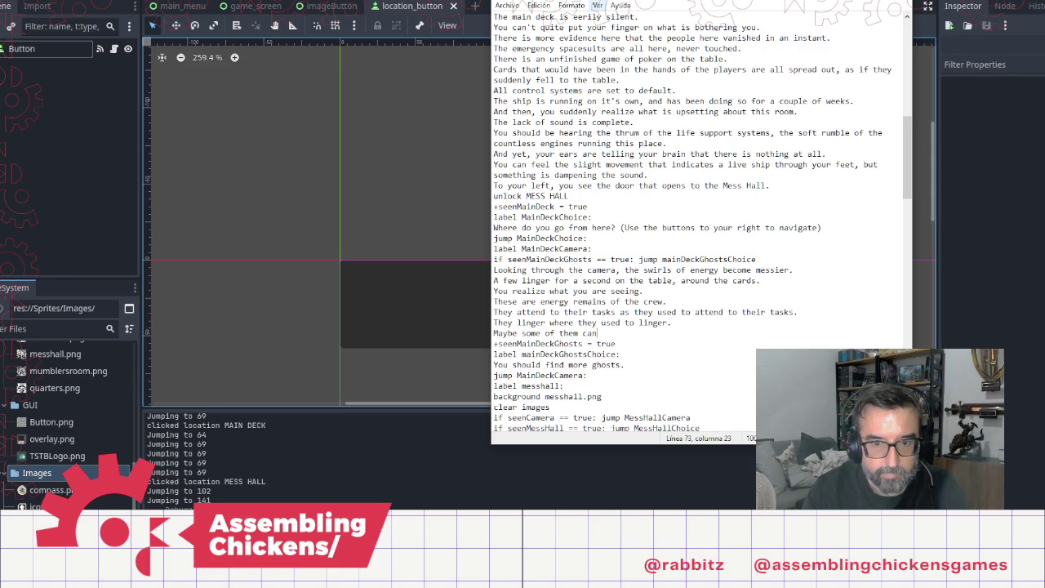
text( tell yo)
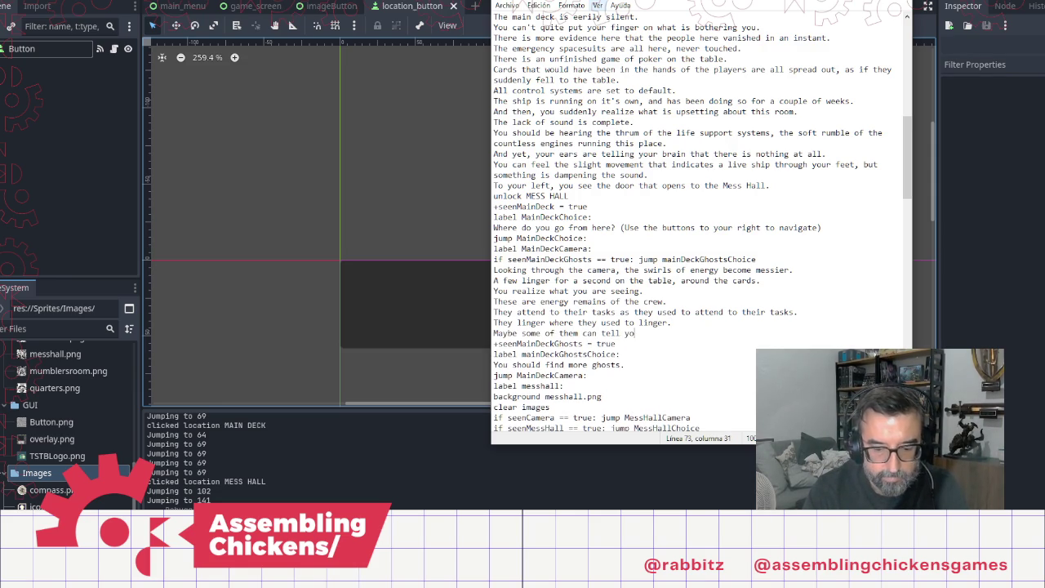
text(u more.)
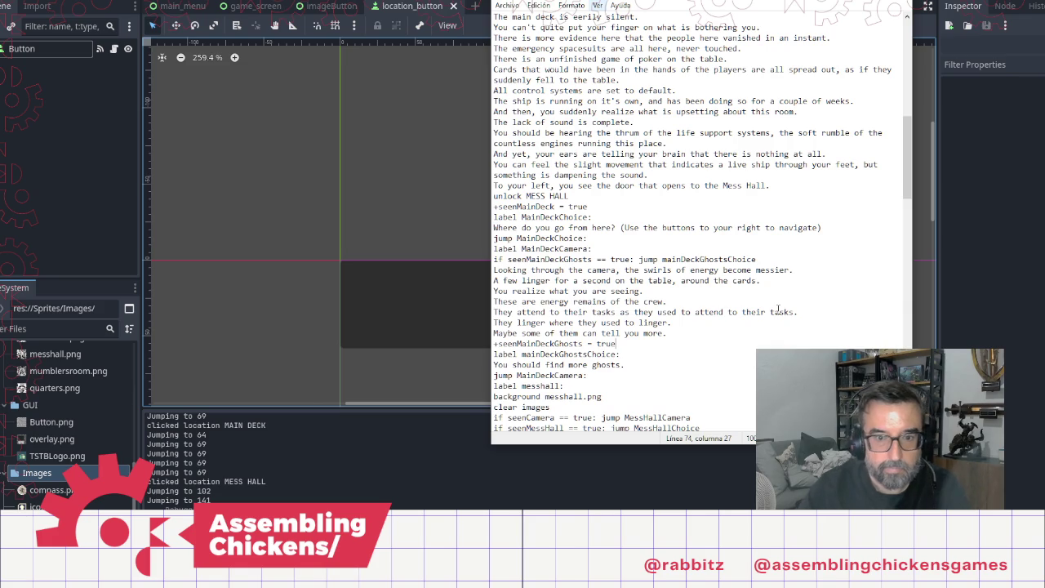
scroll(778, 311, down, 12)
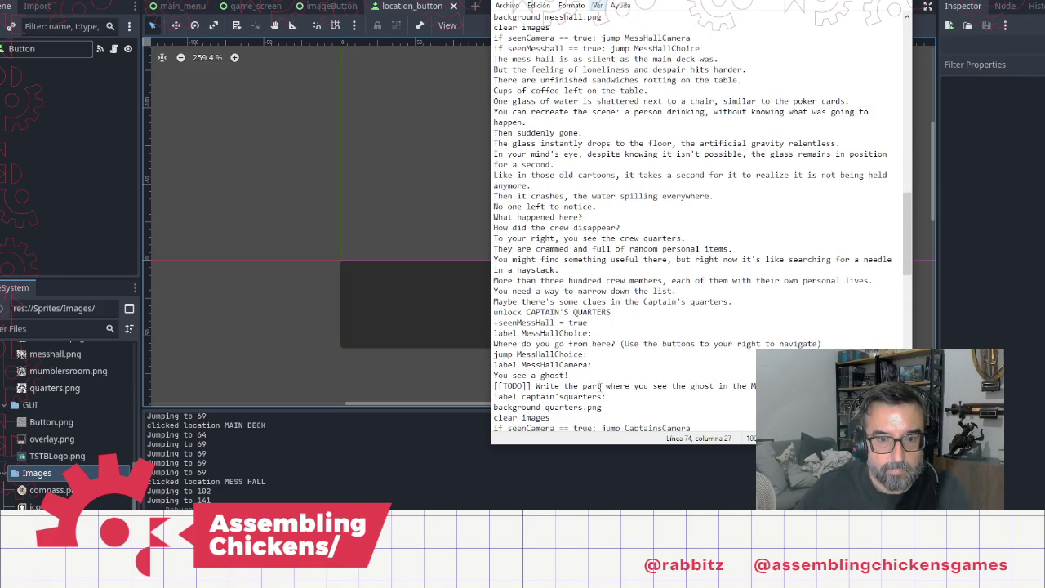
scroll(600, 385, down, 3)
click(820, 292)
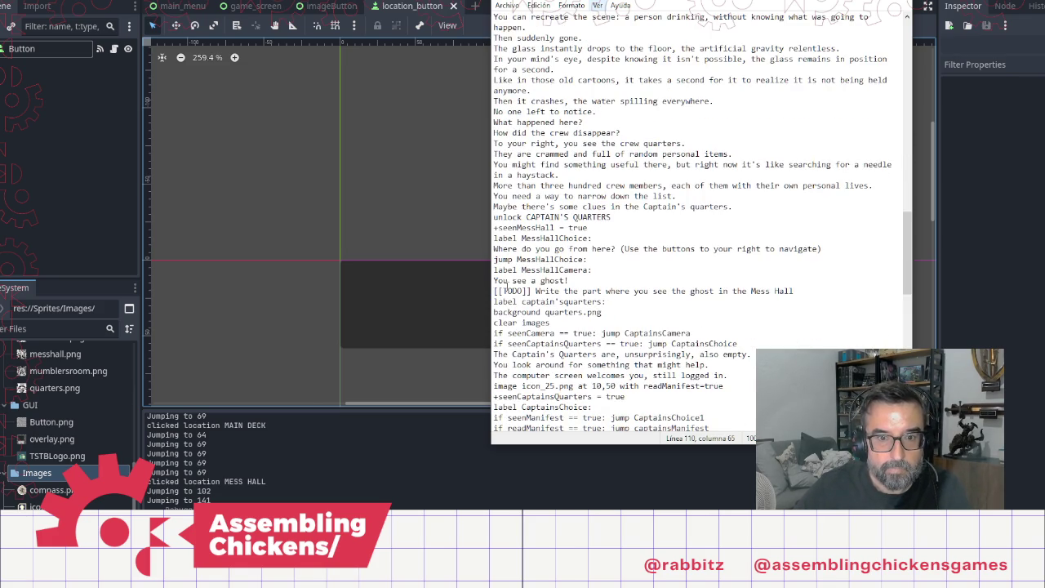
shift+click(494, 292)
shift+click(494, 280)
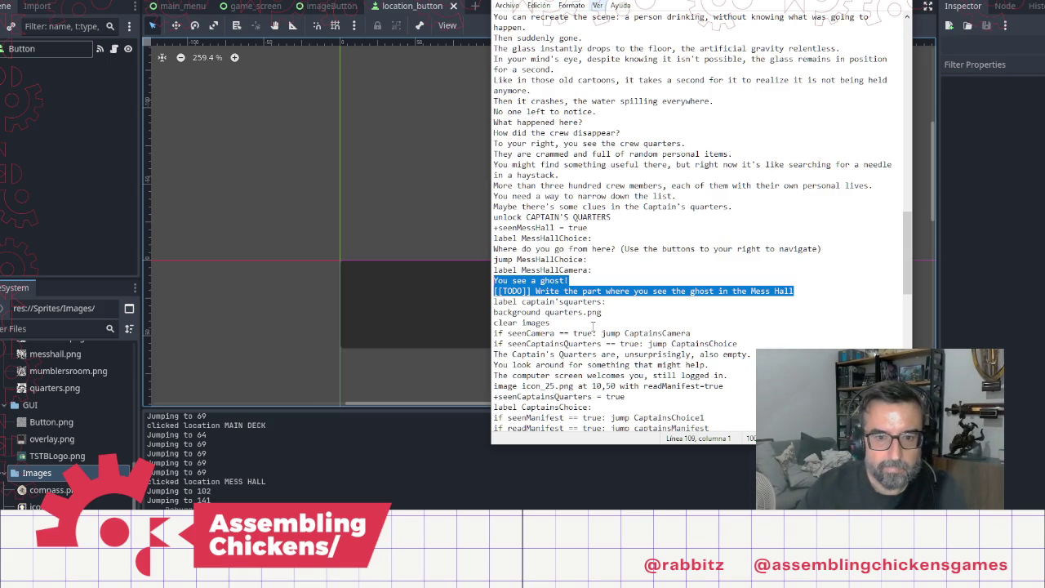
scroll(608, 294, up, 20)
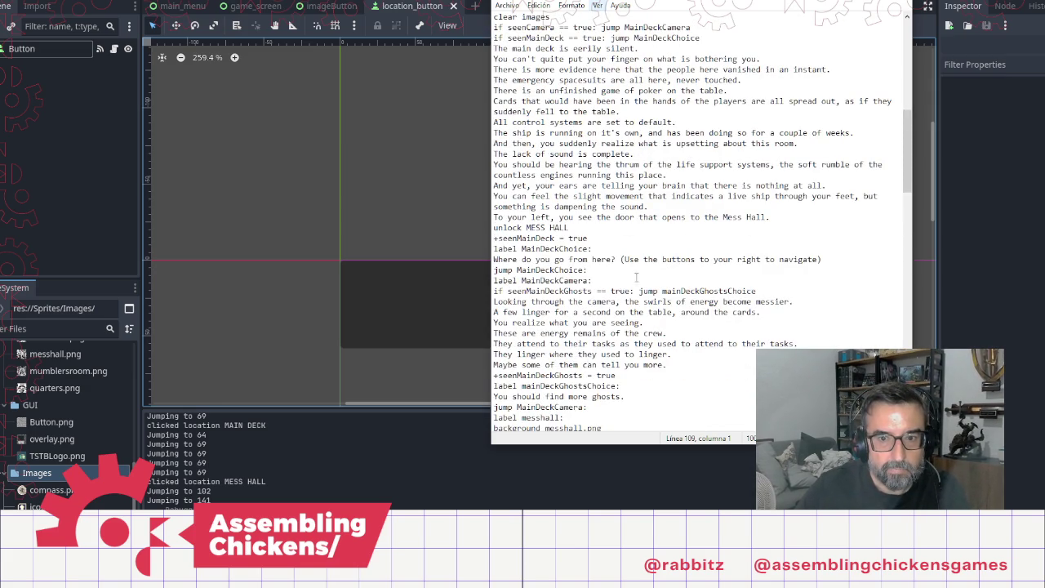
scroll(632, 383, down, 2)
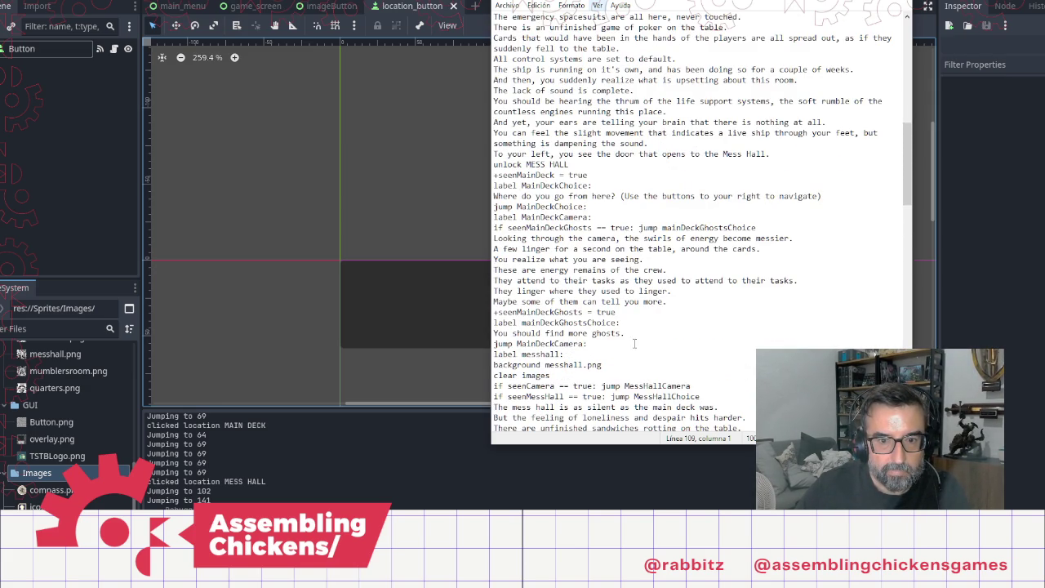
click(625, 349)
scroll(624, 349, down, 15)
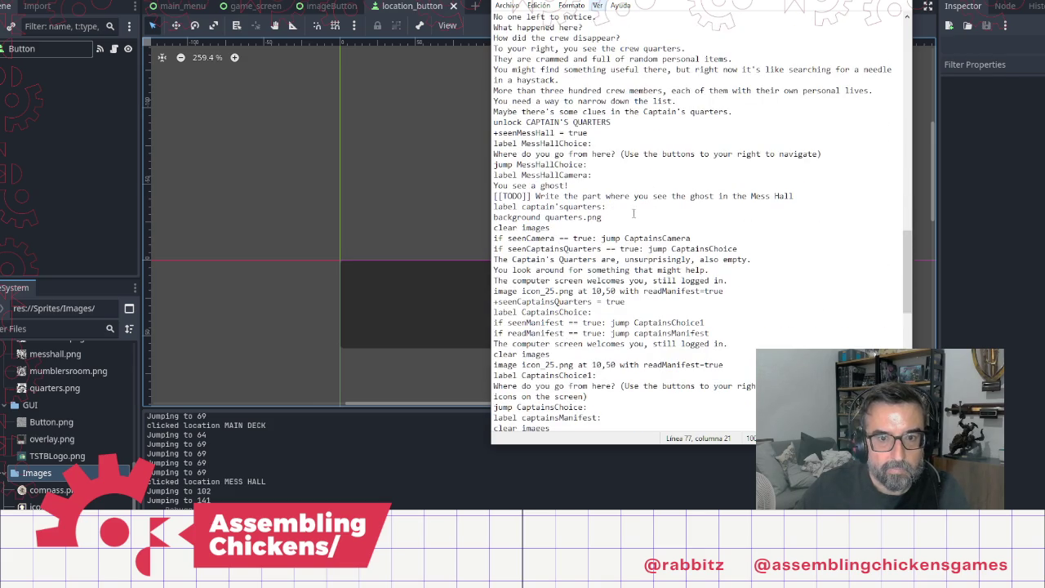
click(569, 188)
scroll(625, 186, up, 12)
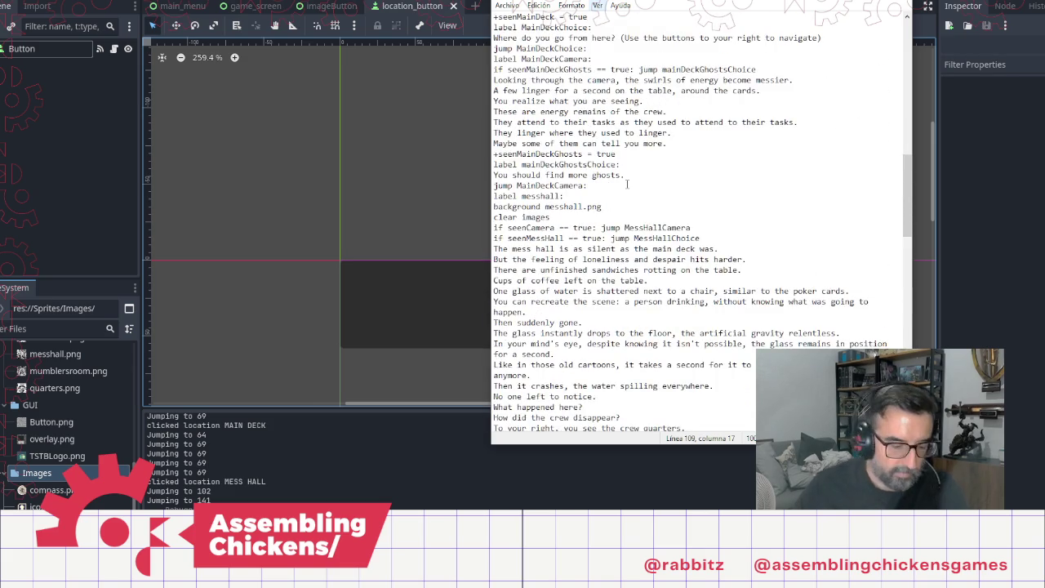
scroll(627, 184, up, 15)
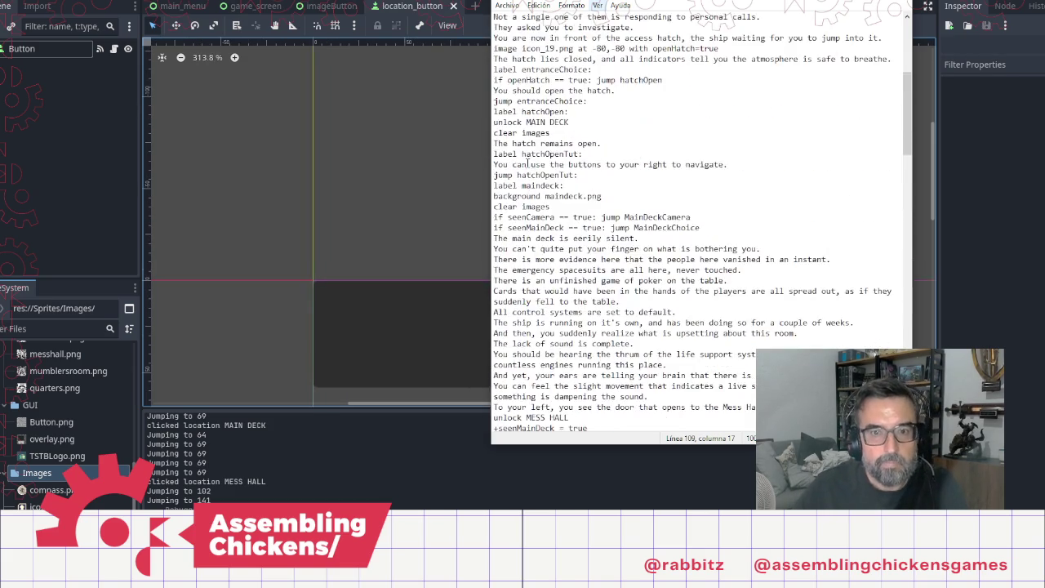
scroll(694, 231, down, 15)
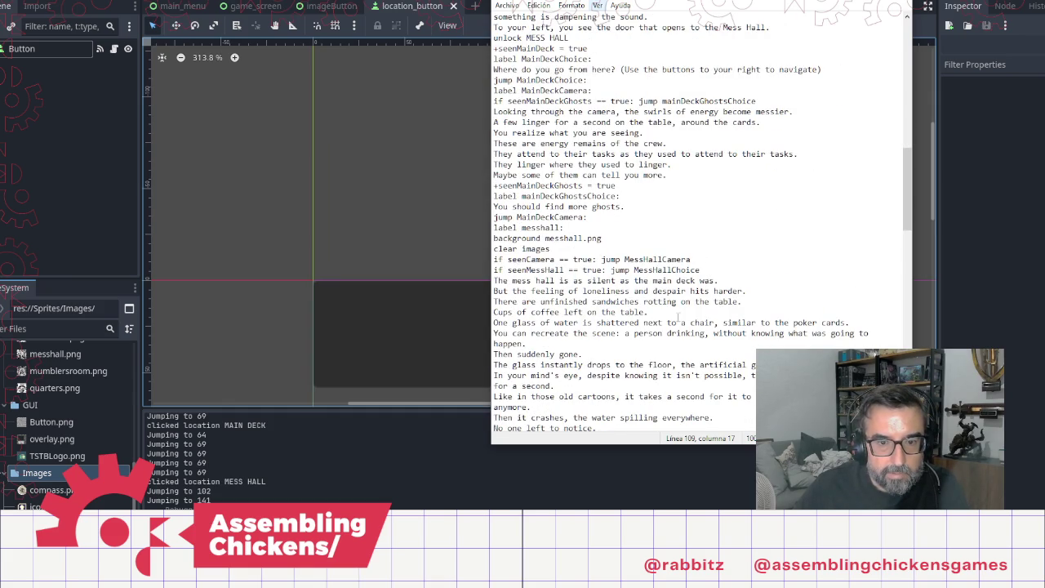
scroll(677, 317, down, 10)
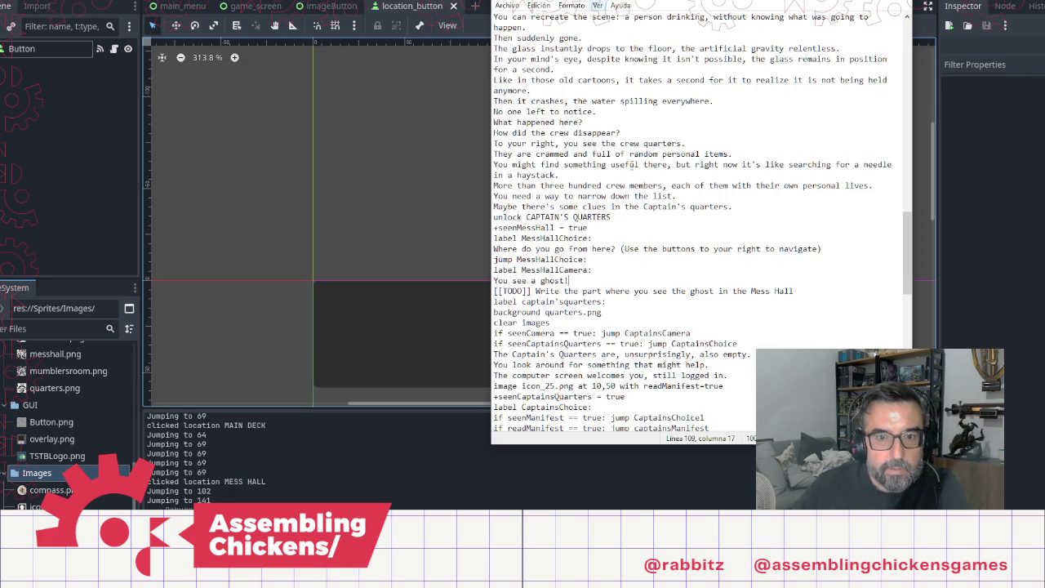
scroll(653, 180, up, 3)
scroll(662, 193, up, 4)
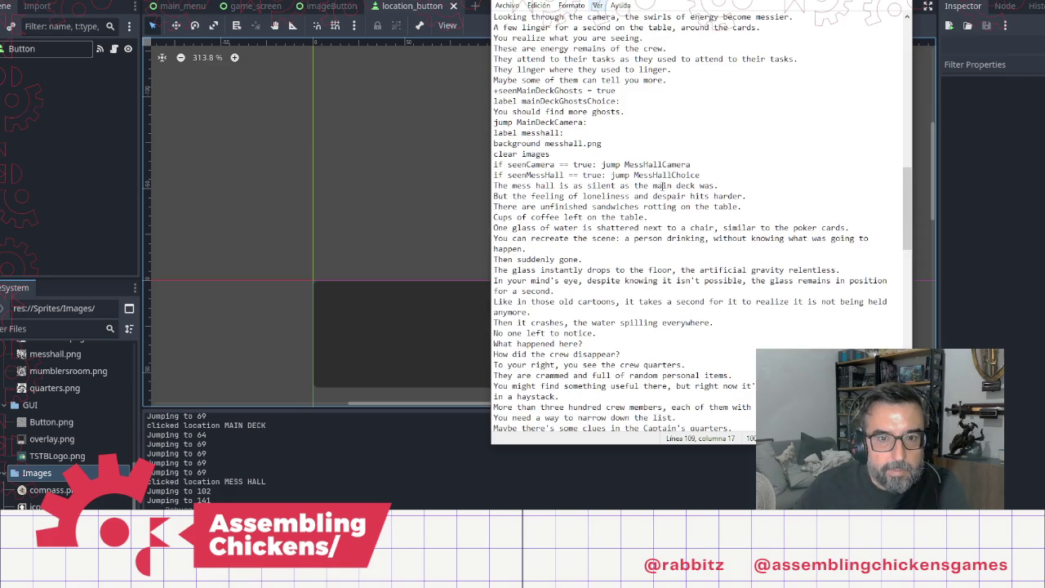
Step: Cut the MainDeckCamera block and paste it under label MessHallCamera, above 'You see a ghost!'
mouse_move(633, 108)
mouse_down()
mouse_move(489, 101)
mouse_move(484, 91)
mouse_up()
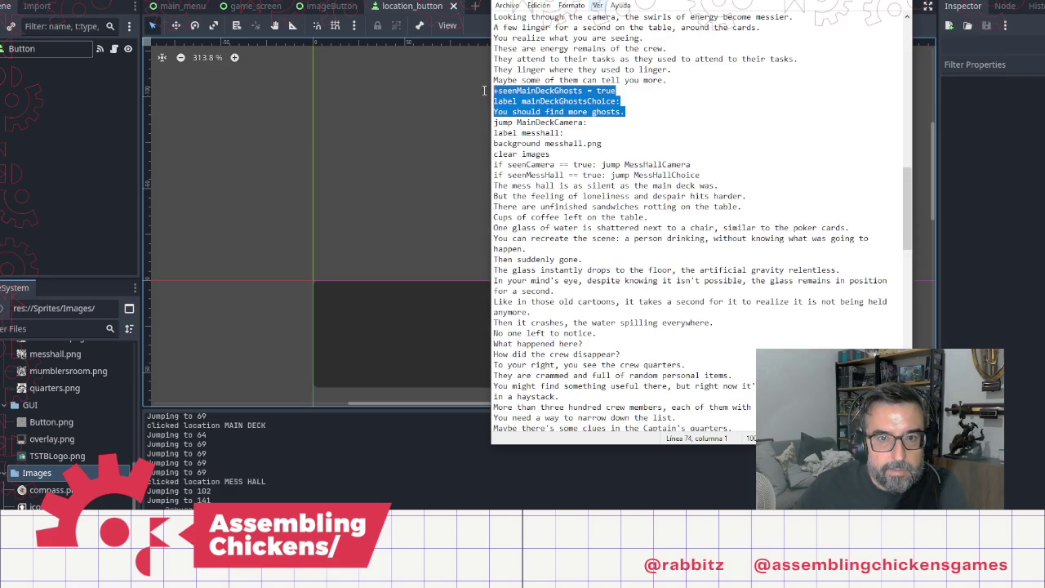
click(663, 104)
scroll(652, 121, up, 4)
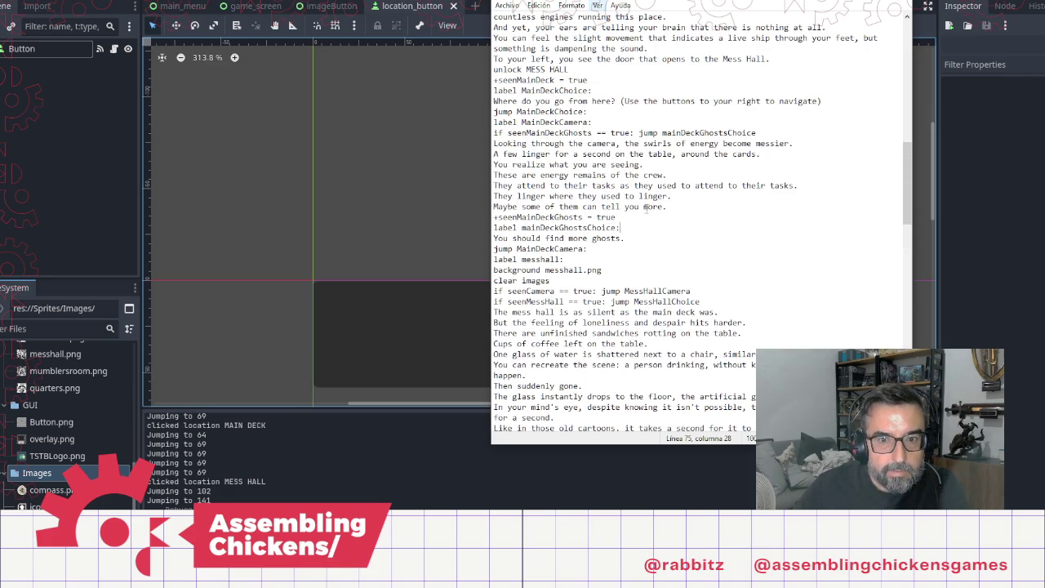
mouse_move(588, 248)
mouse_down()
mouse_move(479, 135)
mouse_move(457, 126)
mouse_up()
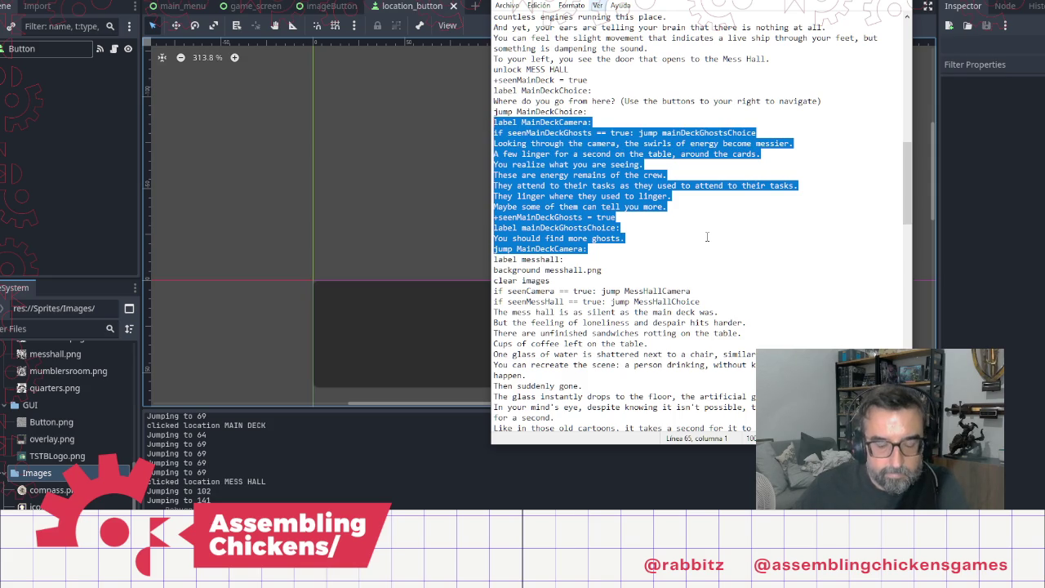
key(ctrl+x)
scroll(709, 236, down, 12)
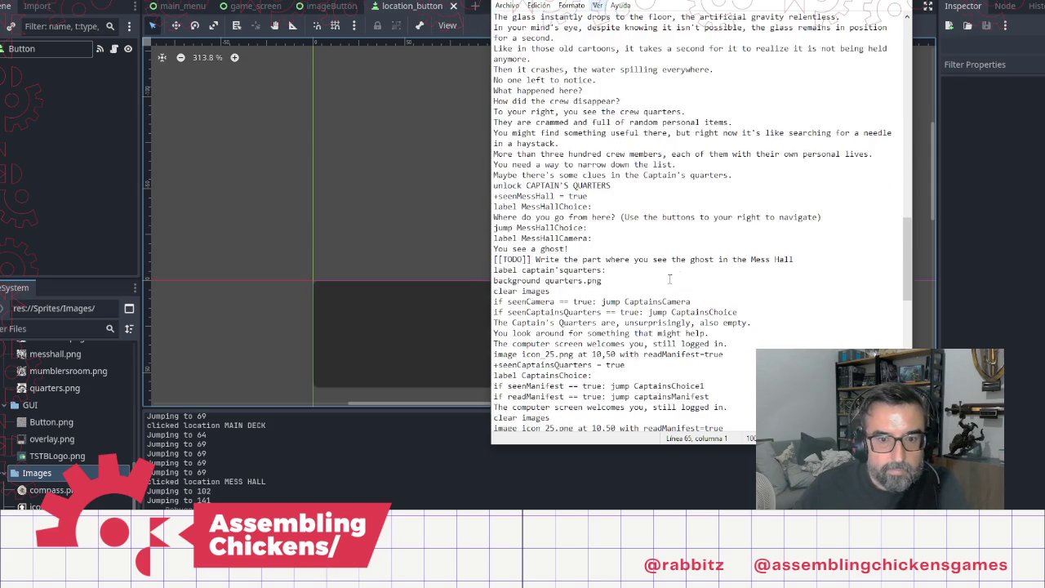
click(617, 100)
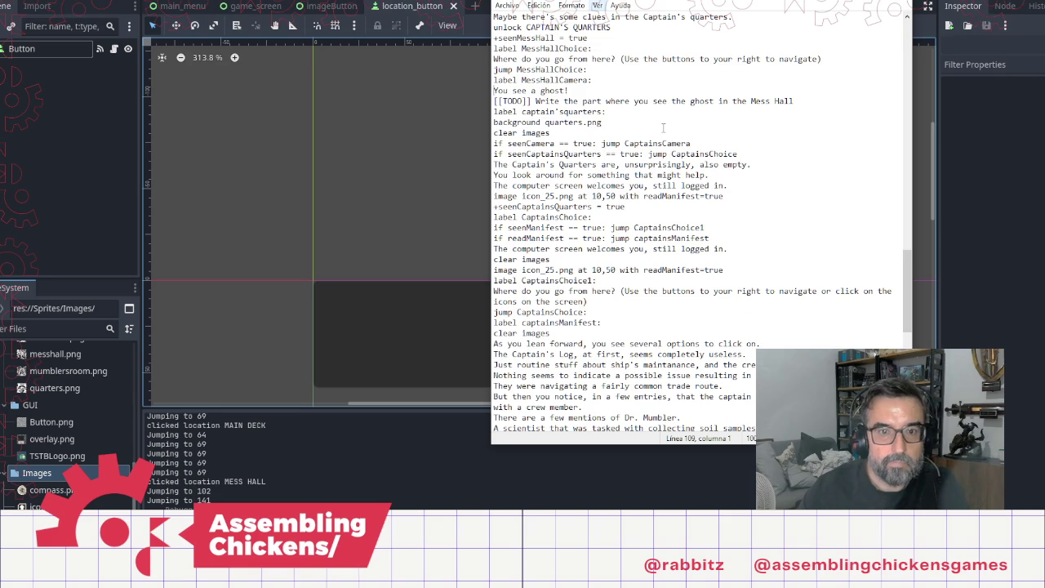
key(Return)
key(Return)
key(Up)
key(Return)
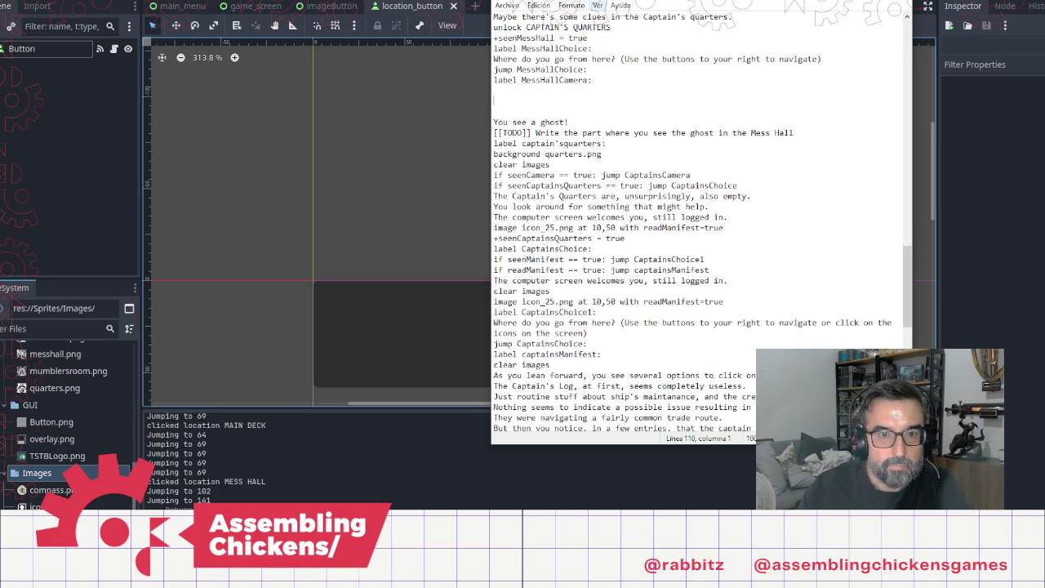
key(ctrl+v)
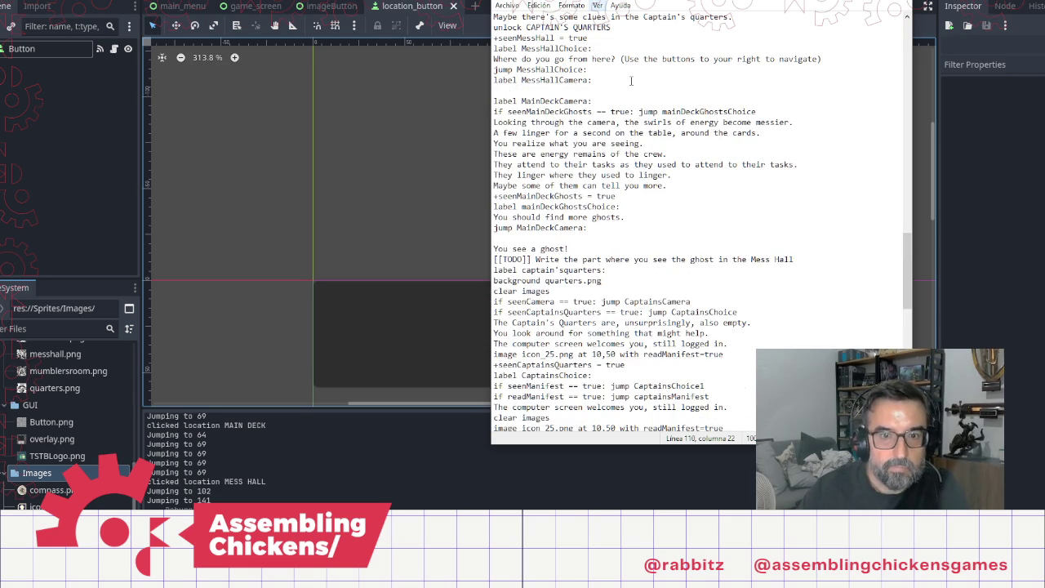
Step: Rename the pasted condition to MessHallGhosts and its jump target to MessHallGhostsChoice
drag(526, 111, 564, 112)
text(essHall)
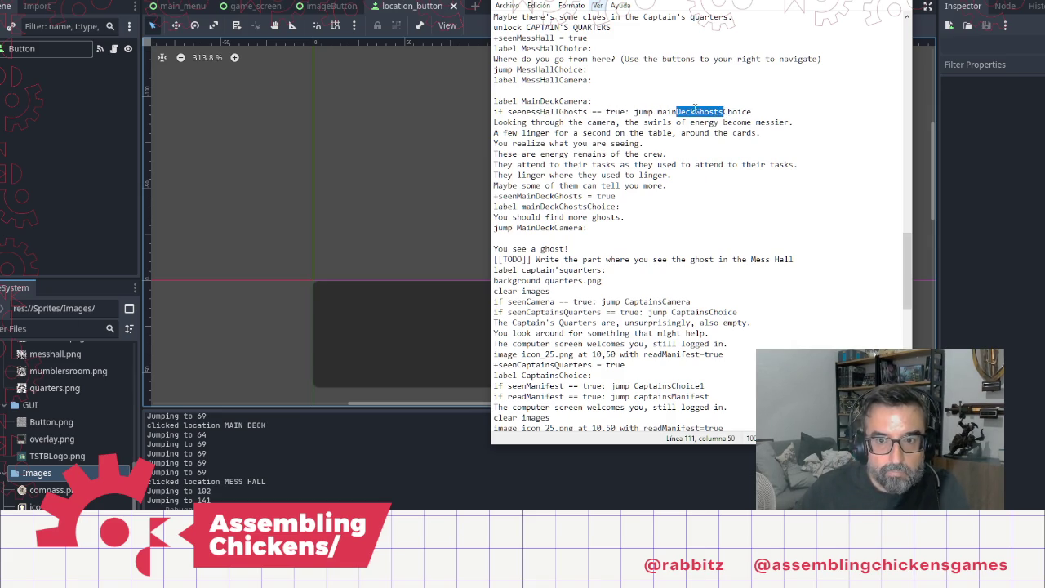
click(690, 106)
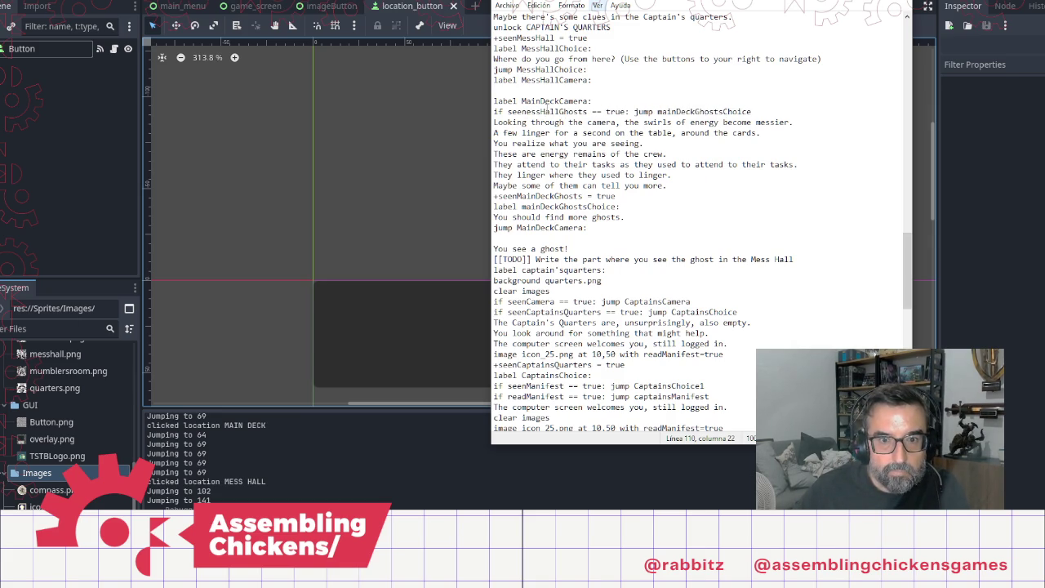
click(532, 112)
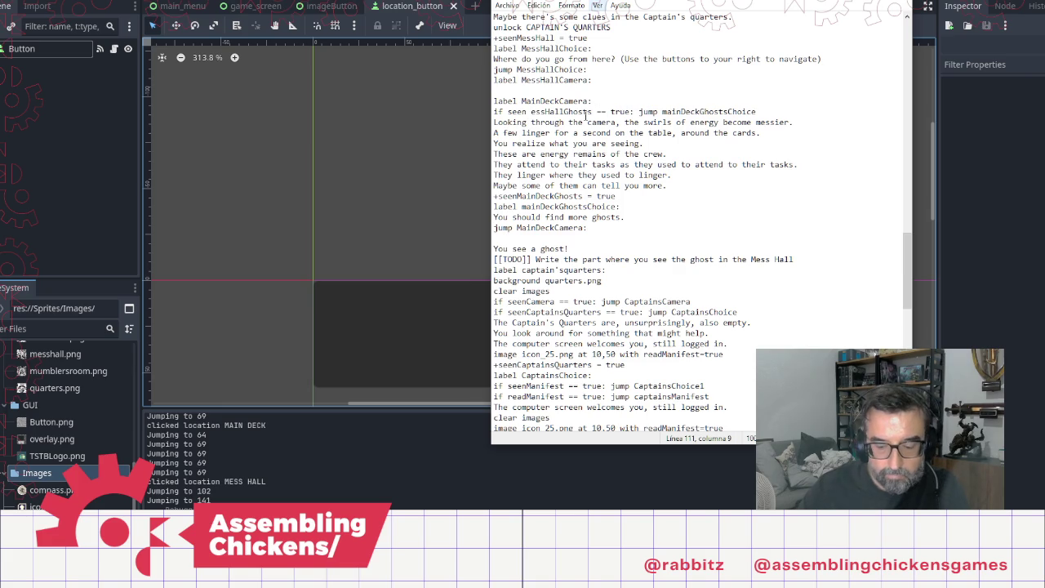
text(M)
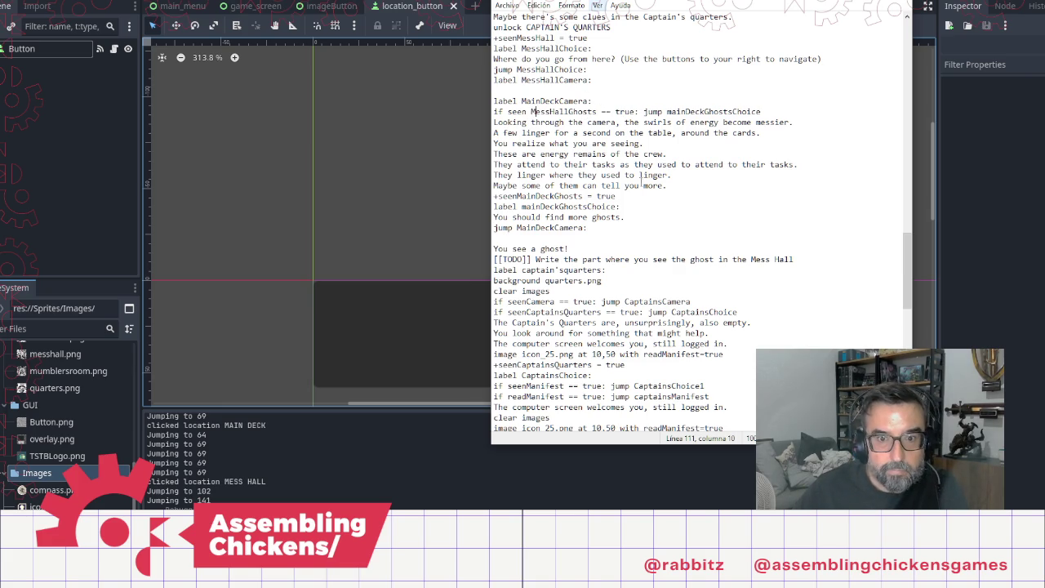
click(667, 112)
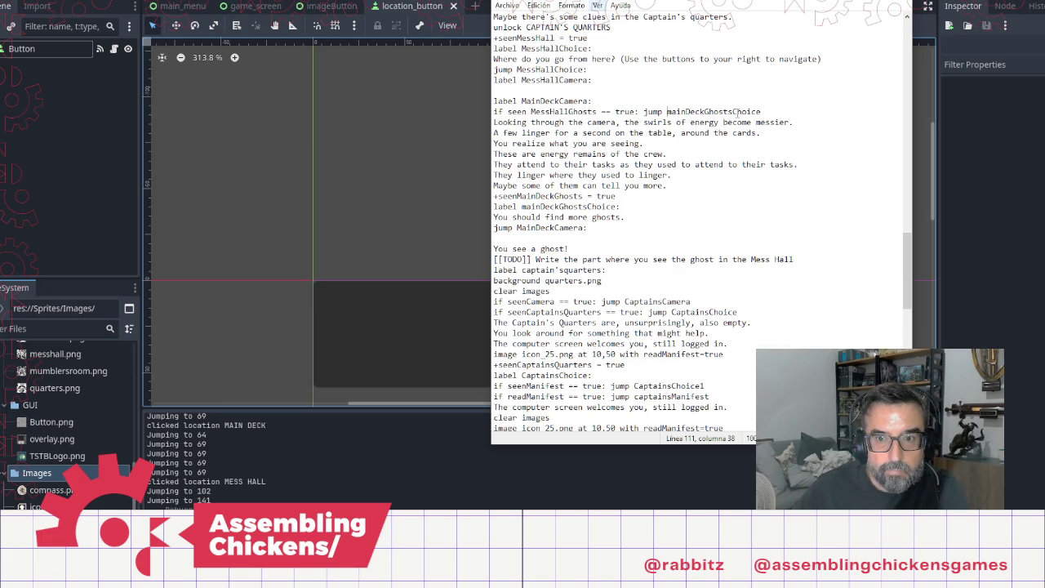
shift+click(705, 112)
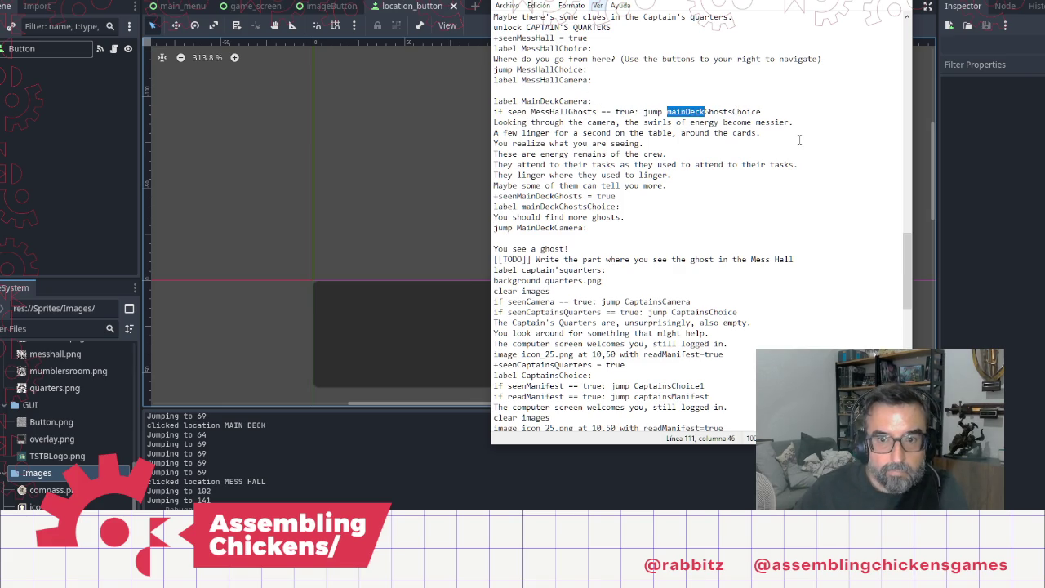
text(MessHall)
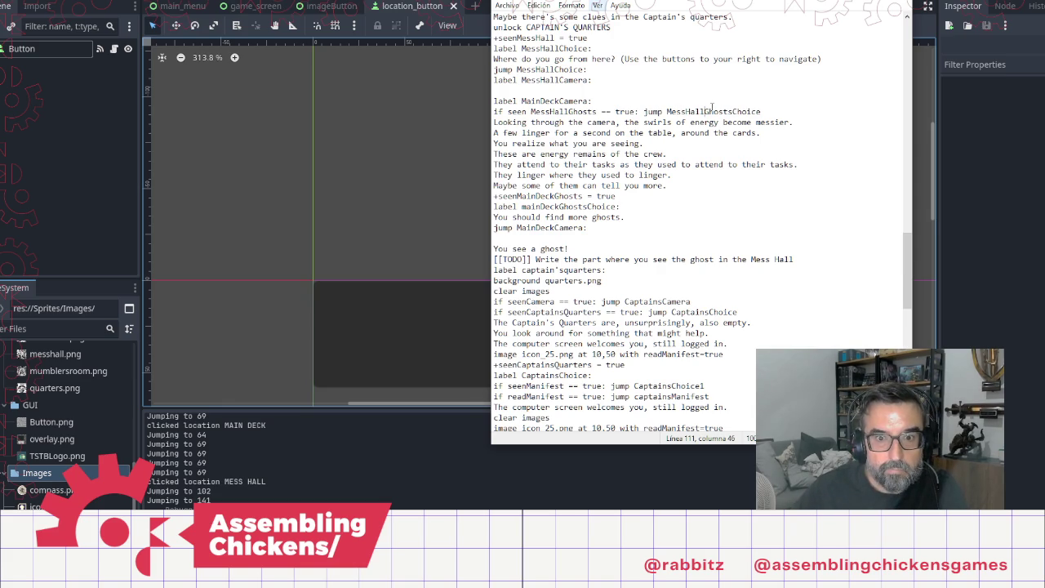
Step: Rename the choice label from mainDeckGhostsChoice to MessHallGhostsChoice:
double_click(711, 111)
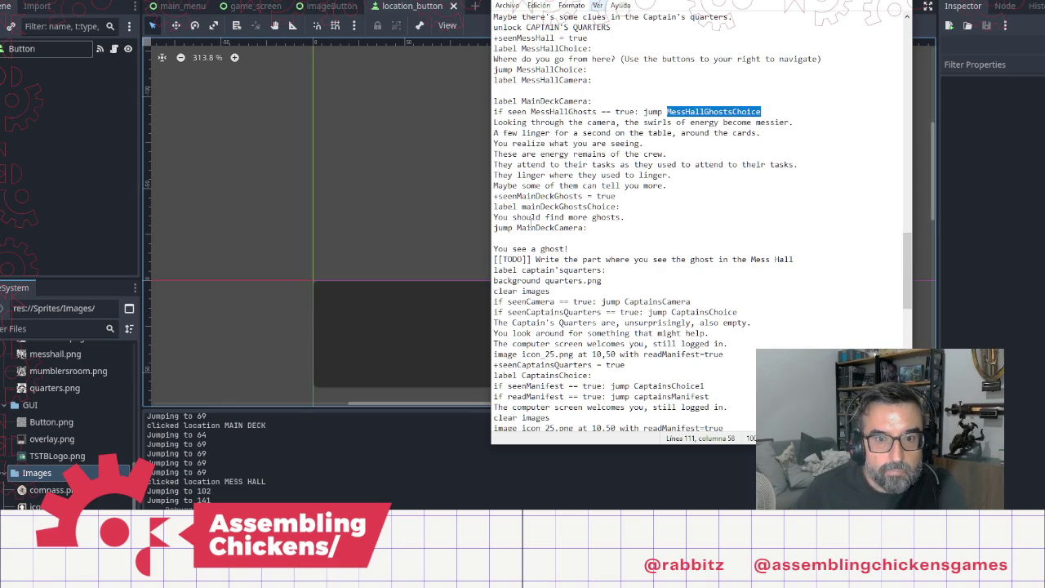
key(ctrl+c)
drag(521, 208, 620, 207)
key(ctrl+v)
text(:)
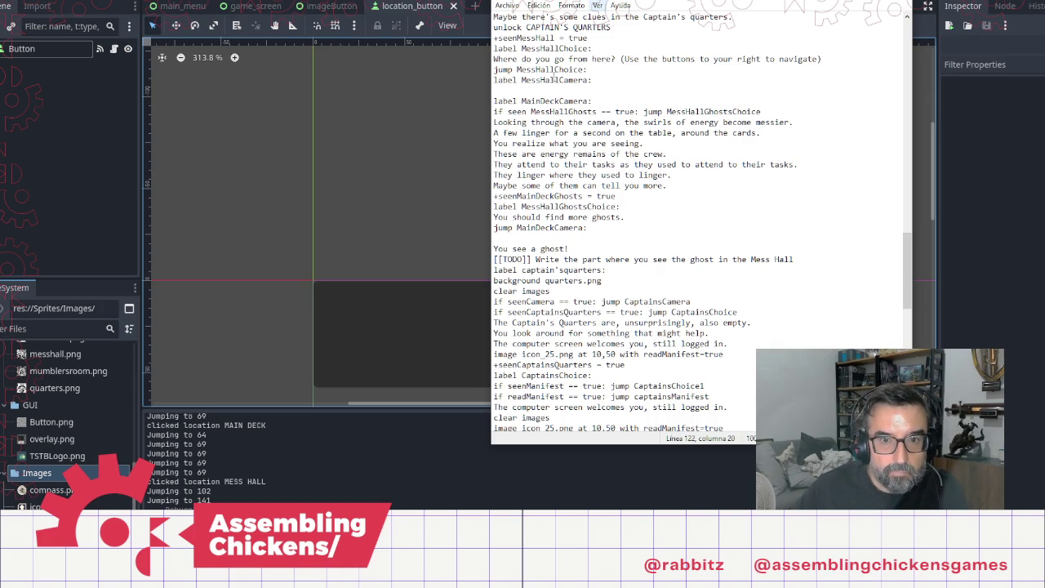
Step: Point the final jump at MessHallCamera: and delete the leftover MainDeckCamera label line
double_click(555, 79)
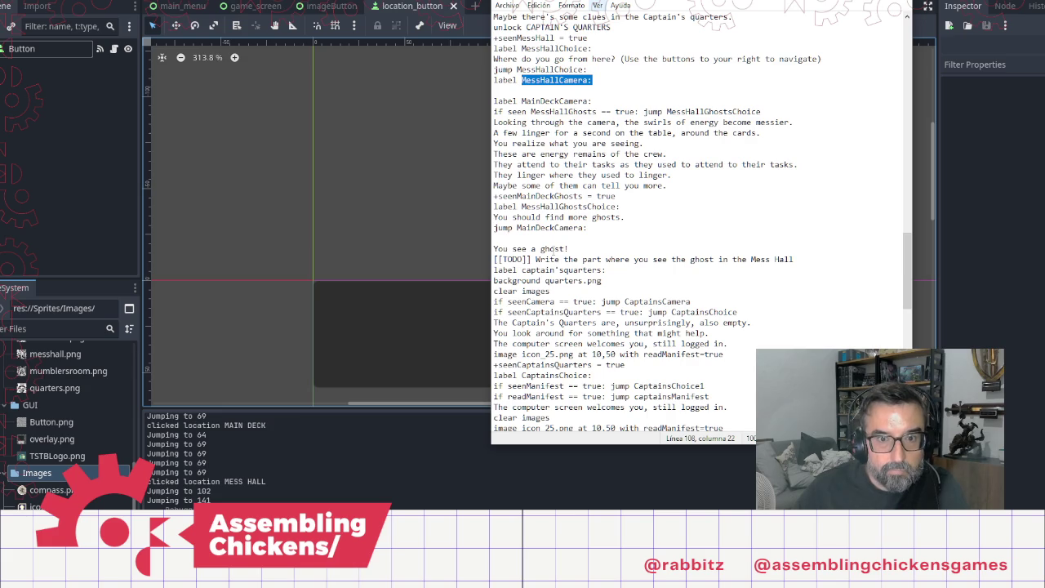
double_click(555, 228)
key(ctrl+v)
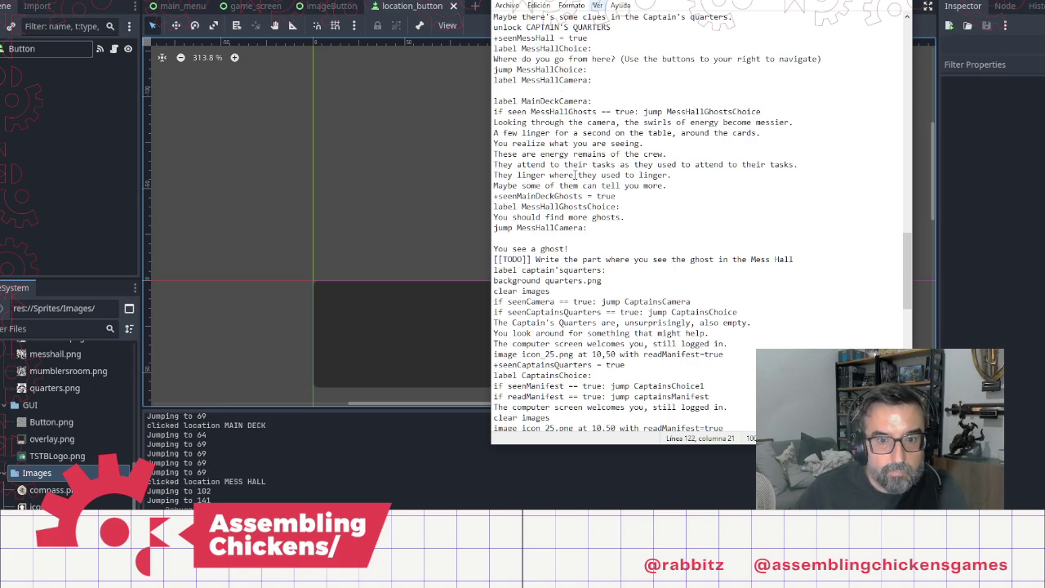
click(596, 90)
key(shift+Down)
key(BackSpace)
key(BackSpace)
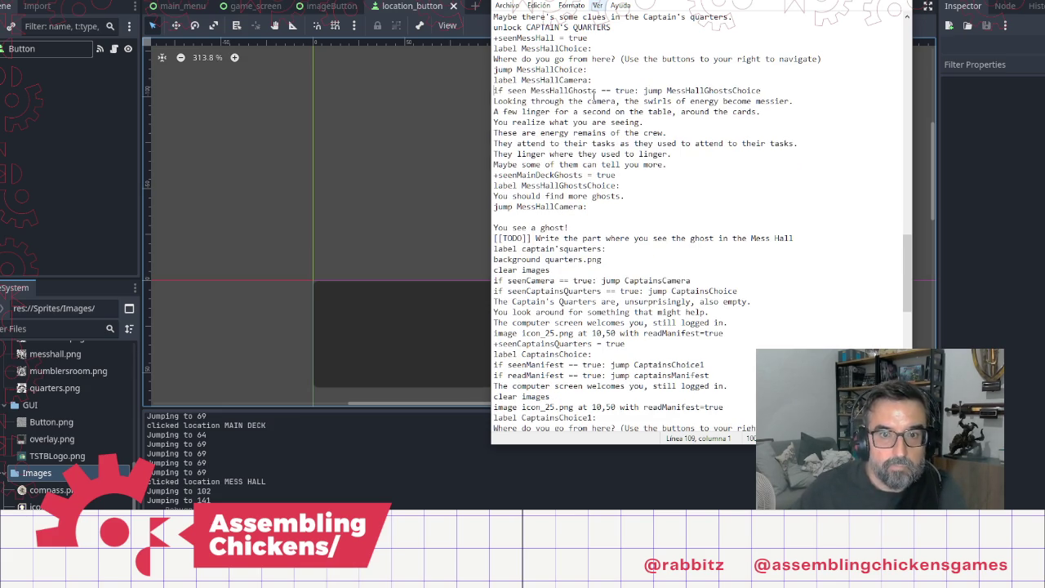
double_click(549, 91)
scroll(654, 98, up, 20)
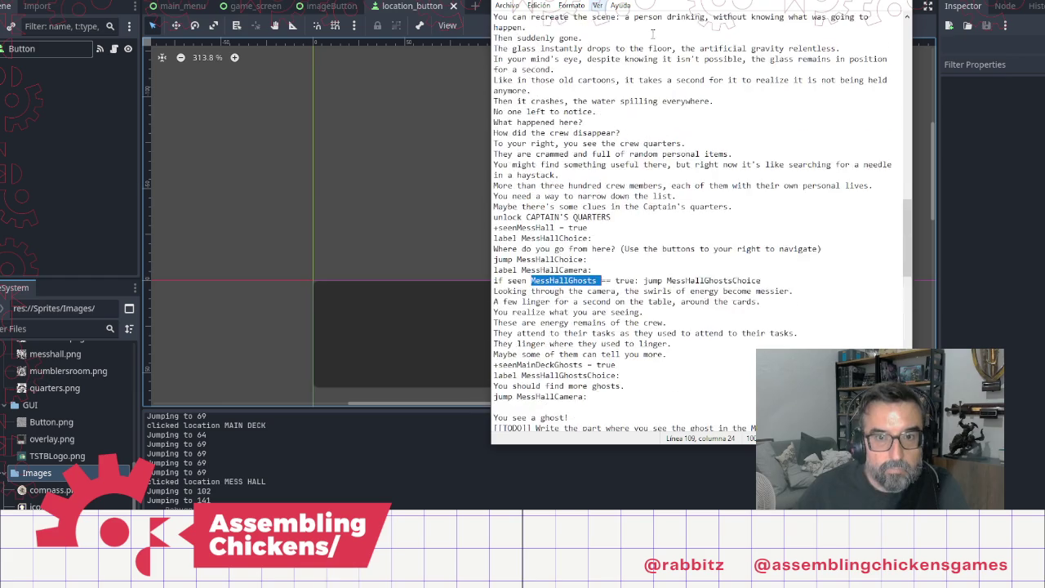
Step: Declare 'bool MessHallGhosts = false' after seenMessHall and remove the blank lines before label entrance
click(635, 186)
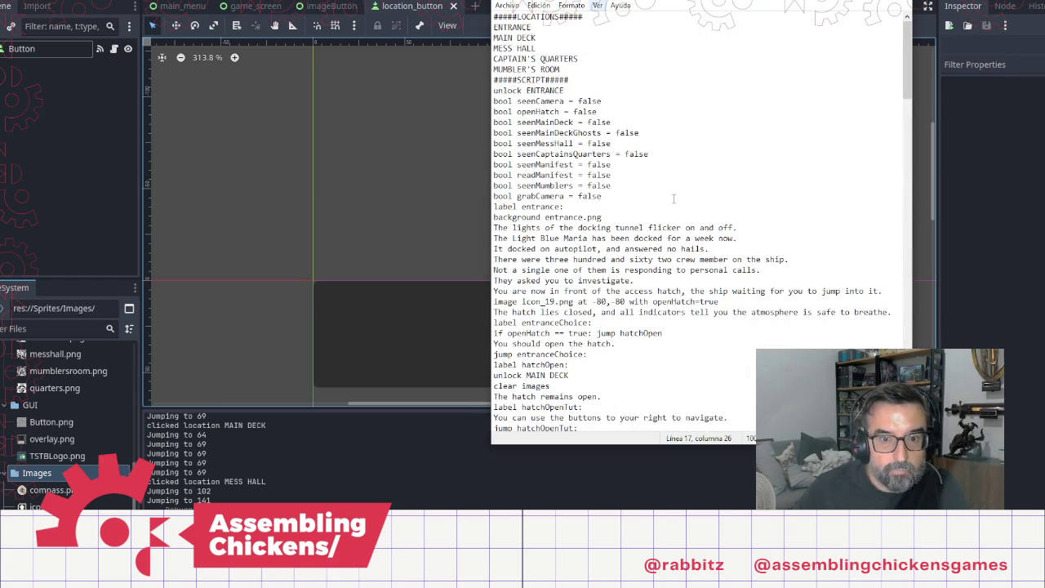
key(Return)
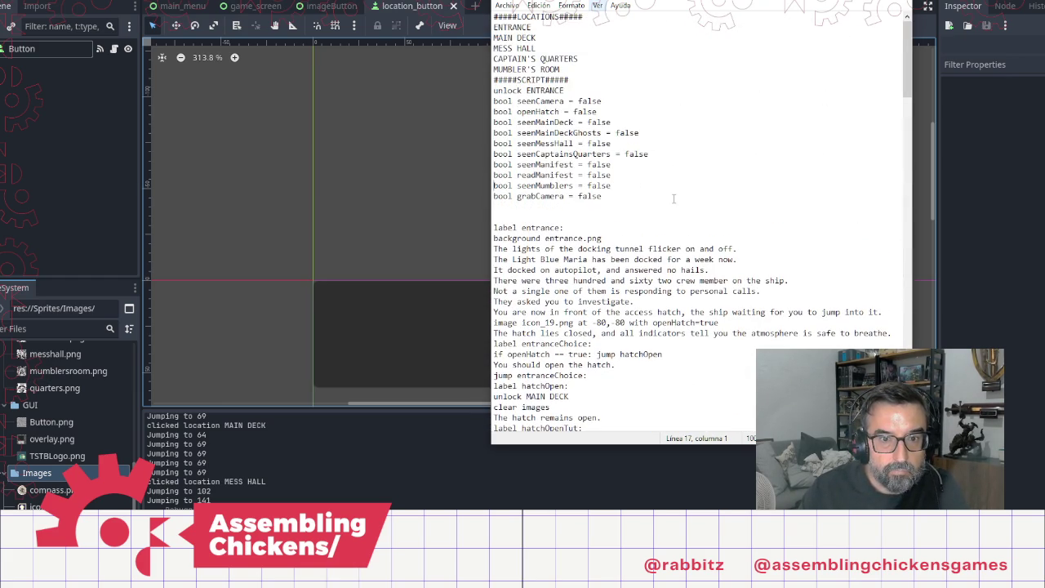
key(Return)
key(Up)
text(bool MessHallGhosts = )
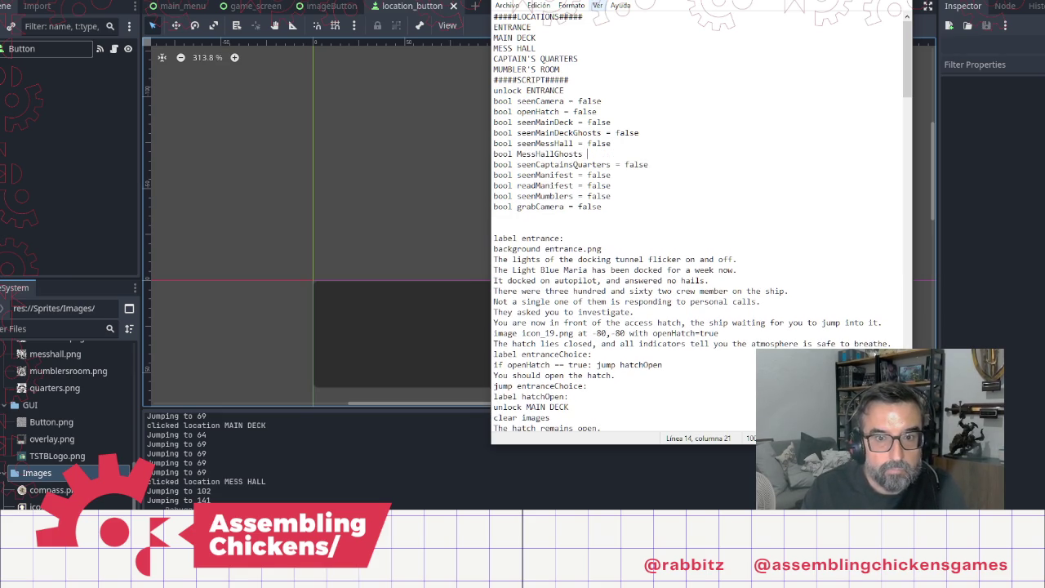
text(false)
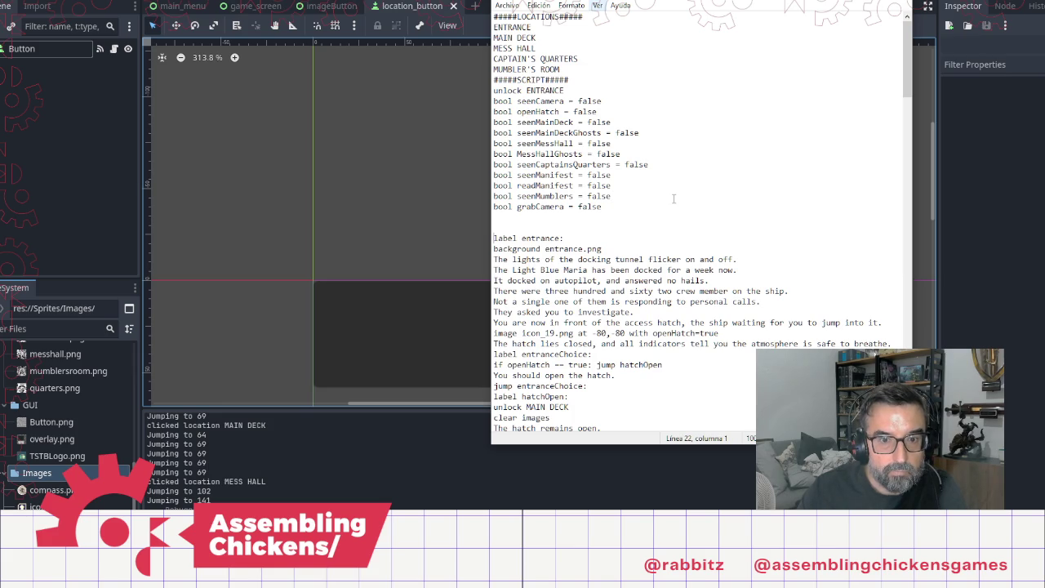
key(BackSpace)
key(BackSpace)
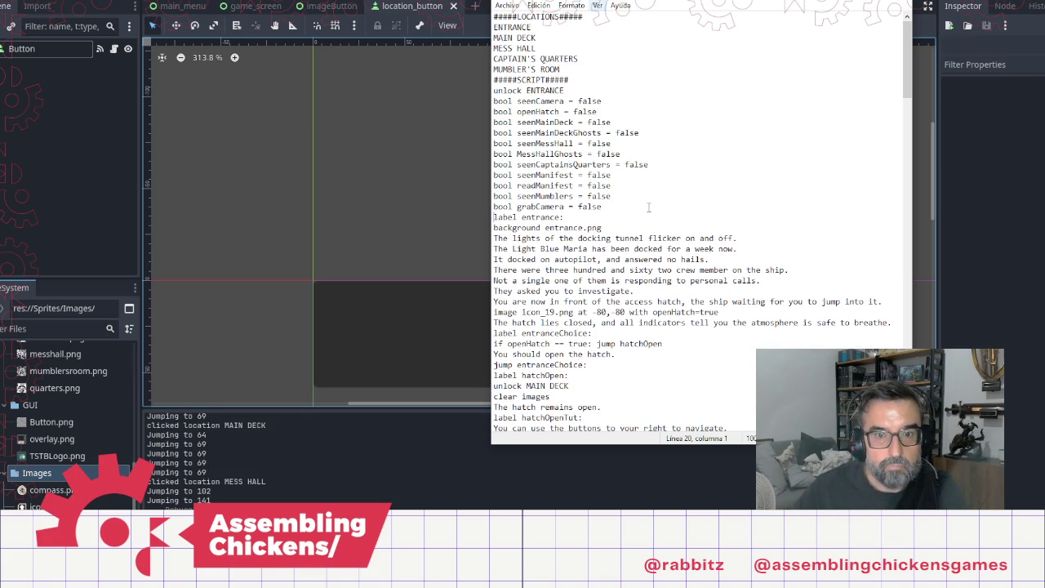
scroll(649, 207, down, 15)
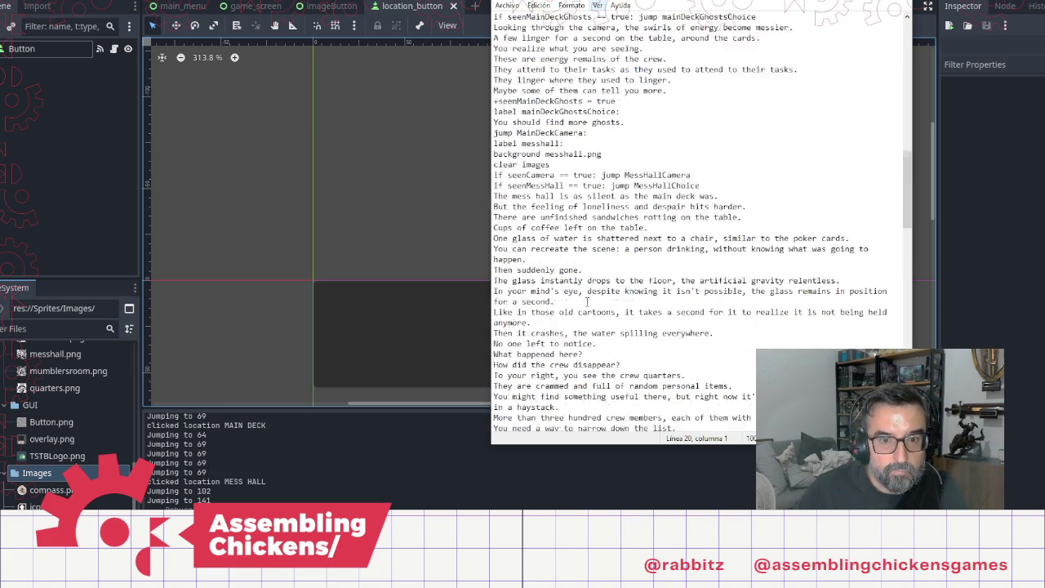
Step: Replace the camera block's flag with +MessHallGhosts, removing the extra space before '= true'
scroll(586, 301, down, 12)
scroll(607, 264, down, 2)
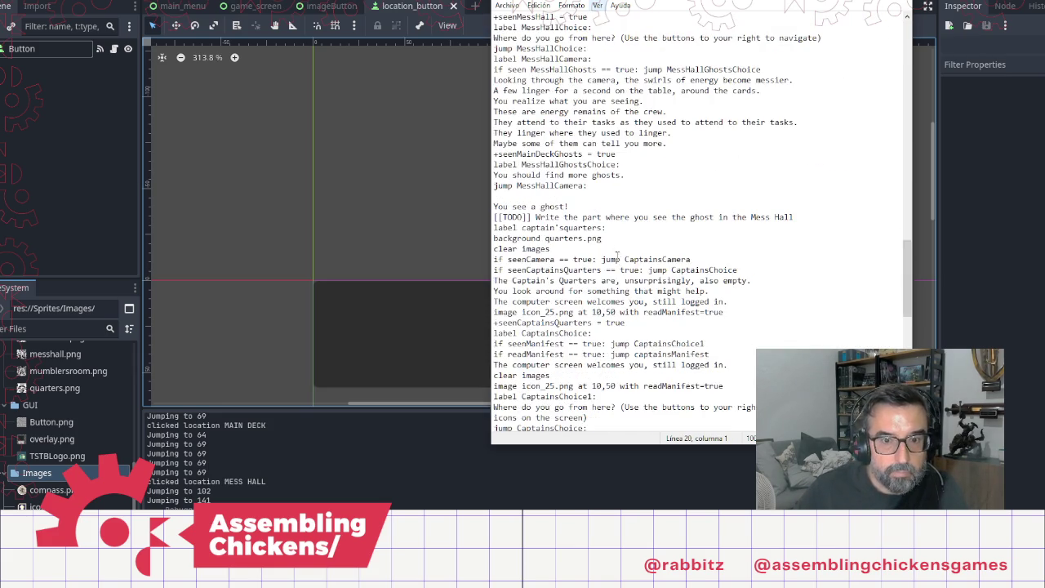
scroll(605, 198, down, 1)
scroll(638, 173, up, 2)
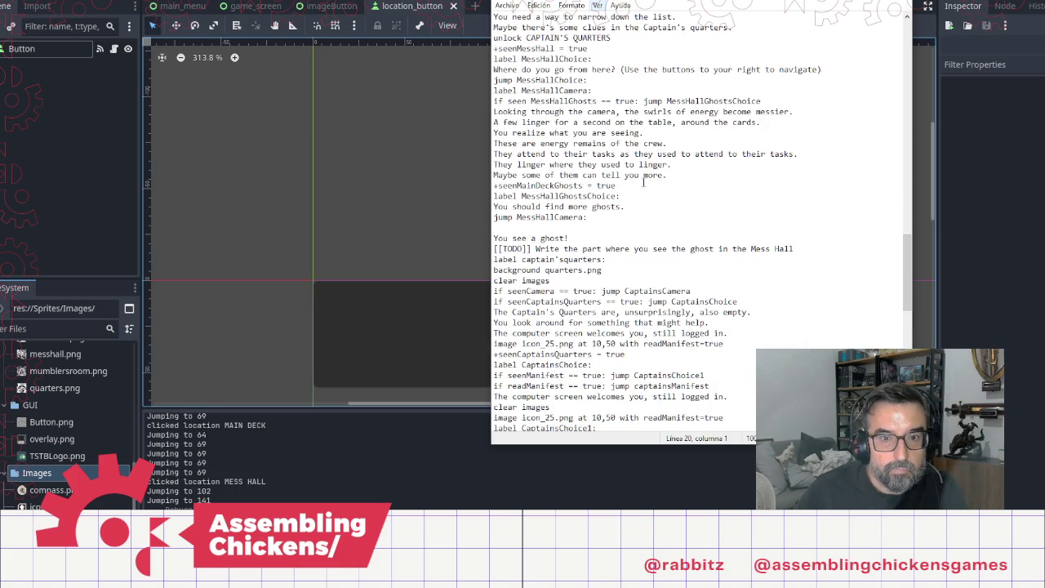
click(563, 228)
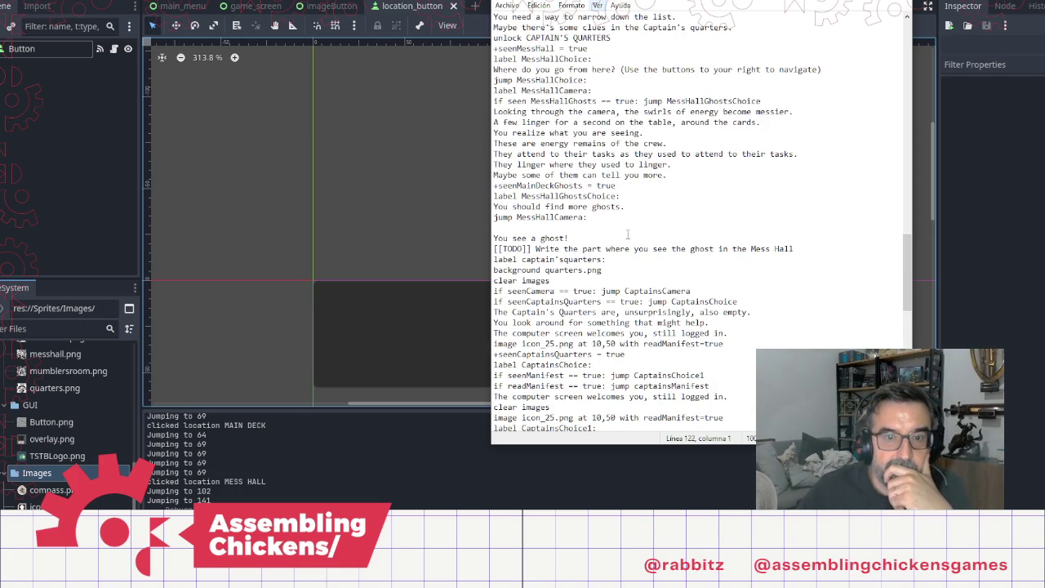
double_click(572, 101)
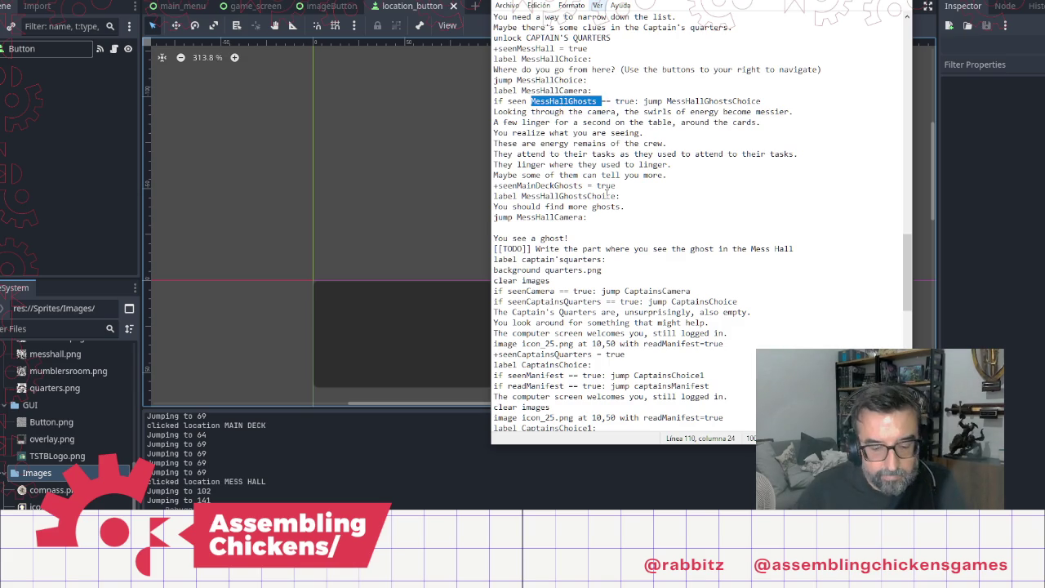
double_click(546, 187)
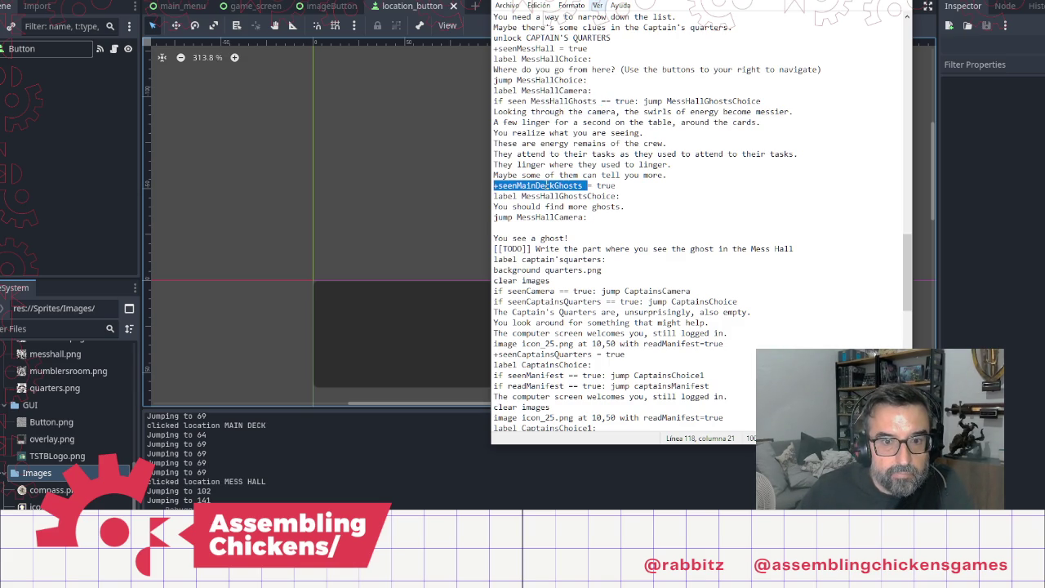
key(ctrl+v)
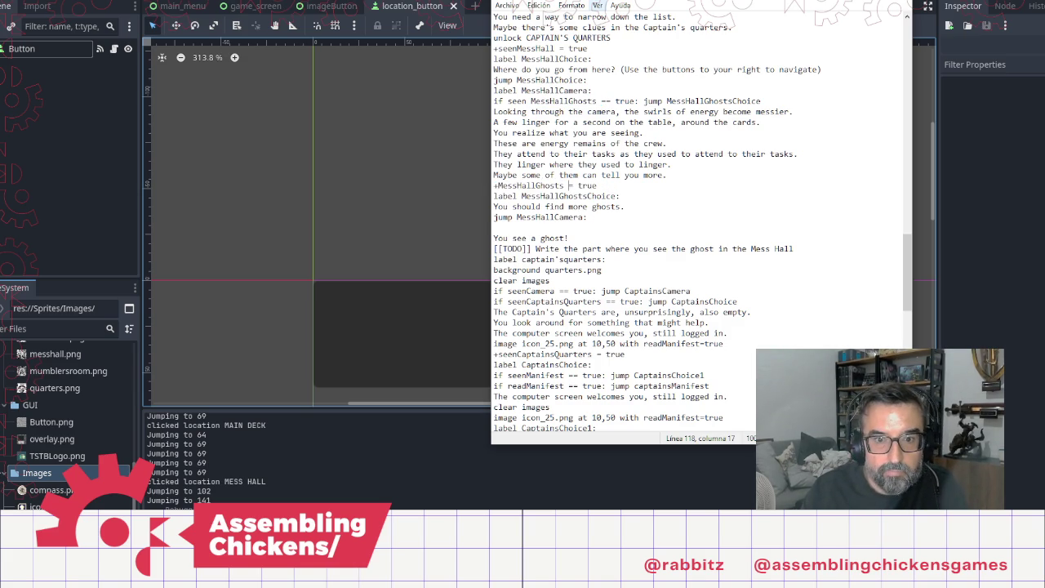
key(BackSpace)
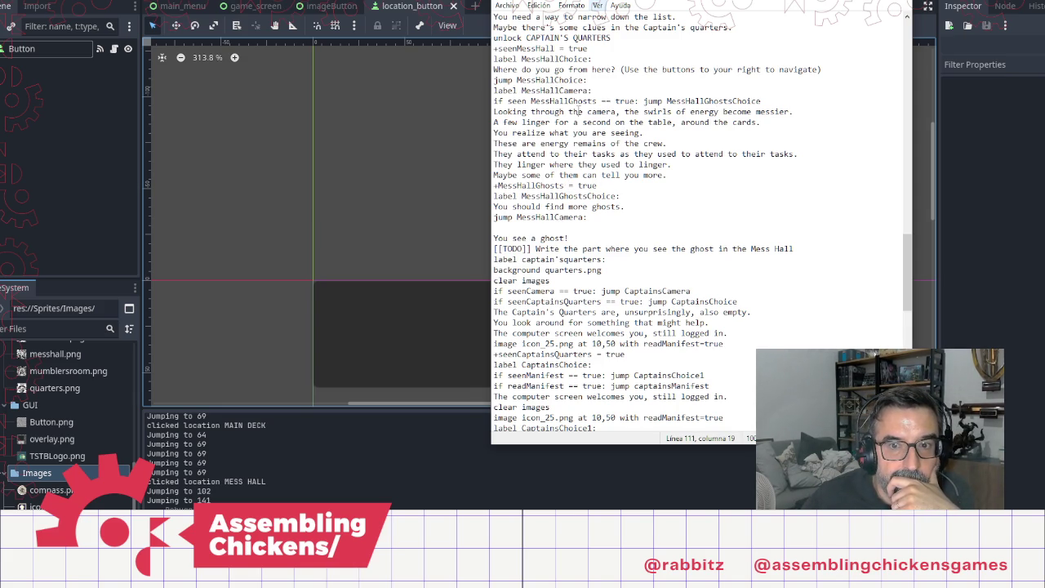
Step: Delete the old camera description and change the hint to 'You should find more energy swirls.'
click(496, 112)
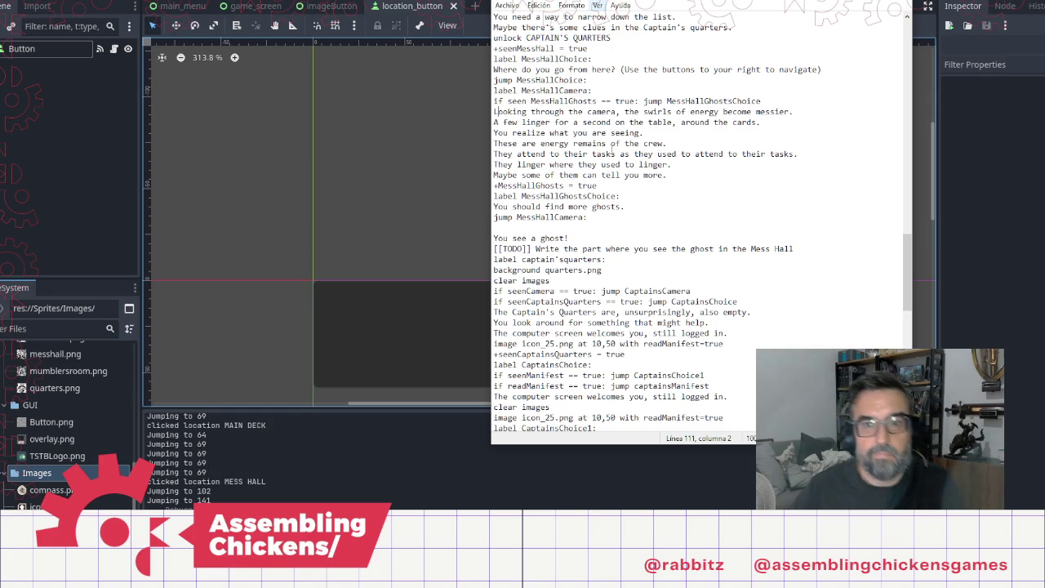
key(shift+Down)
key(shift+Down)
key(shift+Down)
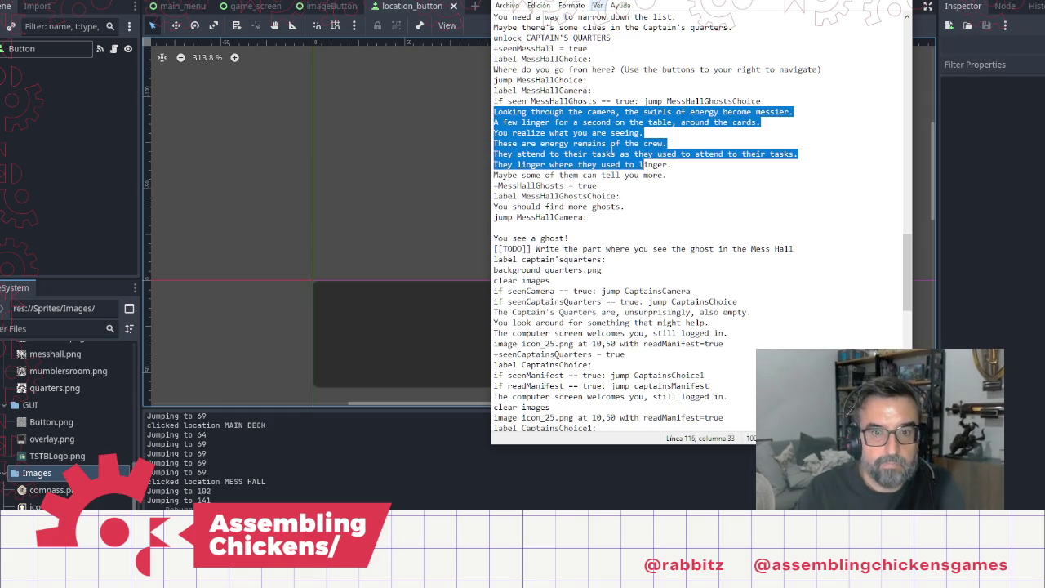
key(shift+Down)
key(shift+End)
key(Delete)
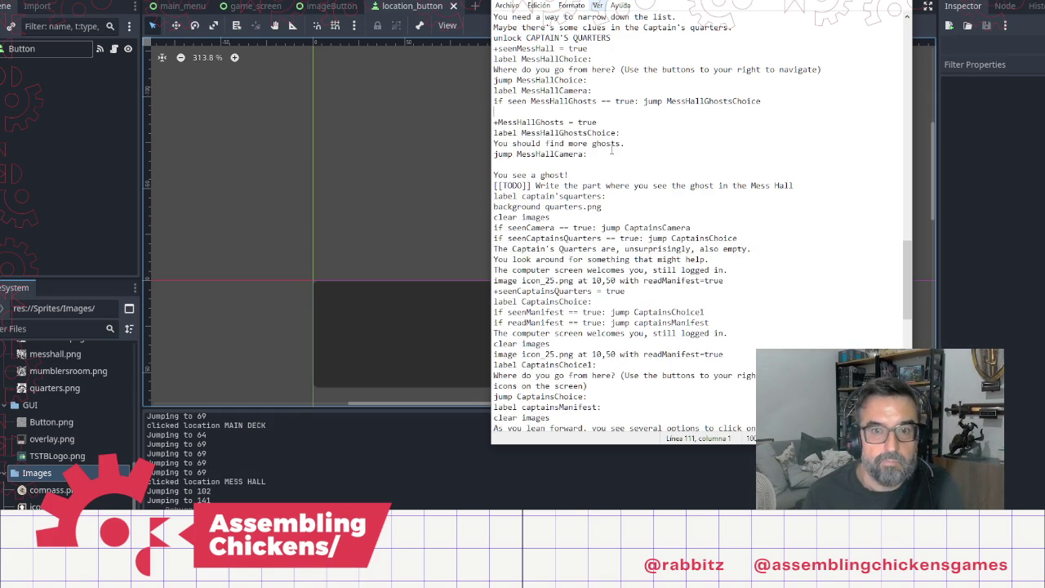
double_click(612, 144)
text(energy)
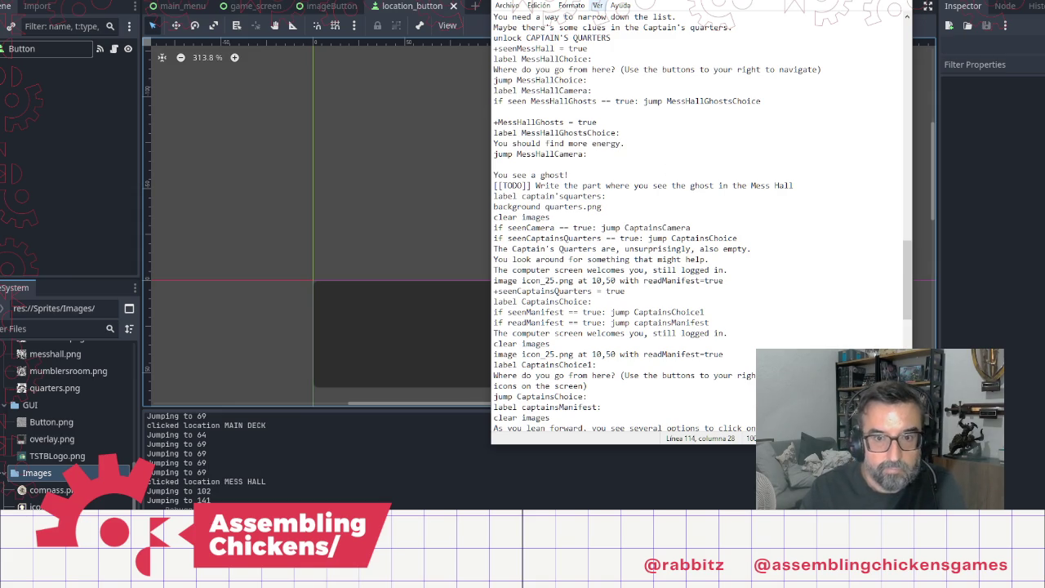
text( swirls.)
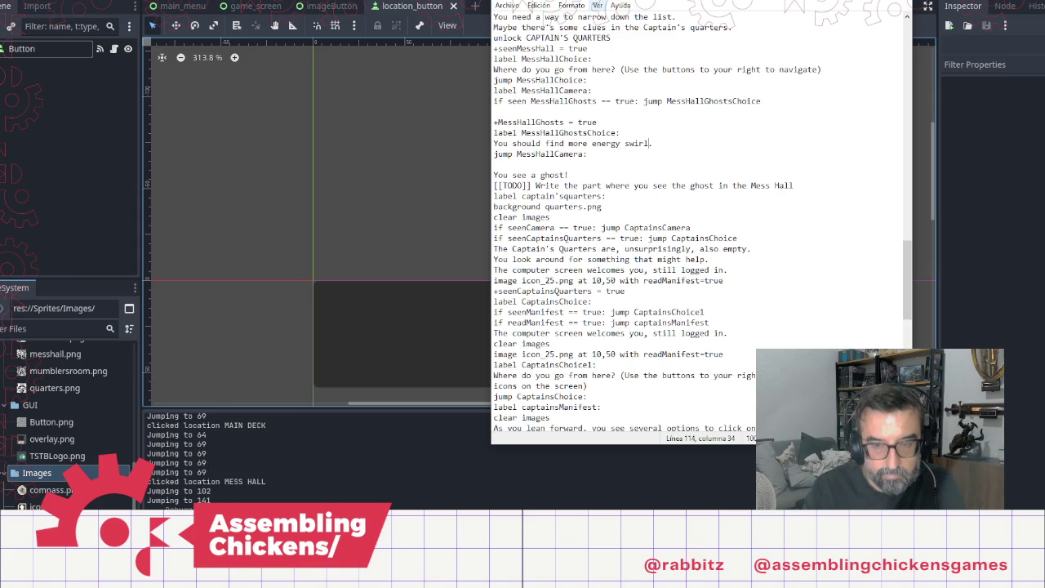
Step: Write 'There is a lot of free energy here, when looking through the camera.' and the violence-concern line
key(Up)
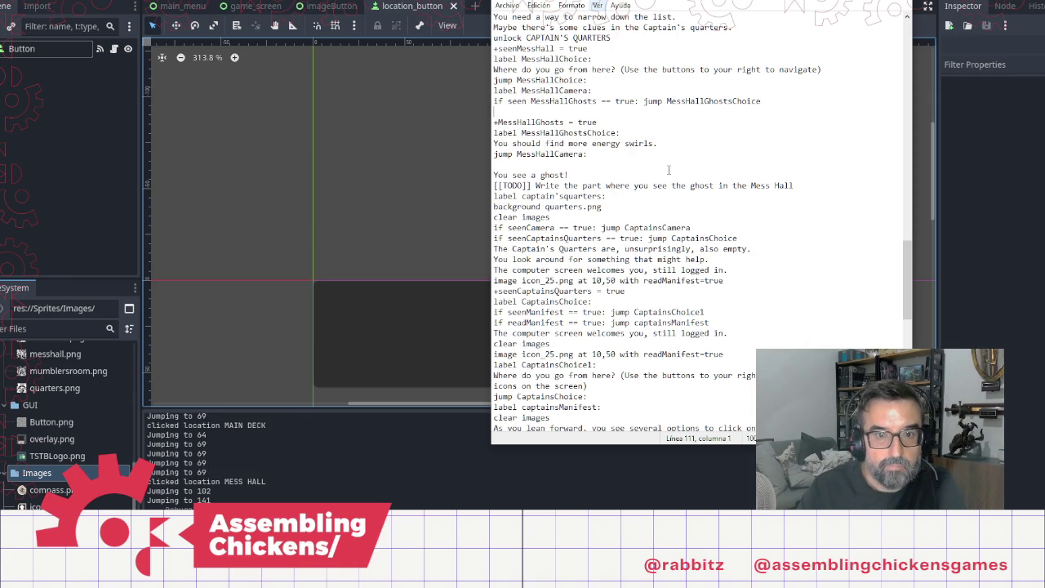
text(There is )
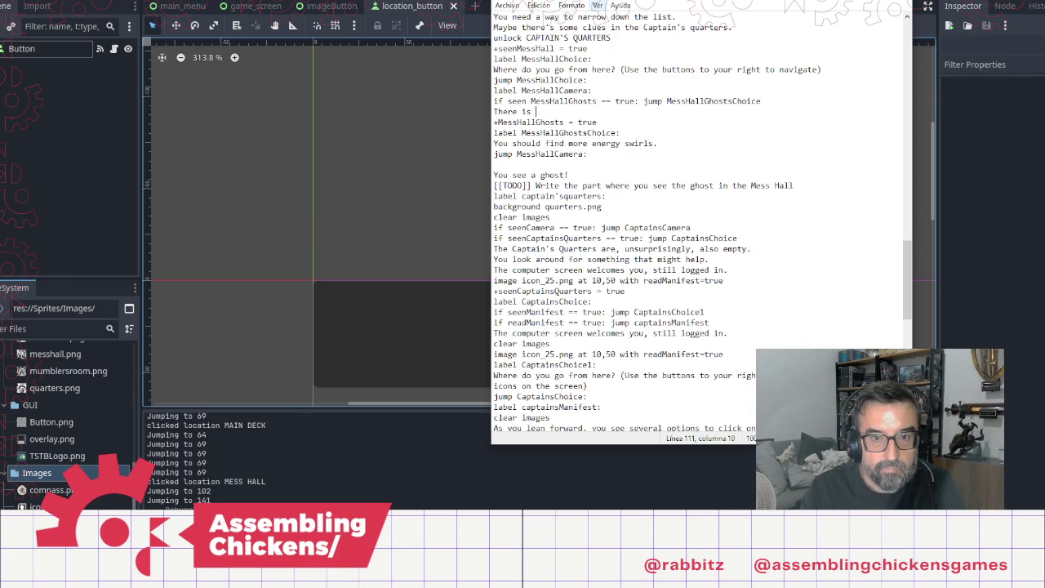
text(a lot of free energy here, )
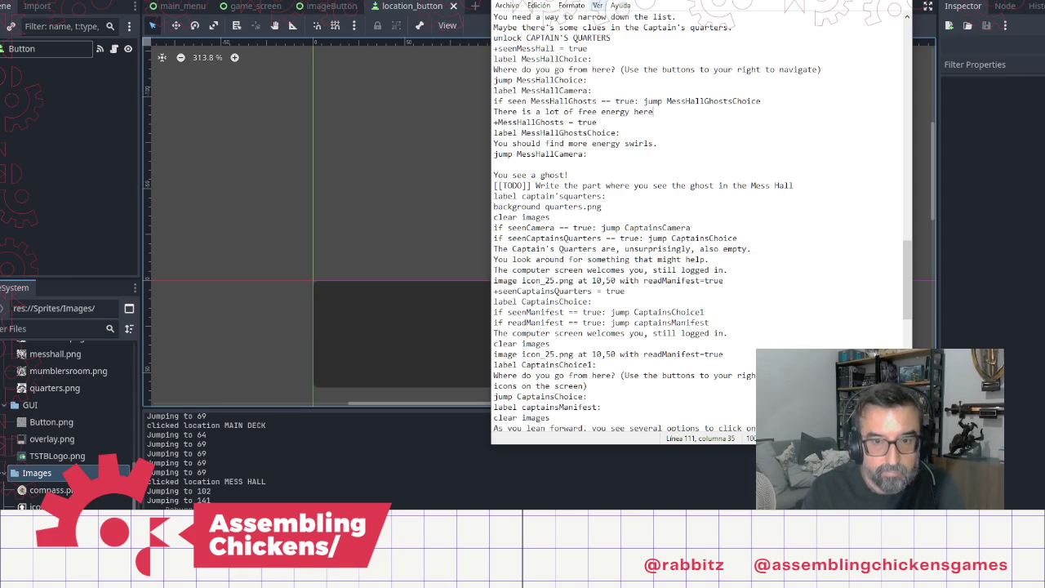
text(when lo)
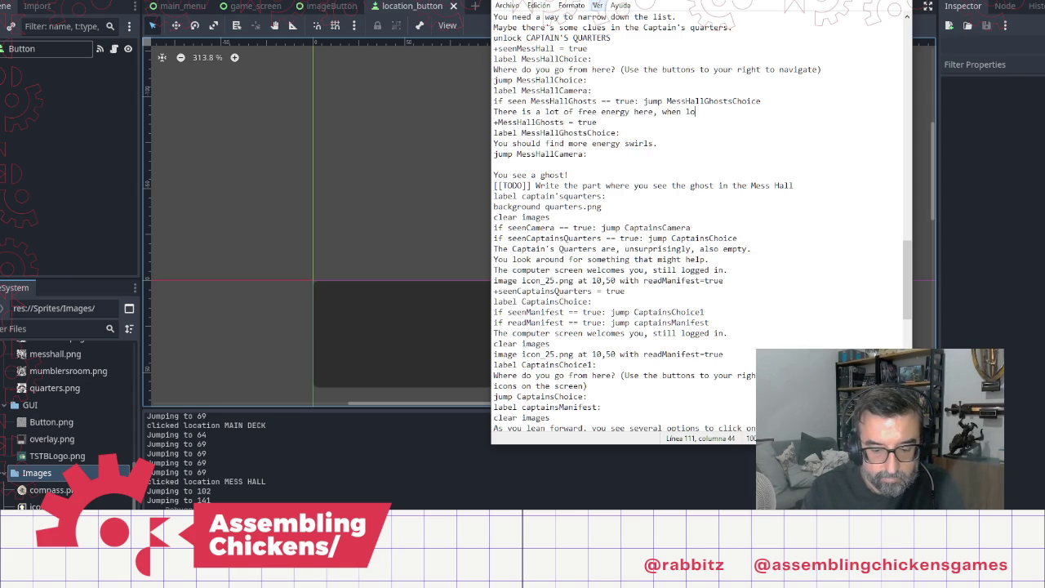
text(oking throug)
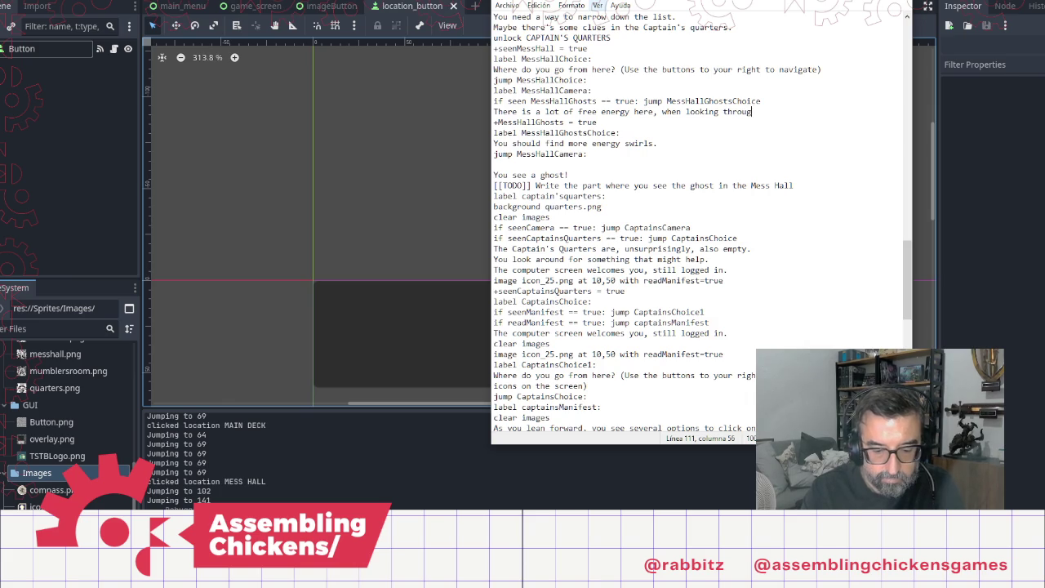
text(h the camera.)
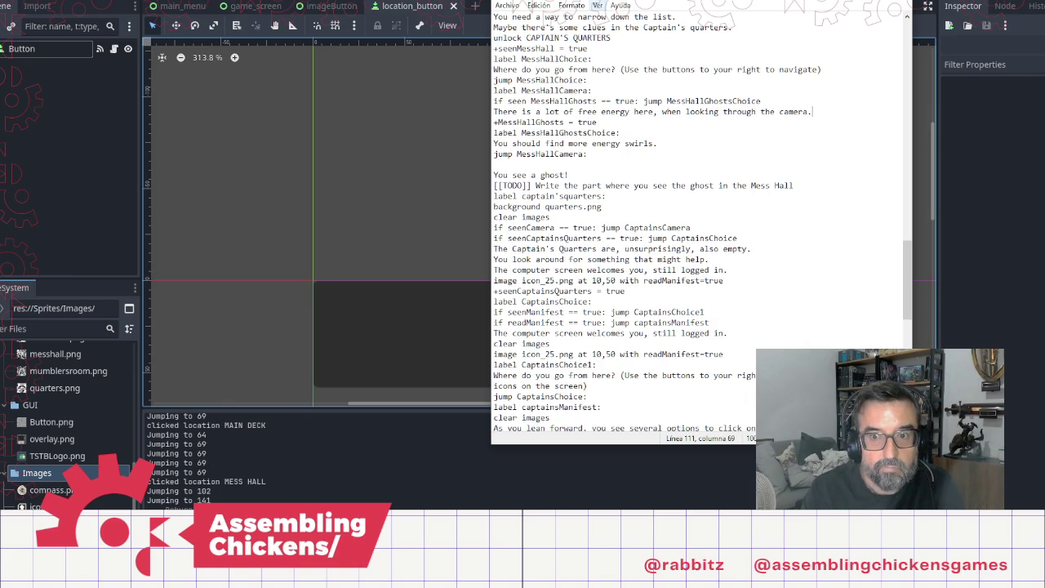
key(Return)
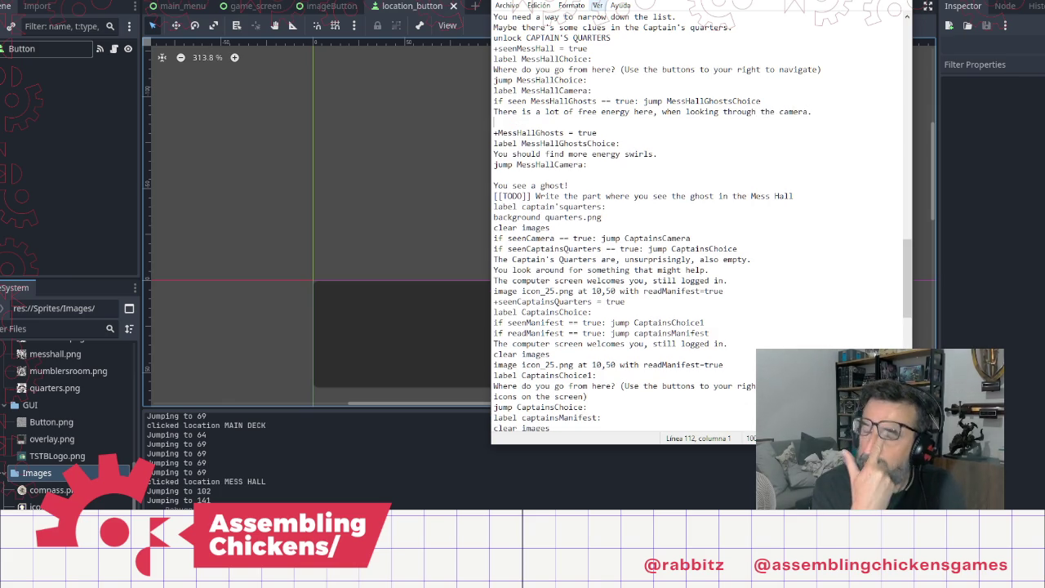
text(There is)
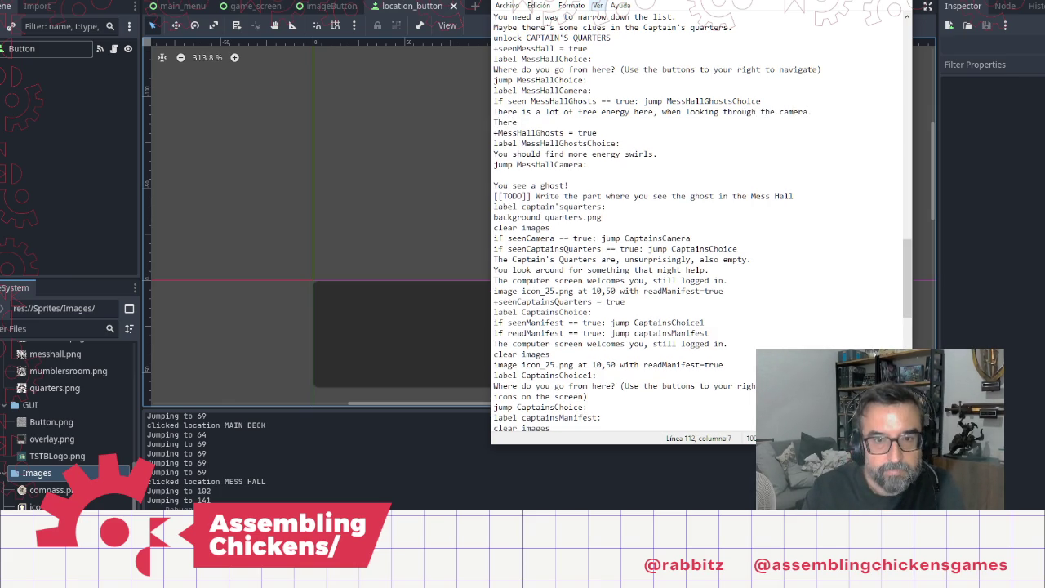
key(BackSpace)
key(BackSpace)
key(BackSpace)
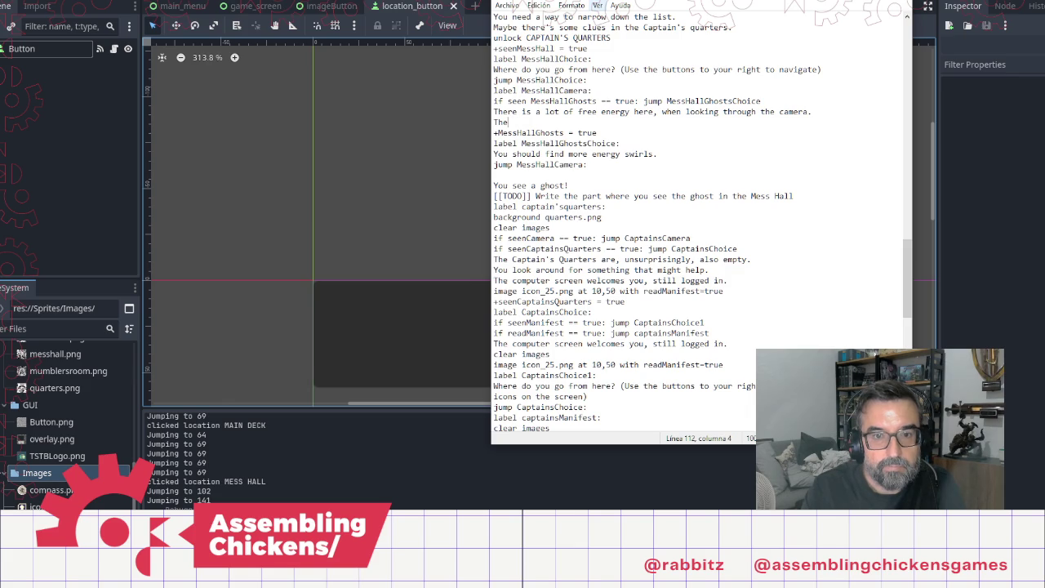
key(BackSpace)
key(BackSpace)
key(BackSpace)
text(You are concerd)
key(BackSpace)
text(ned about the level of viola)
text(nce.)
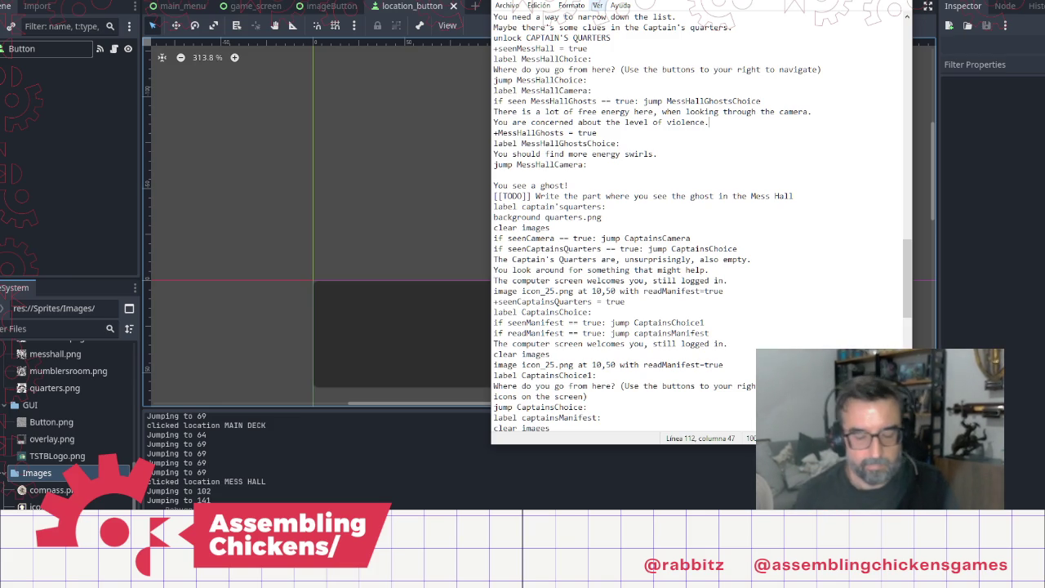
key(Right)
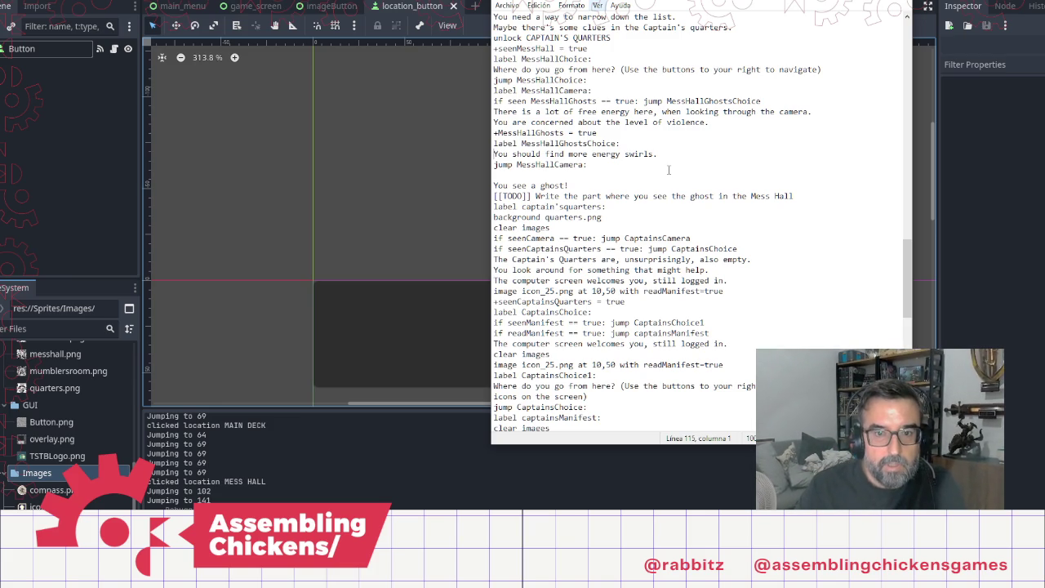
Step: Delete the 'You see a ghost!' placeholder and mess hall TODO lines
click(668, 169)
key(shift+Down)
key(shift+Down)
key(shift+Down)
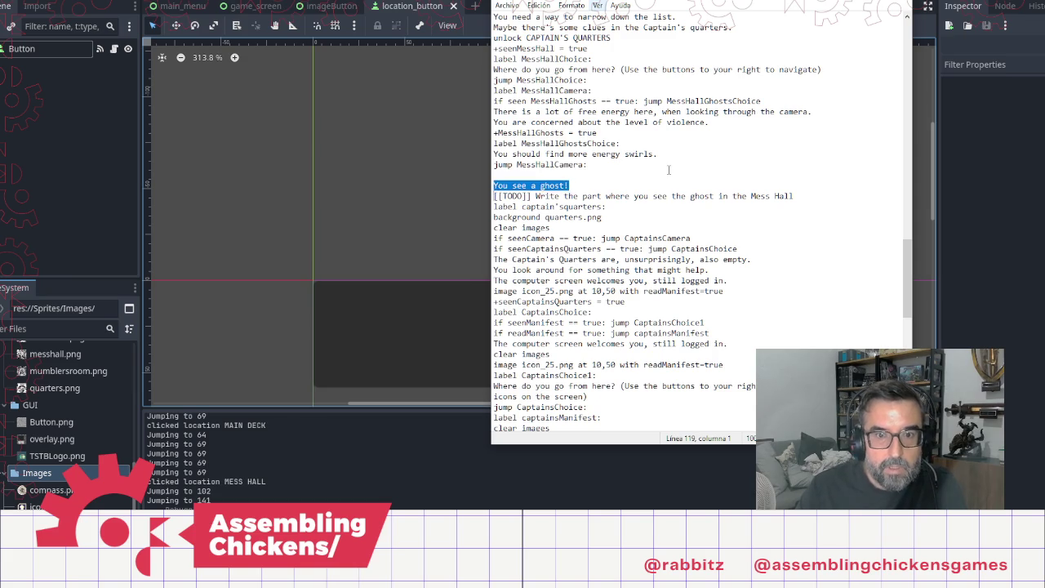
key(Delete)
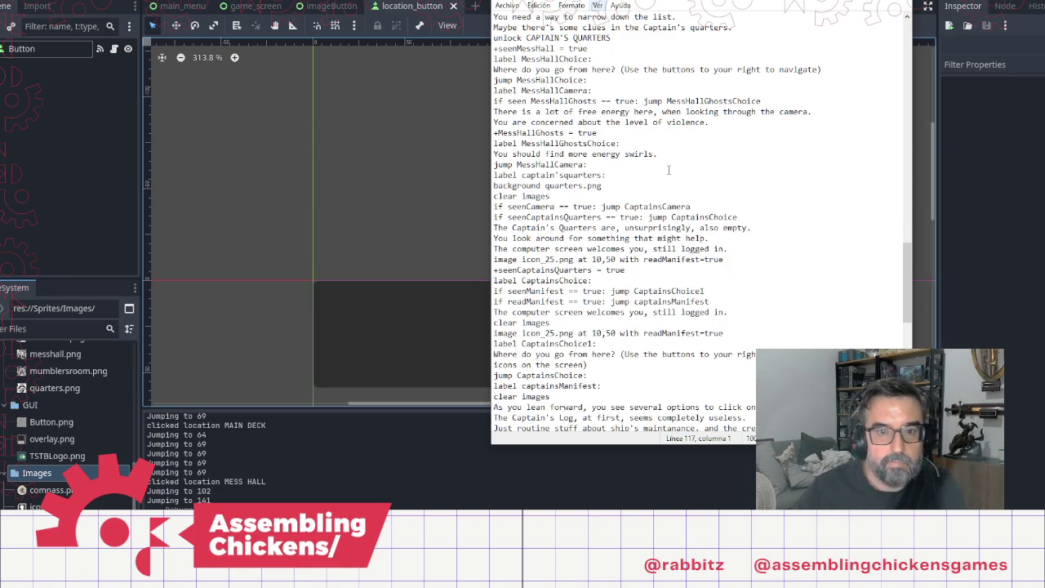
click(303, 149)
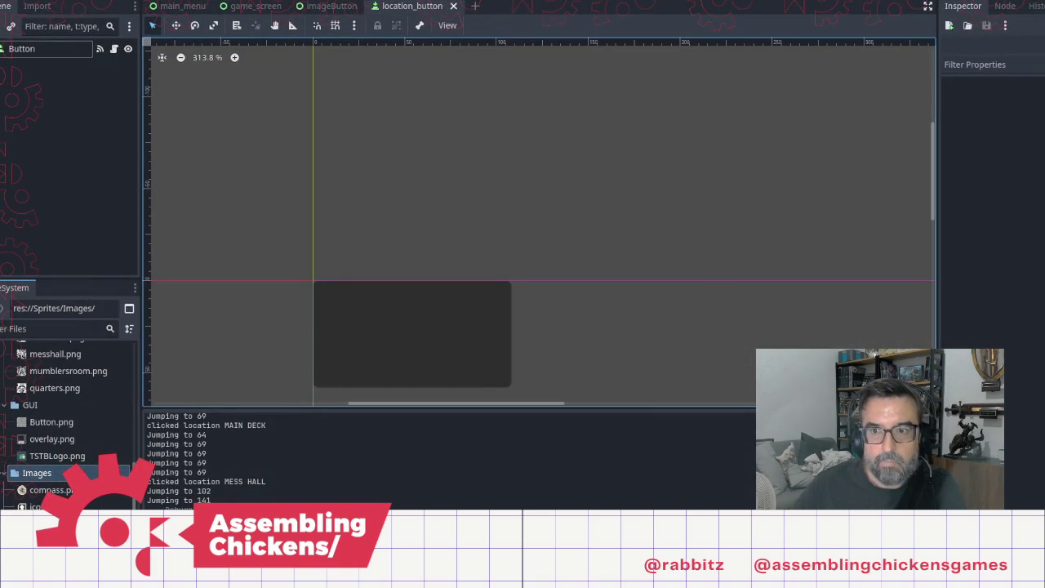
Step: Run the game and play through the hatch, main deck, mess hall and captain's computer
key(F5)
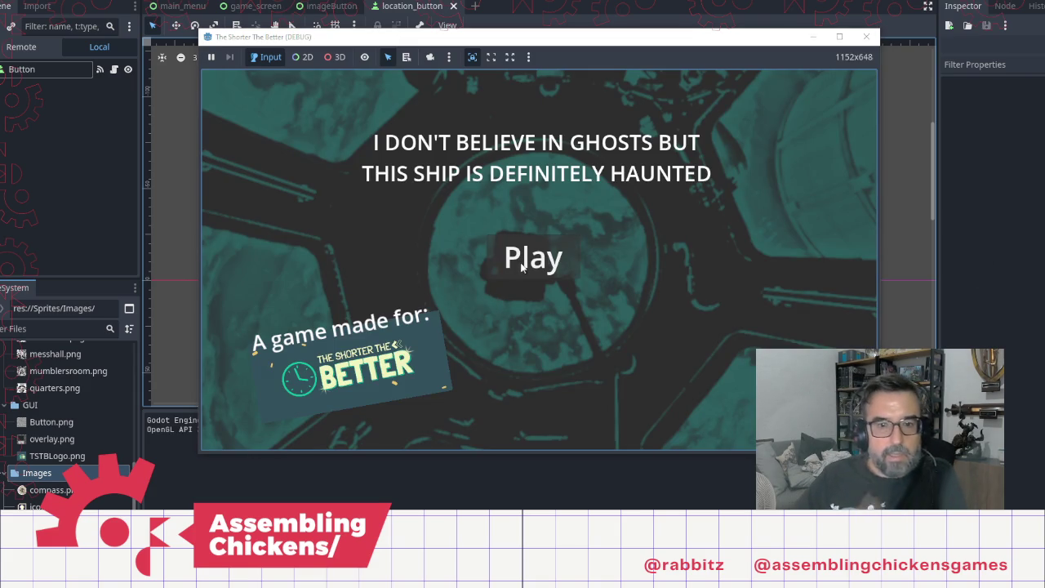
click(516, 262)
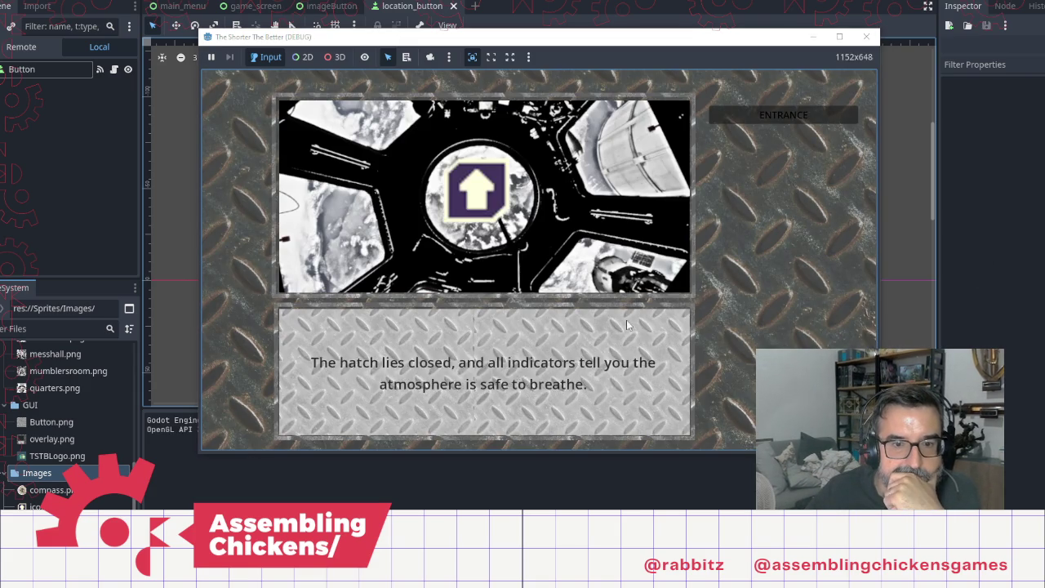
click(477, 190)
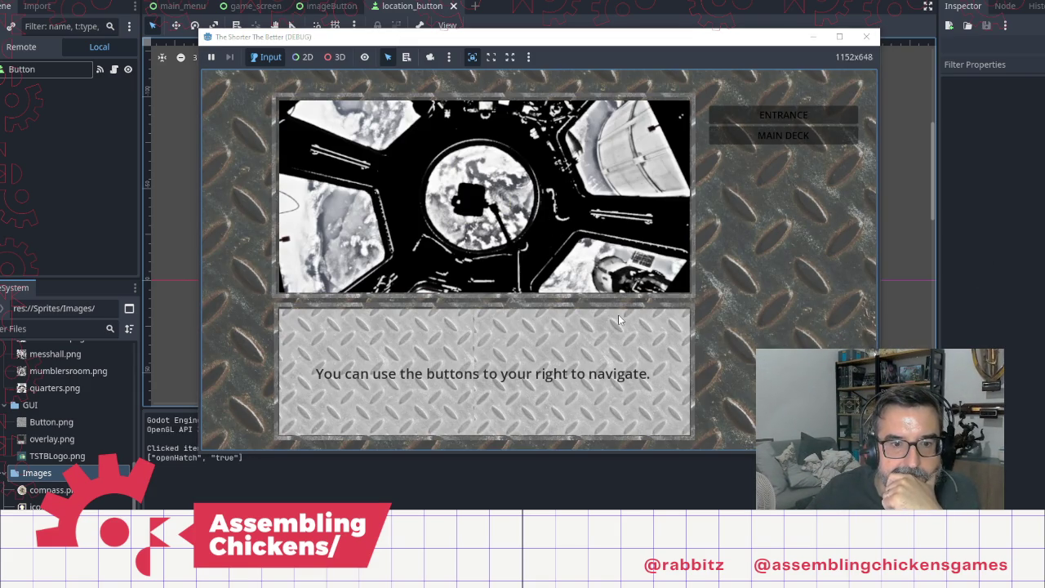
click(785, 134)
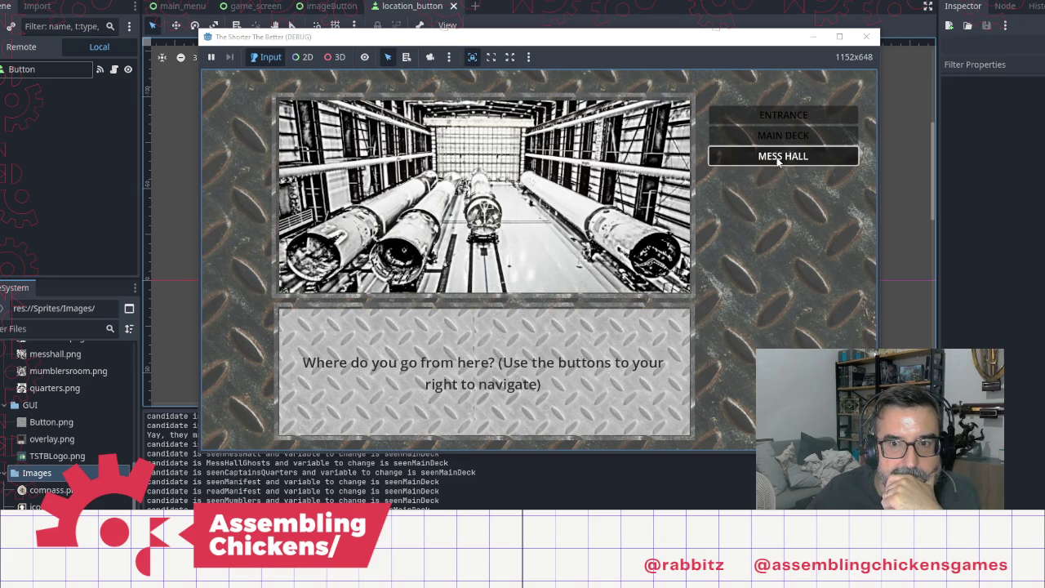
click(772, 156)
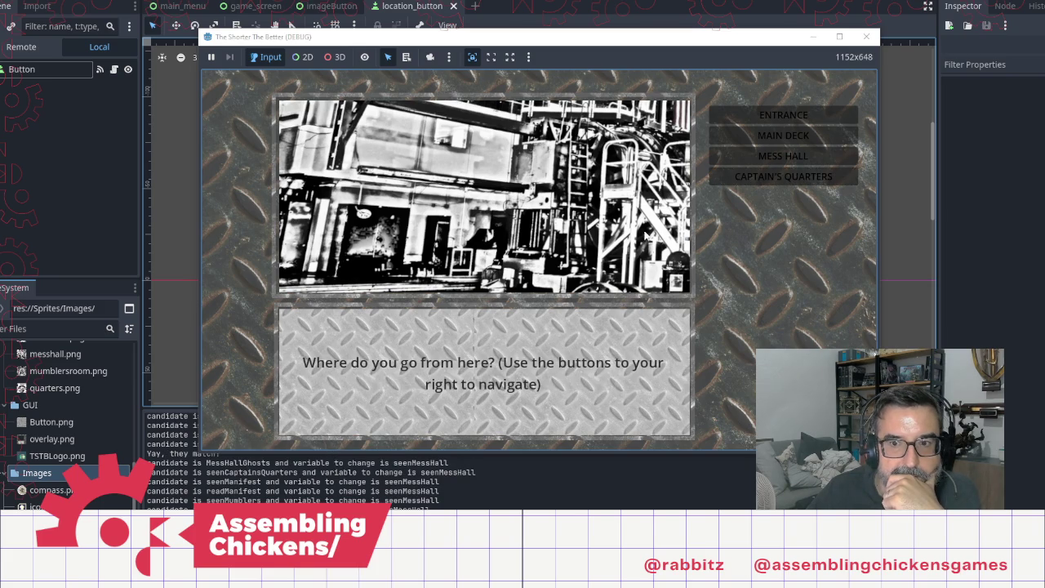
click(776, 176)
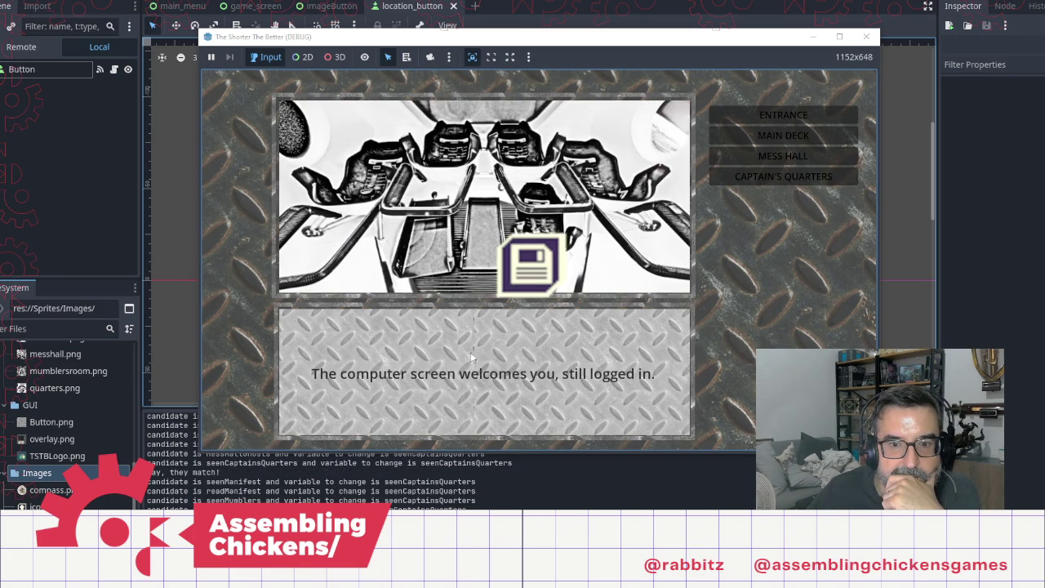
click(532, 266)
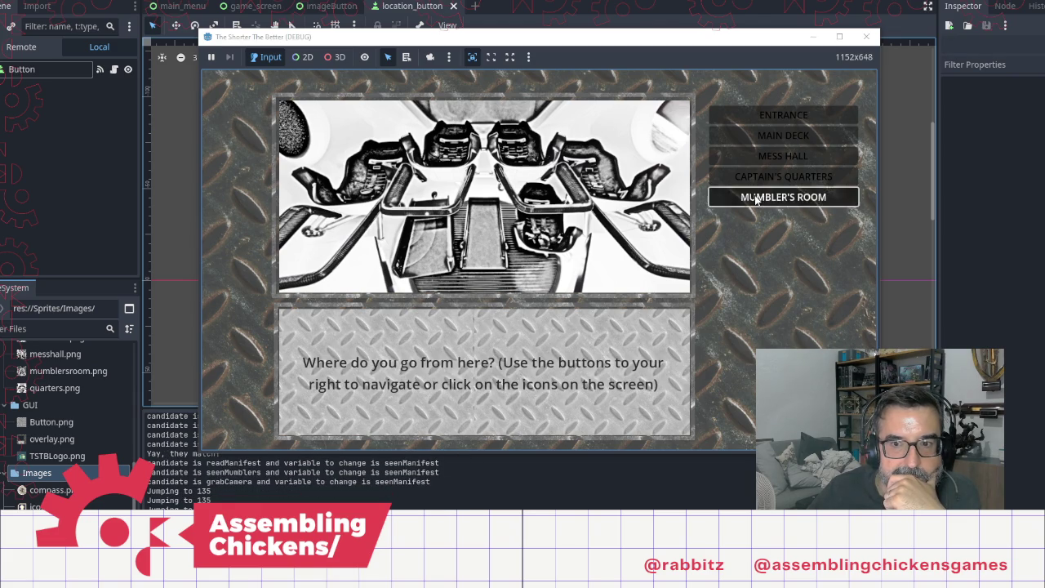
Step: Grab the camera in Mumbler's room, then revisit the mess hall to see the free-energy text
click(784, 197)
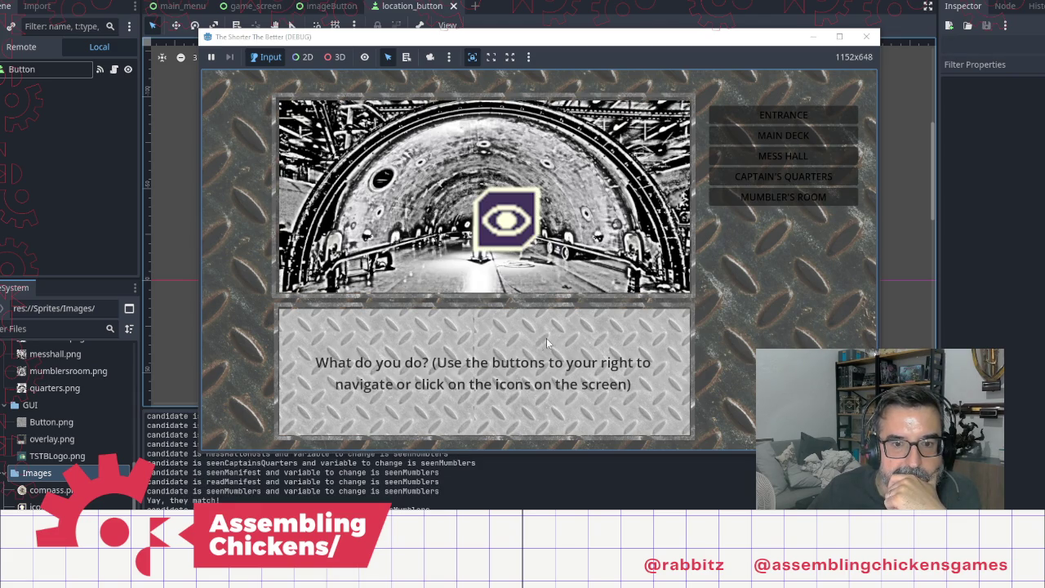
click(521, 237)
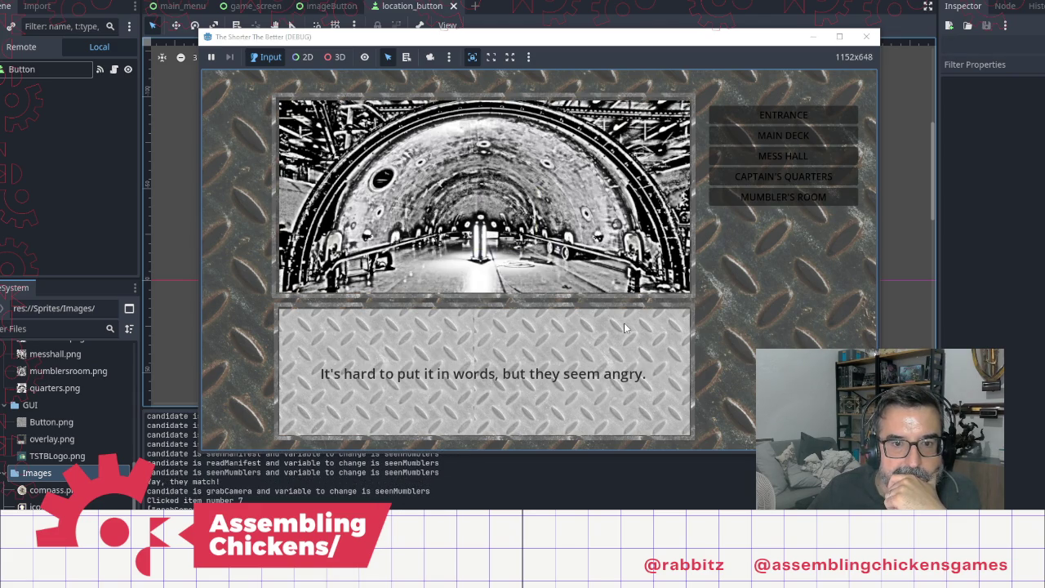
click(624, 328)
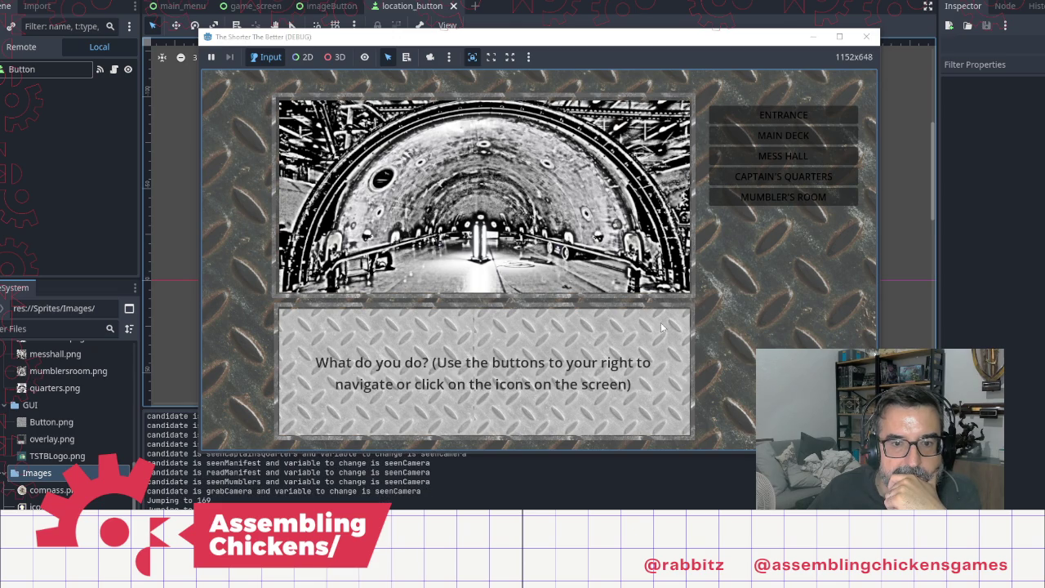
click(776, 140)
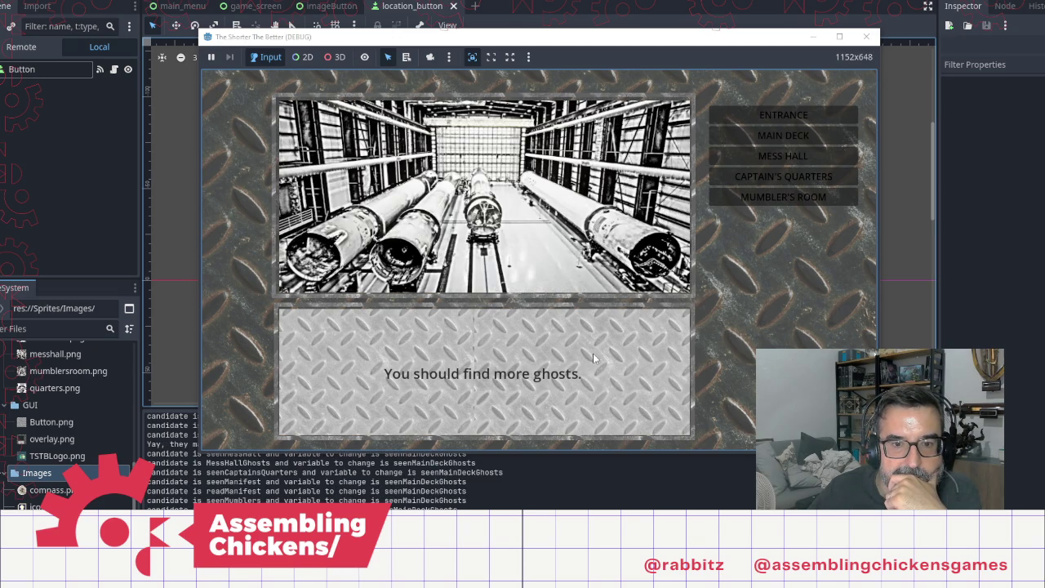
click(782, 155)
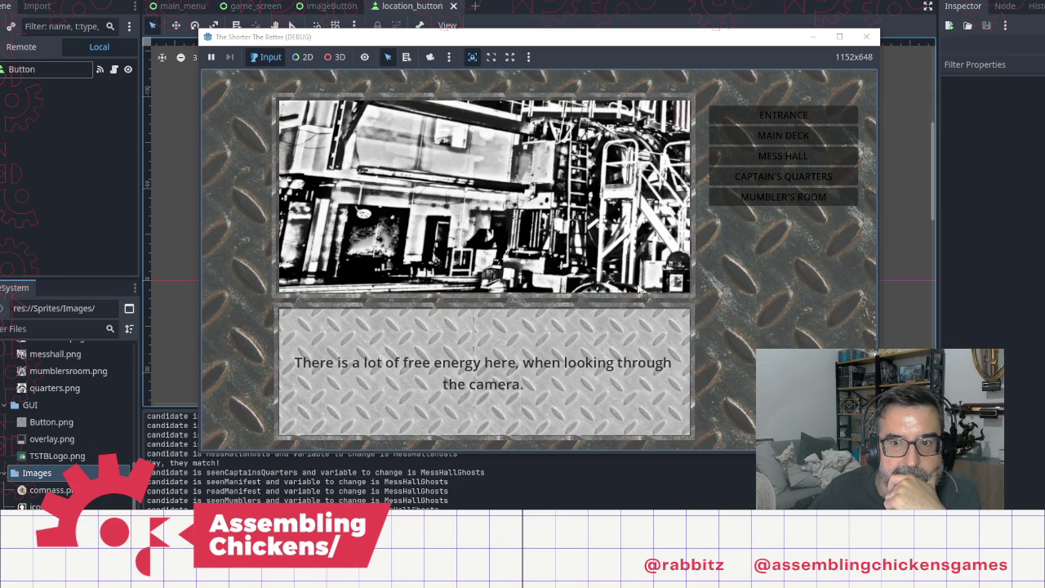
click(783, 184)
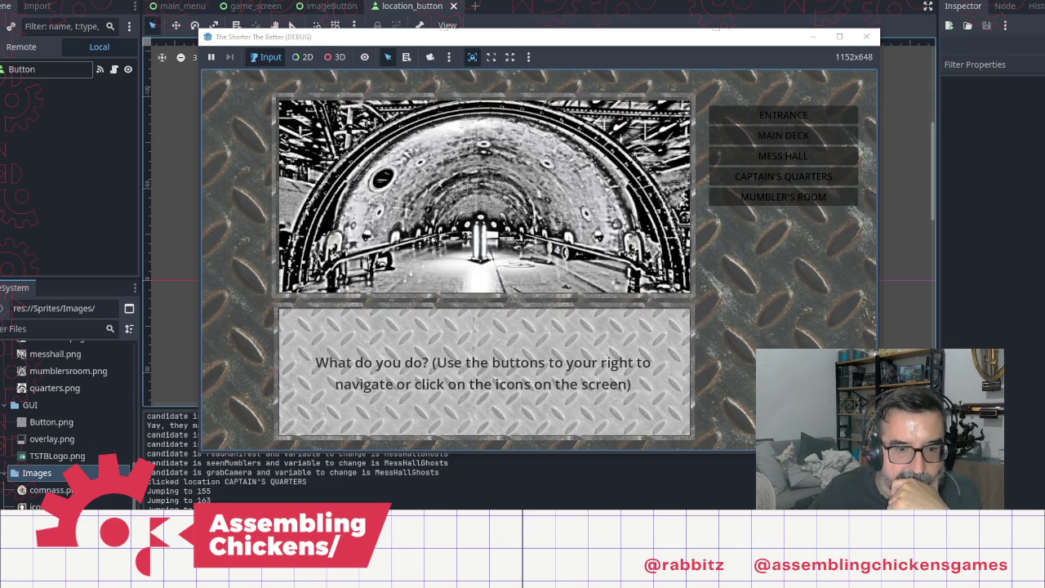
Step: In Notepad, delete the stray word 'seen' so line 110 reads if MessHallGhosts == true
key(alt+Tab)
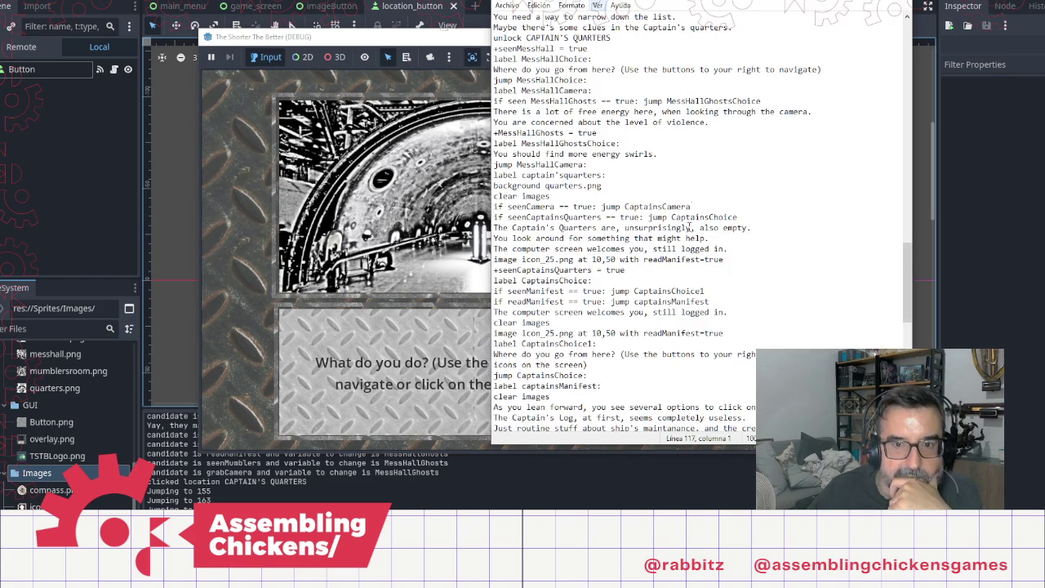
click(662, 301)
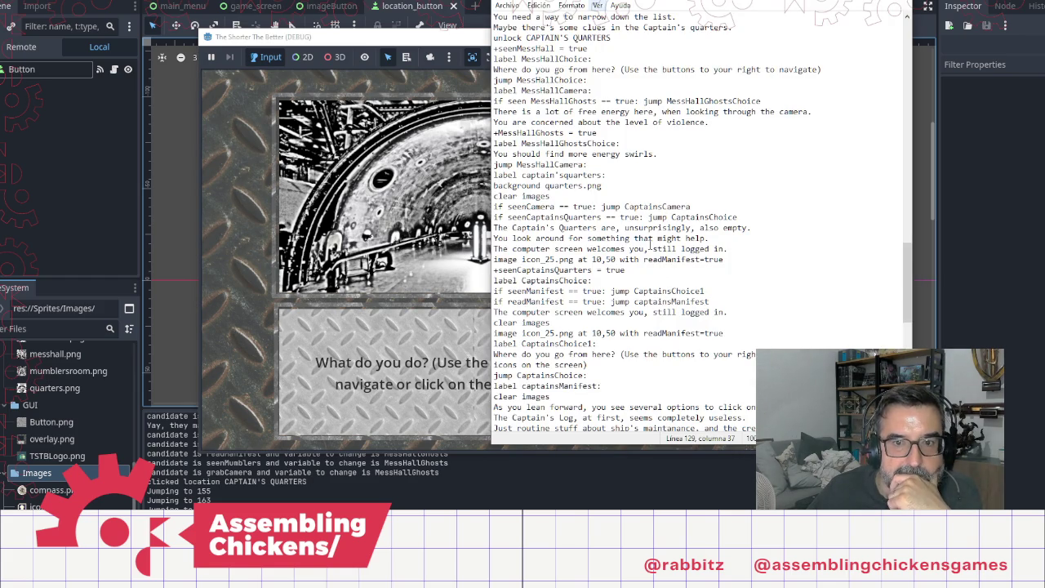
click(616, 112)
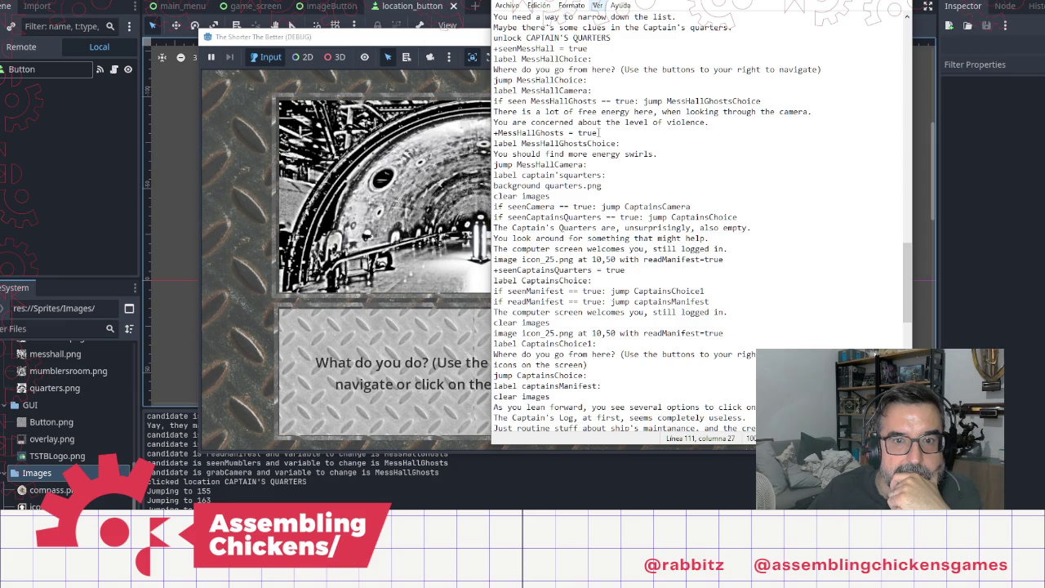
click(529, 101)
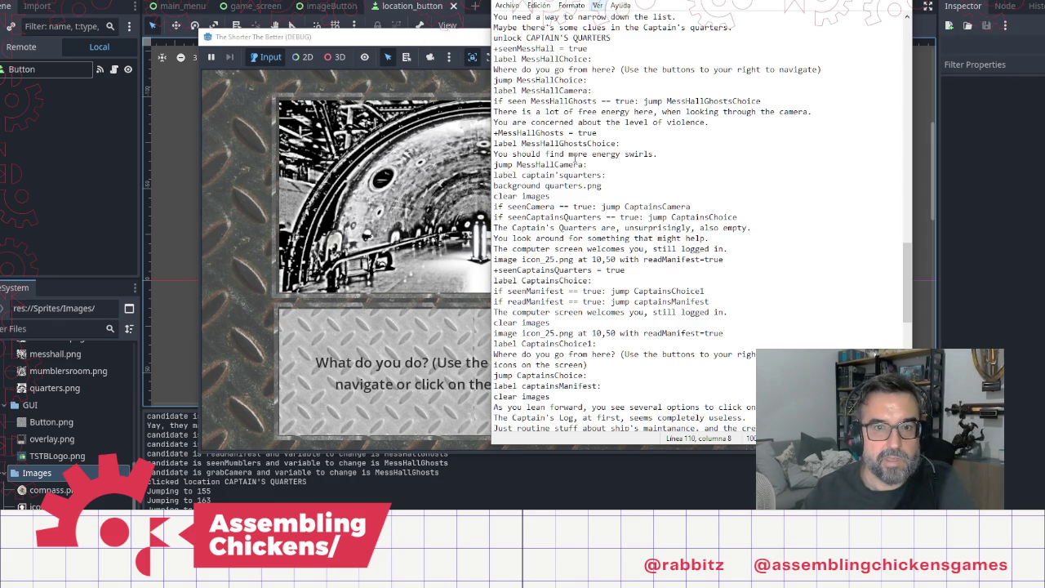
key(BackSpace)
key(BackSpace)
key(BackSpace)
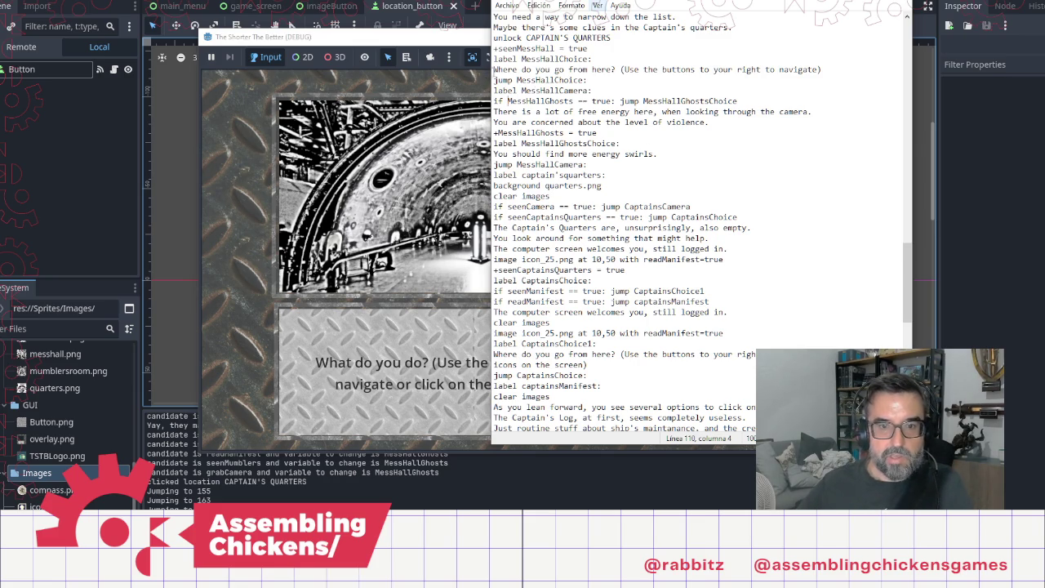
Step: Stop the running game with F8 and relaunch it with F5 to test the fix
key(alt+Tab)
key(F8)
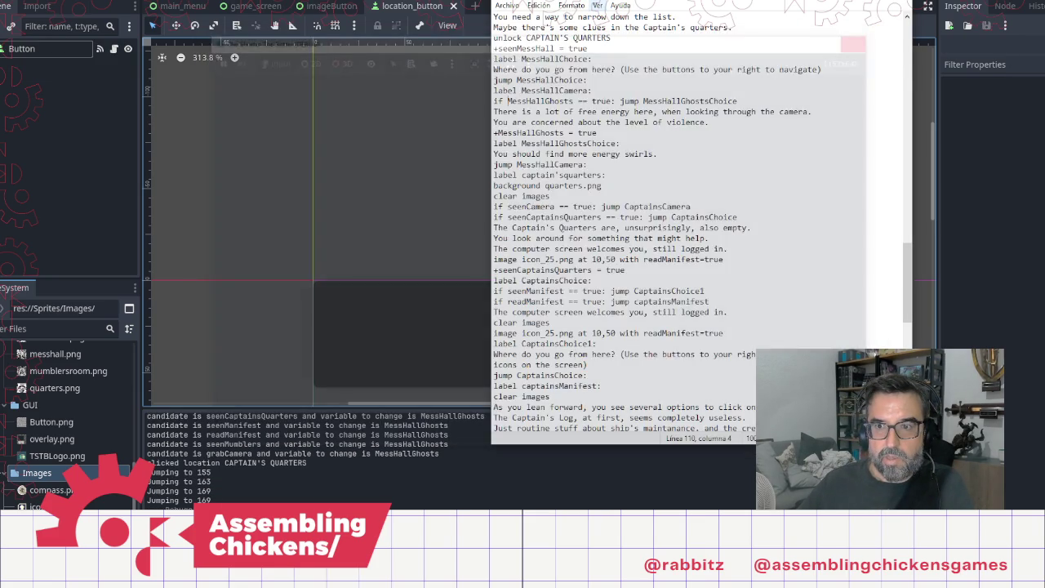
key(F5)
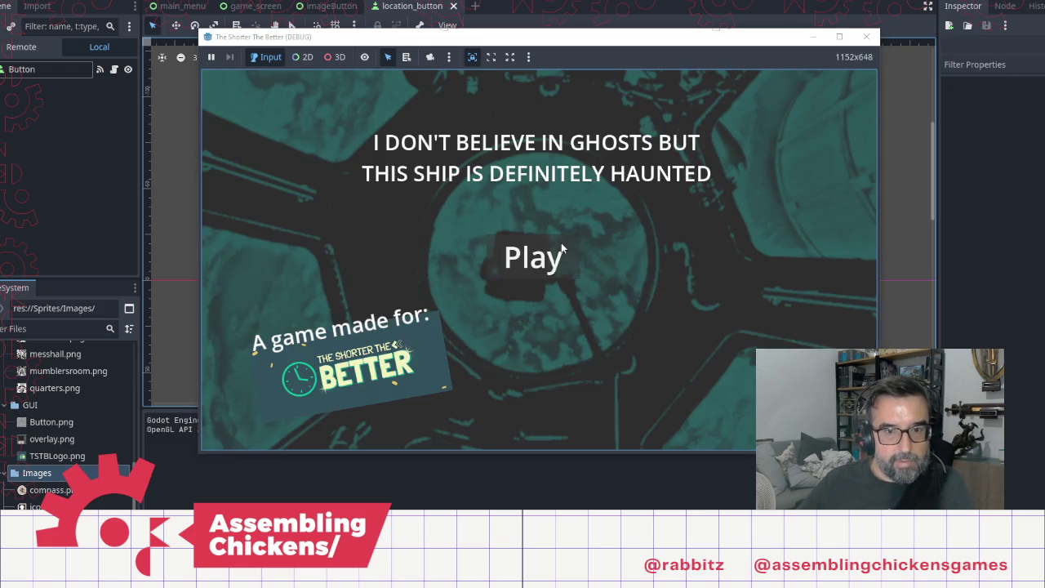
Step: Start the game, open the hatch, and visit Main Deck, Mess Hall and Captain's Quarters, reading the captain's log
click(561, 243)
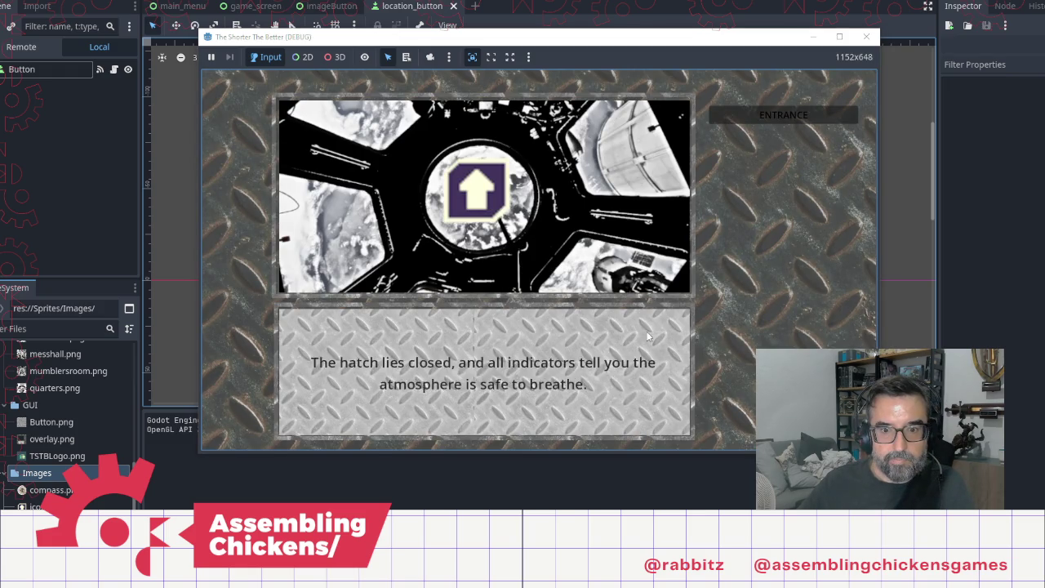
click(480, 184)
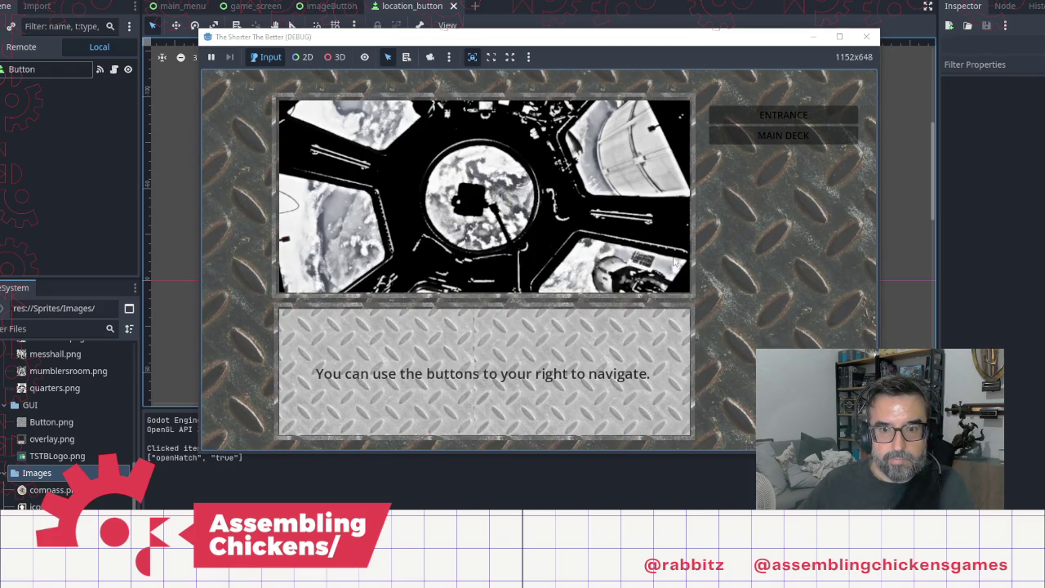
click(773, 139)
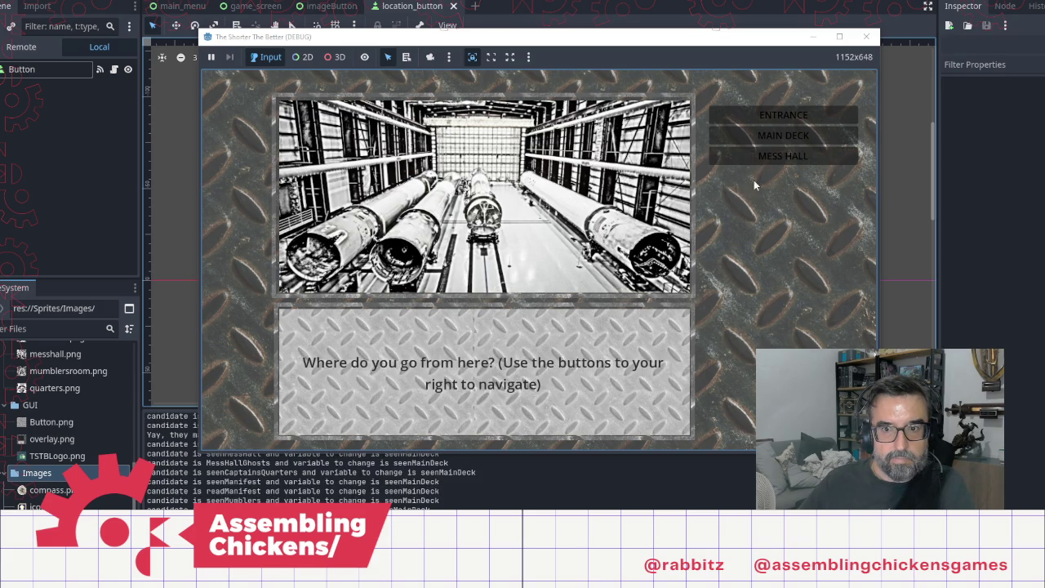
click(776, 156)
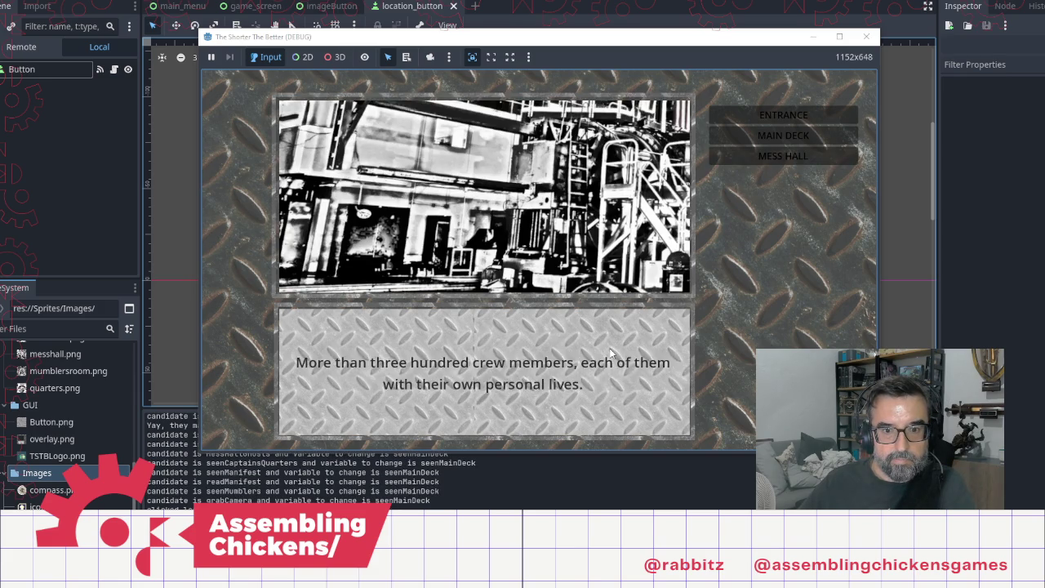
click(781, 177)
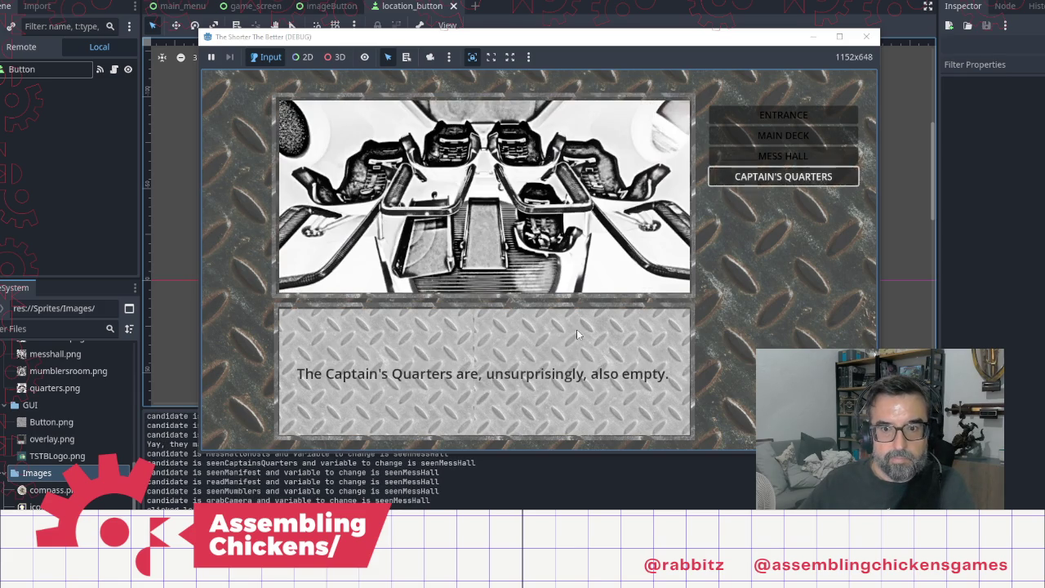
click(529, 282)
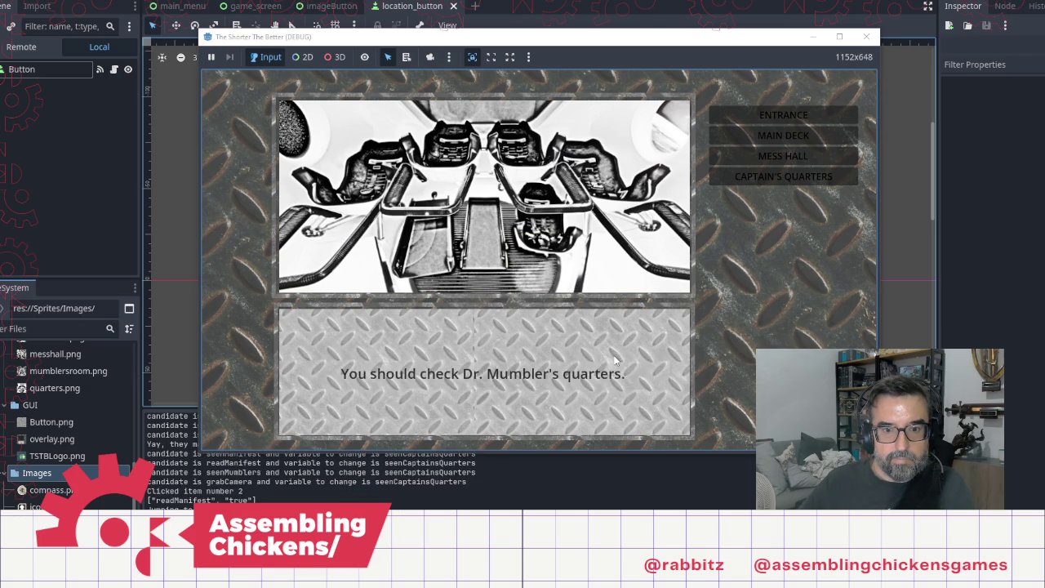
Step: Grab the camera in Mumbler's Room, revisit the Mess Hall for the energy-swirls hint, then close the game
click(765, 200)
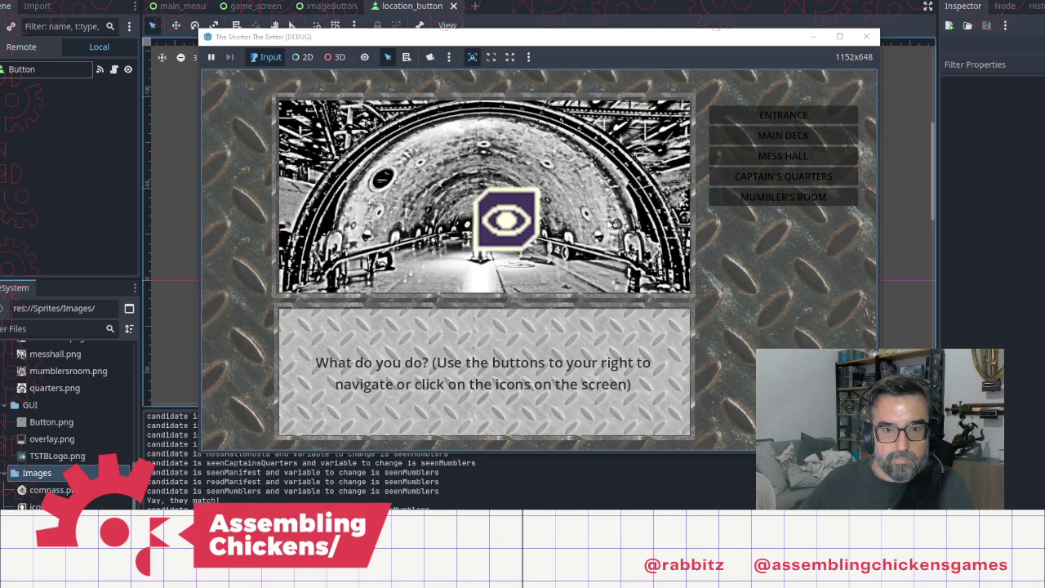
key(Return)
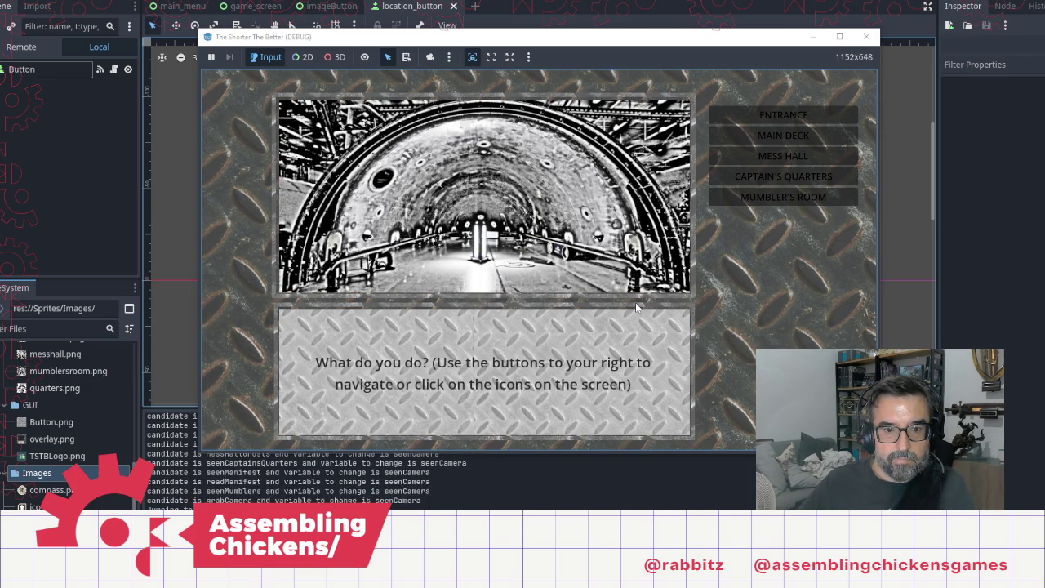
click(783, 137)
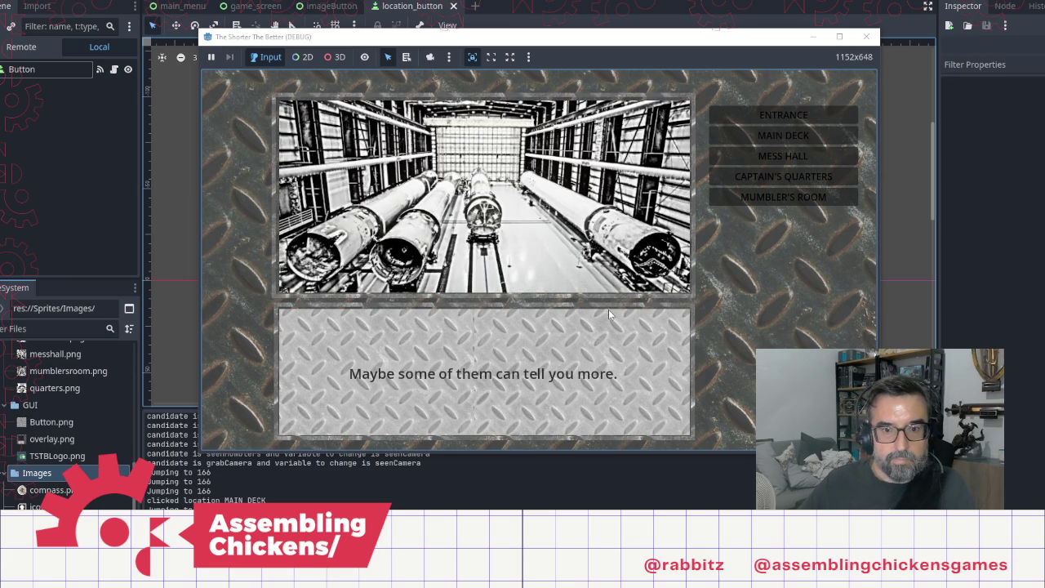
click(783, 156)
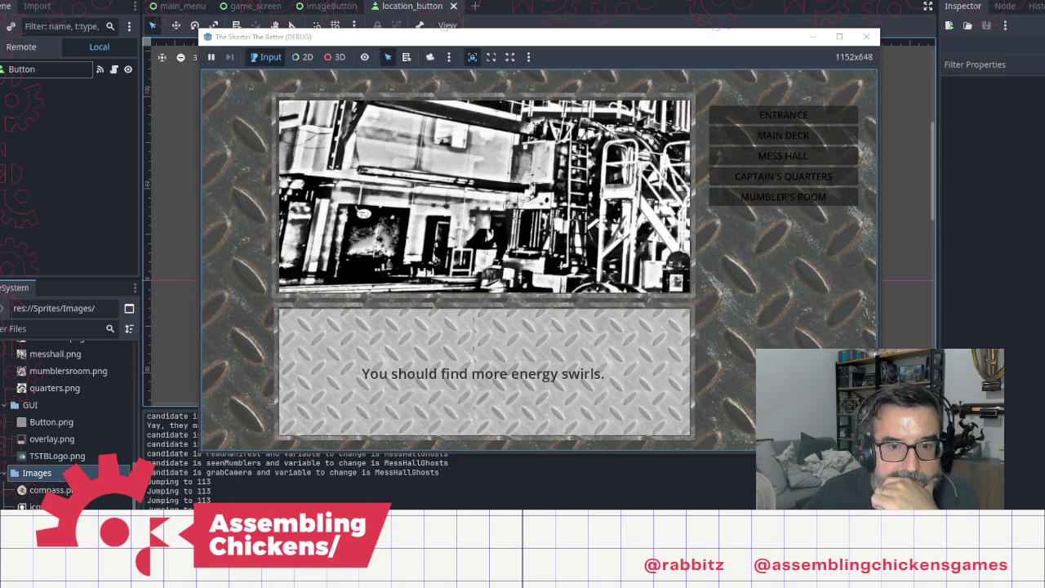
click(762, 183)
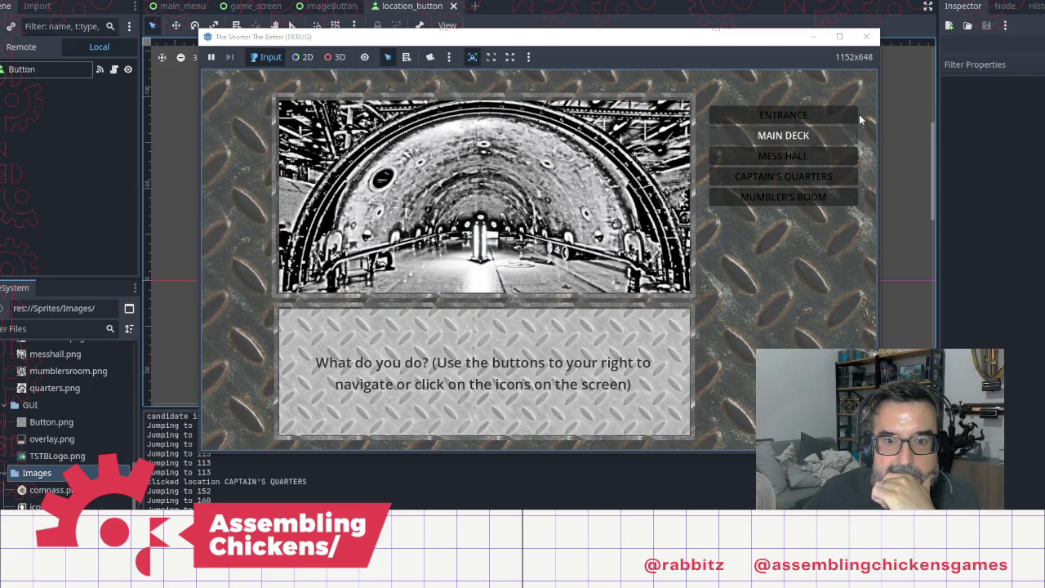
click(865, 37)
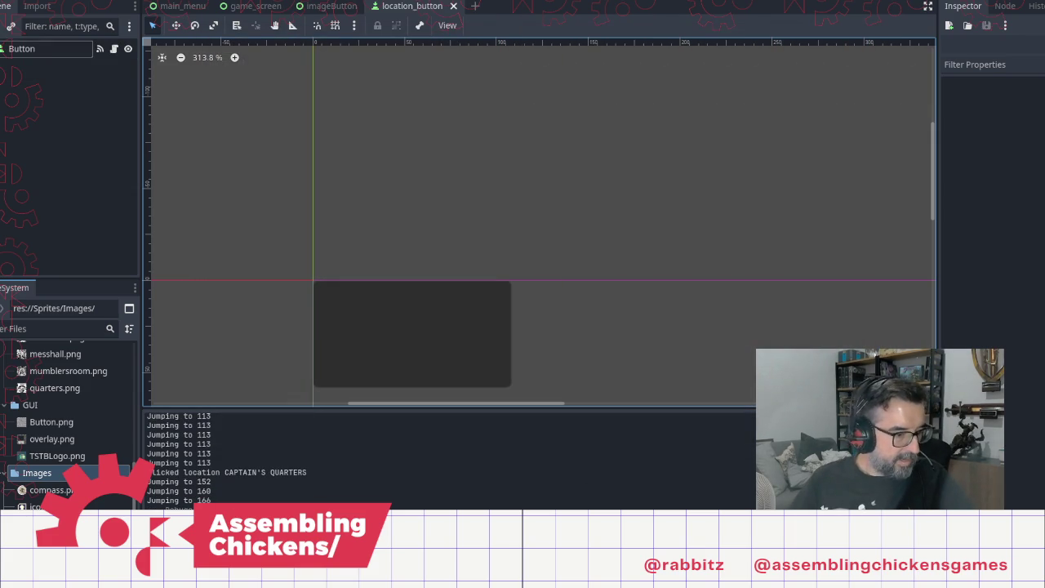